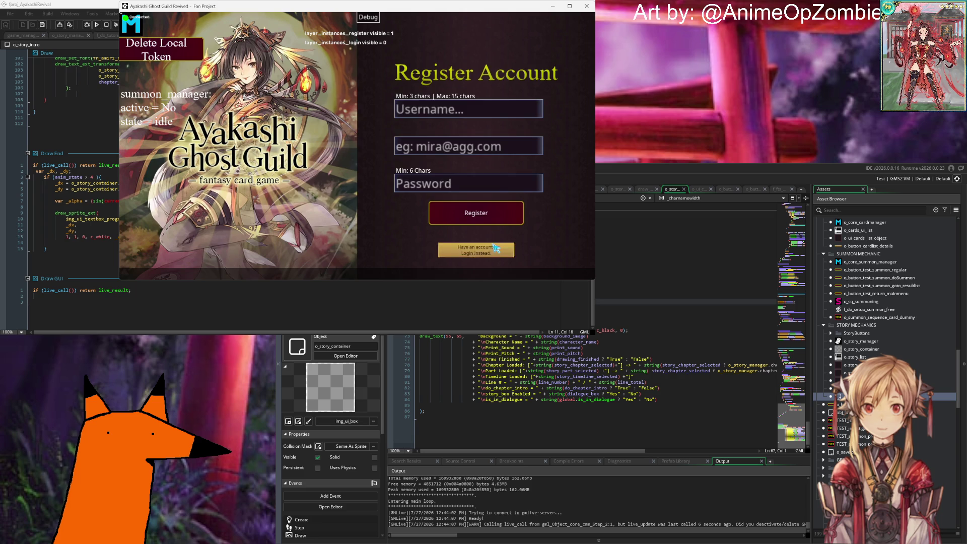
Log in with the saved account and advance the story dialogue two lines to Mira's congratulations.
click(495, 248)
click(471, 212)
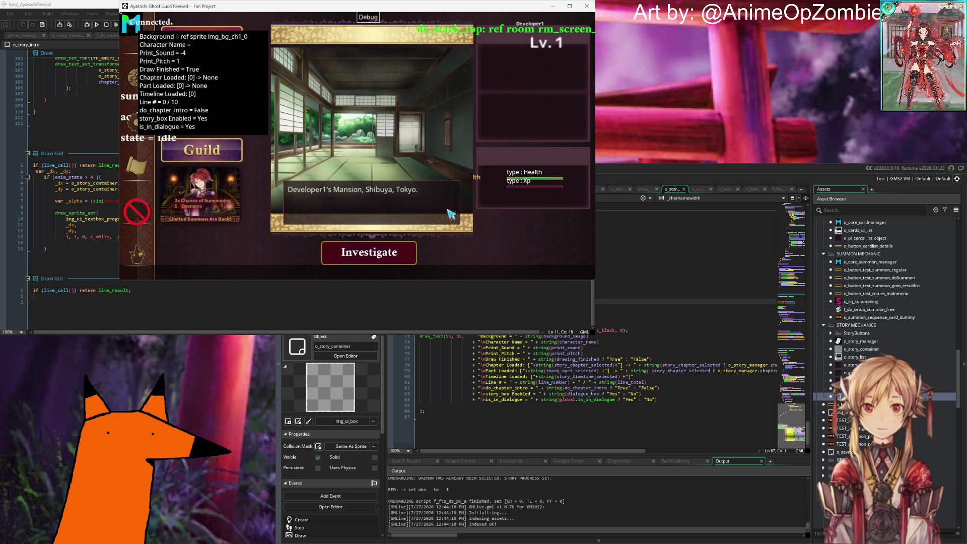
click(452, 218)
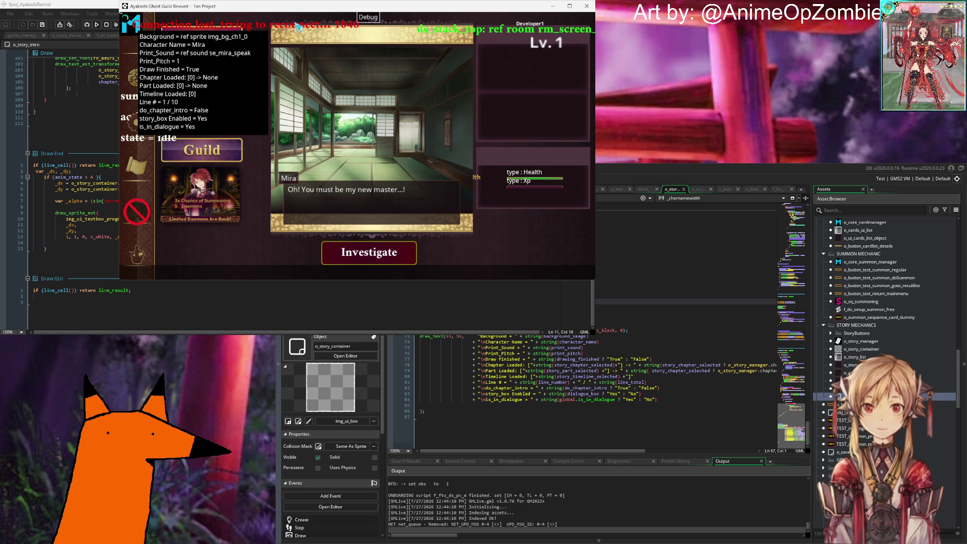
click(450, 215)
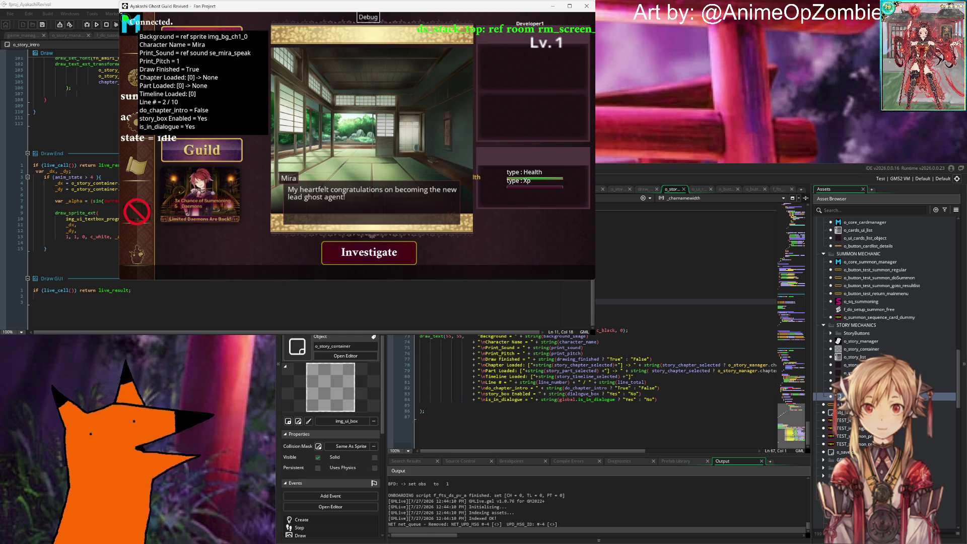
scroll(579, 383, up, 10)
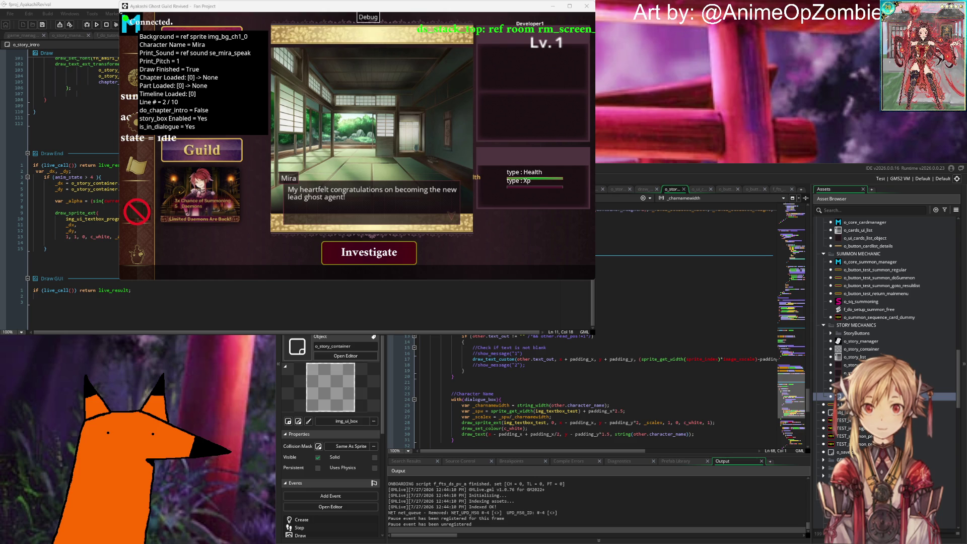
scroll(529, 393, down, 10)
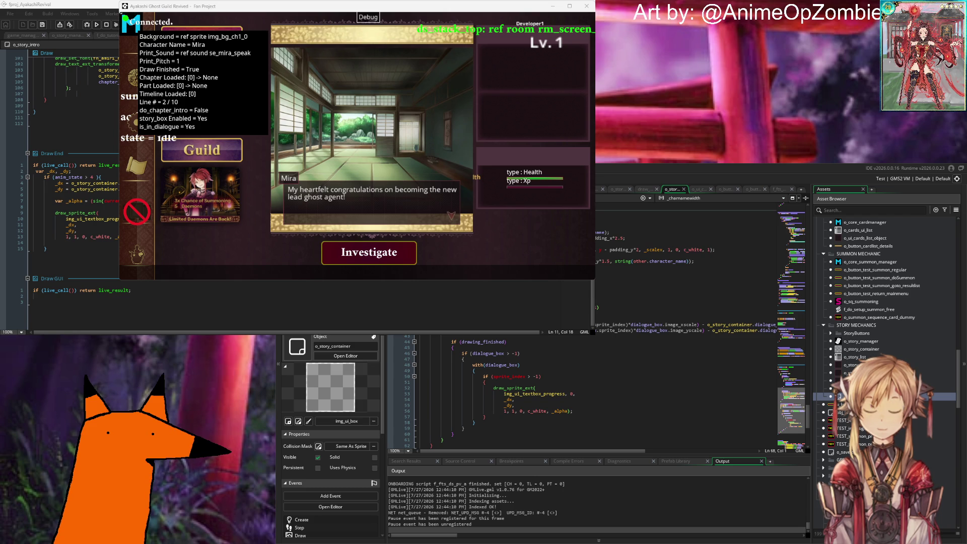
scroll(579, 393, up, 8)
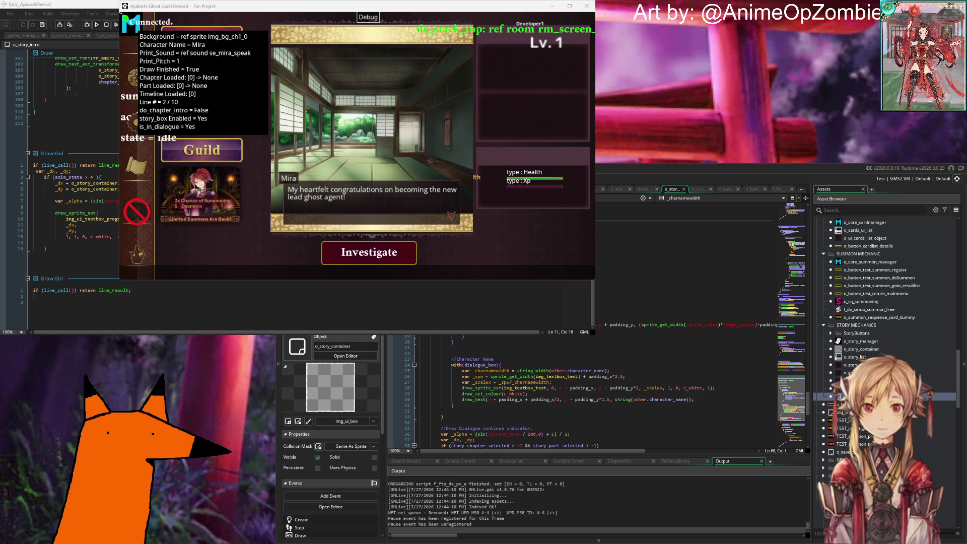
scroll(503, 393, up, 5)
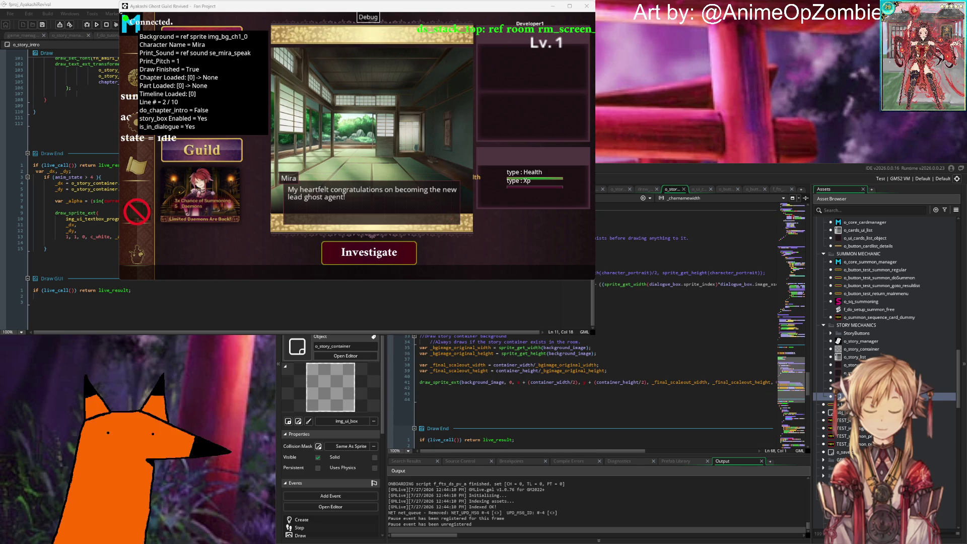
scroll(594, 392, up, 10)
scroll(594, 393, down, 10)
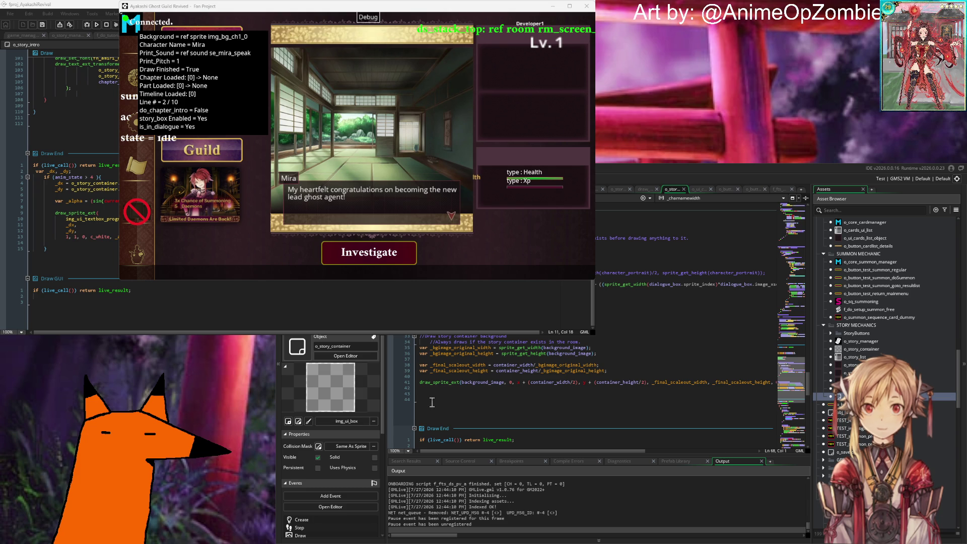
scroll(433, 402, down, 15)
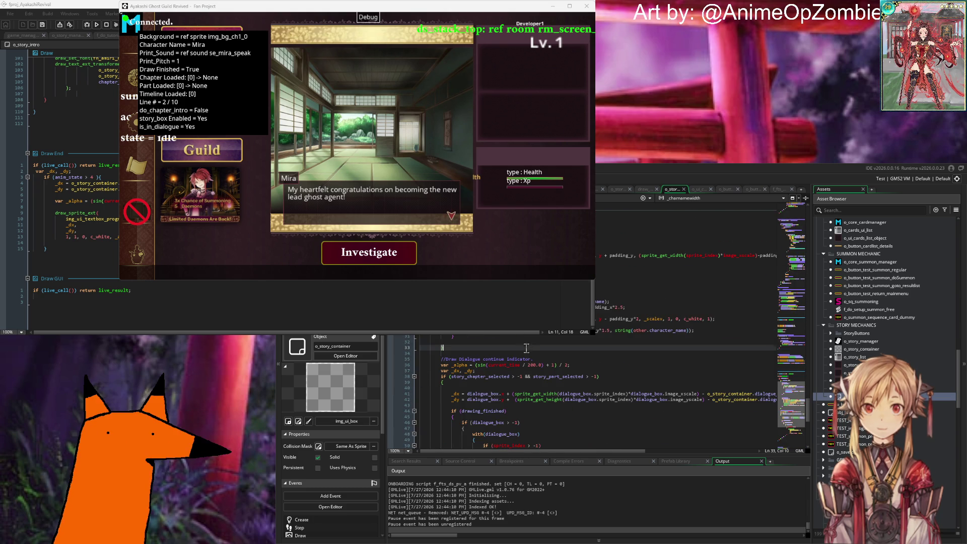
click(466, 337)
Add '//Draw Character Portrait' and draw_sprite_ext(character_portrait, 0, x + container_width/2, y + container_height, 1, 1, 0, c_white, 1), then save.
key(Right)
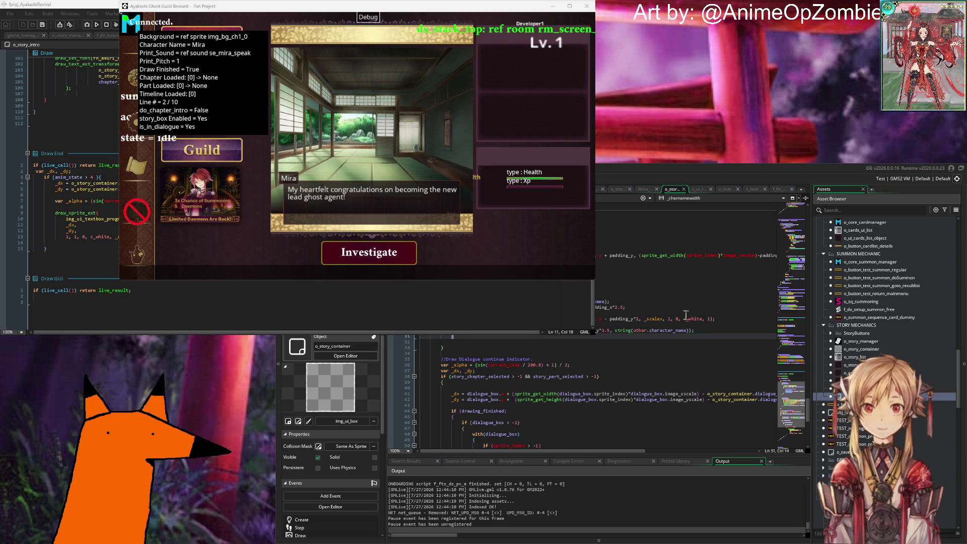
key(Return)
key(Return)
key(Return)
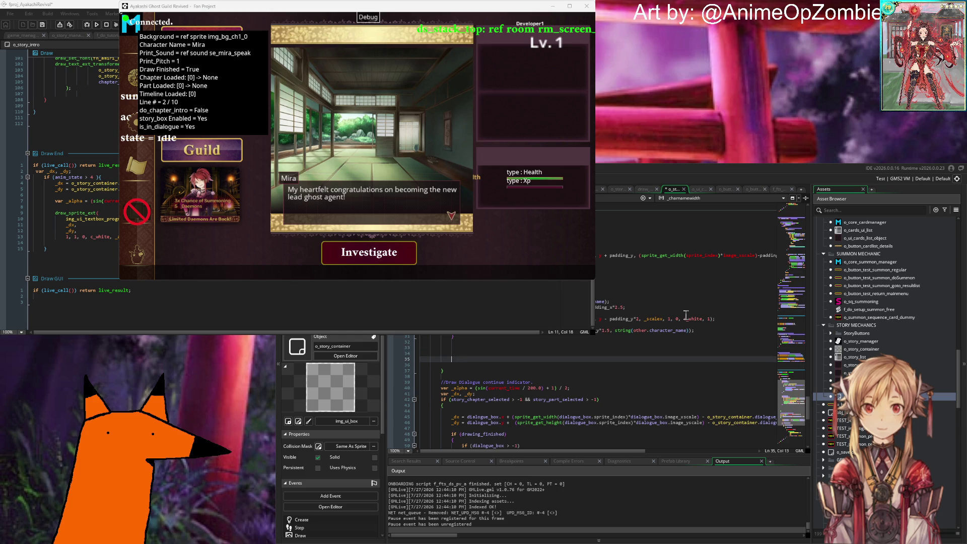
text(//Draw Character Portrait)
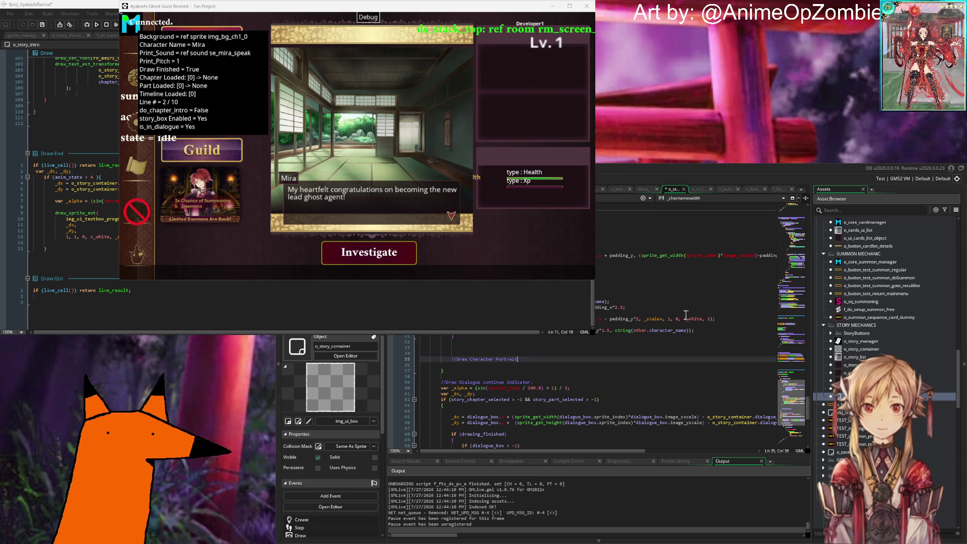
key(Return)
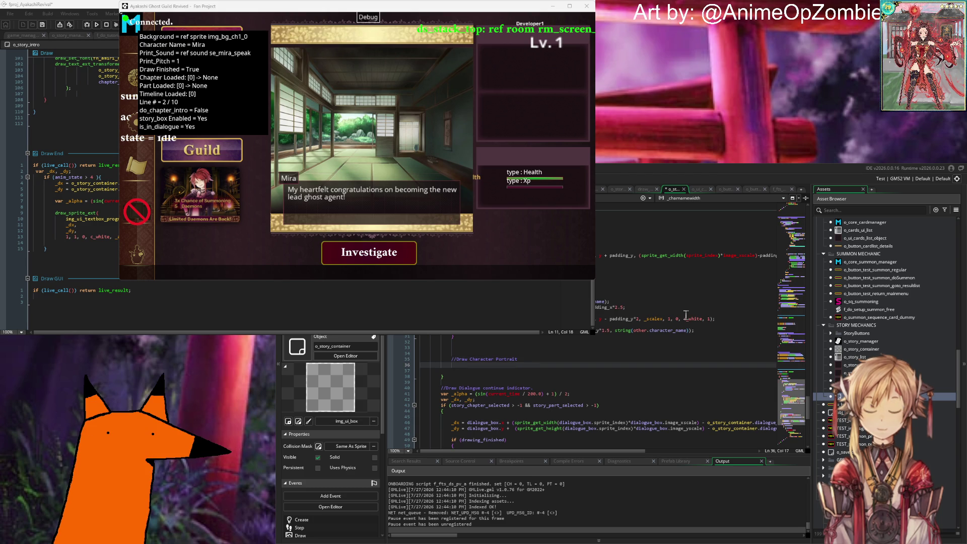
text(draw)
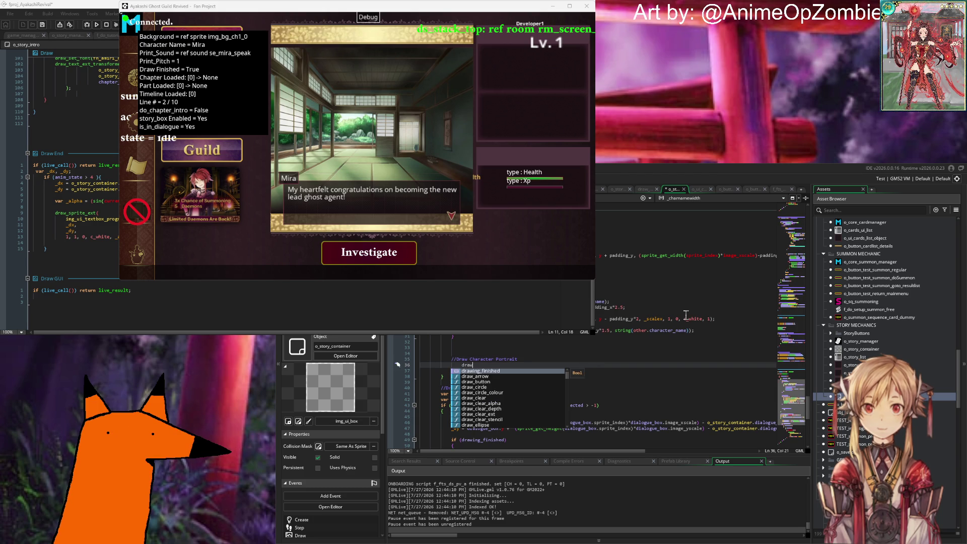
text(_sprite_ext()
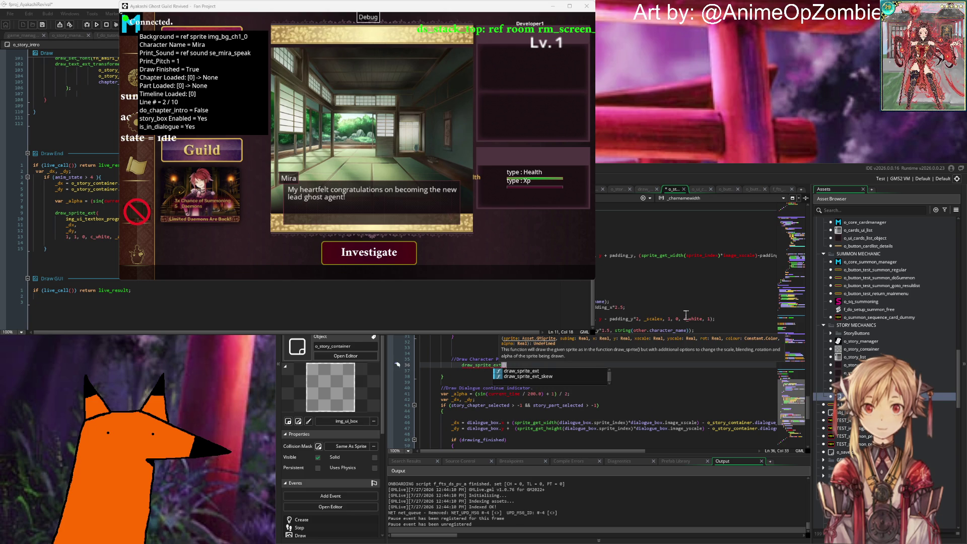
text(charac)
key(Down)
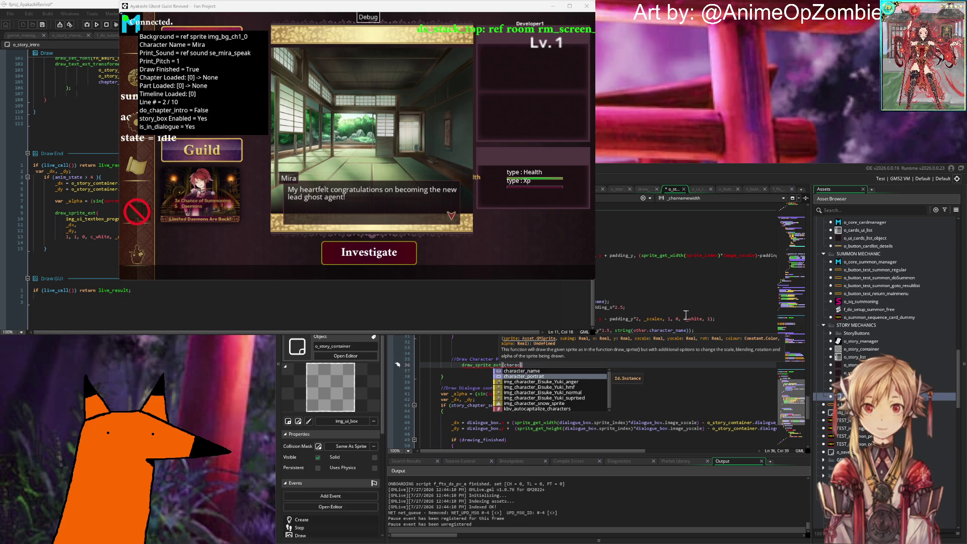
key(Return)
text(, )
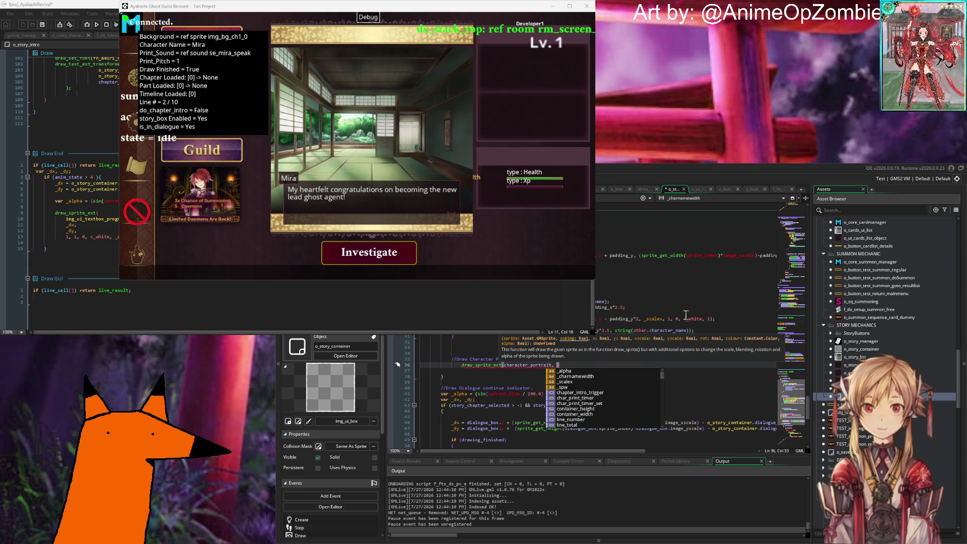
text(0, x)
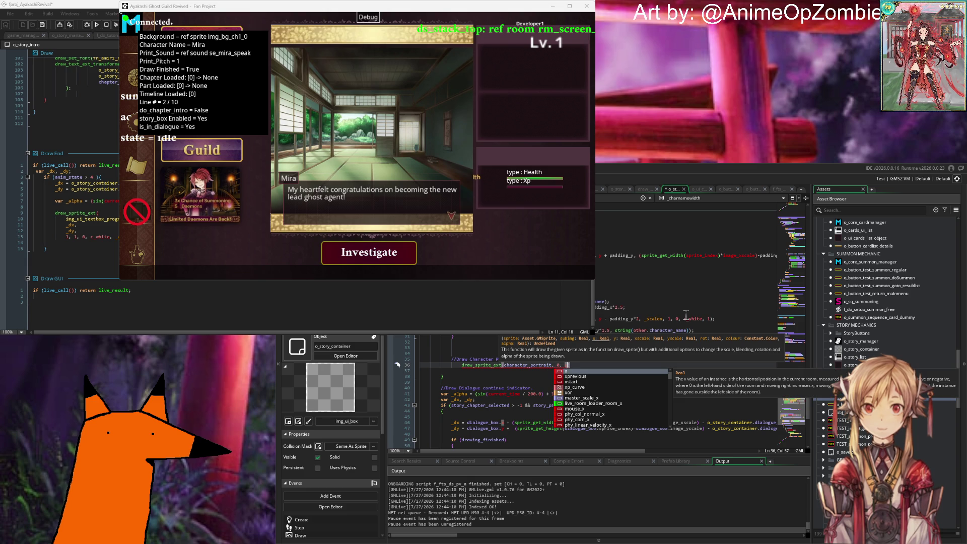
text( + co)
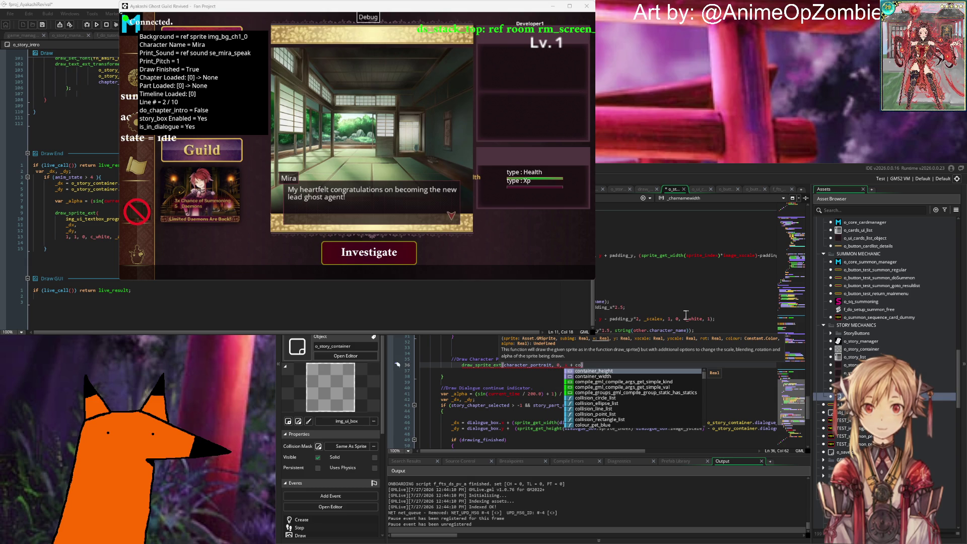
text(ntainer_width/2, y)
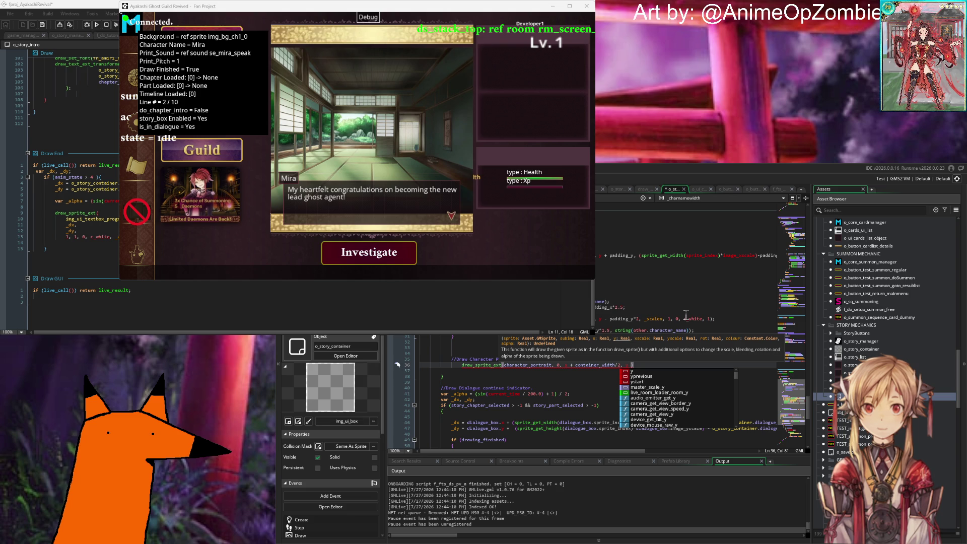
text( + co)
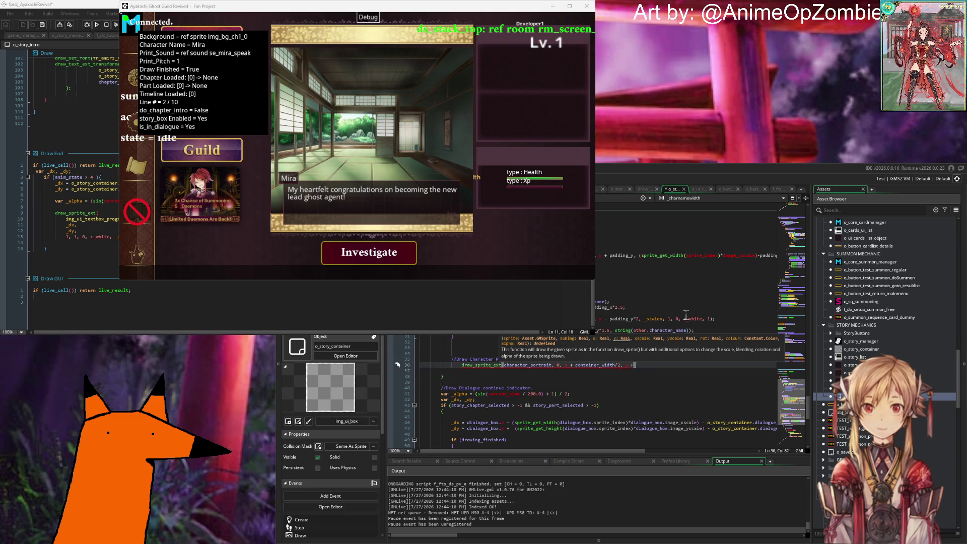
text(ntainer_height)
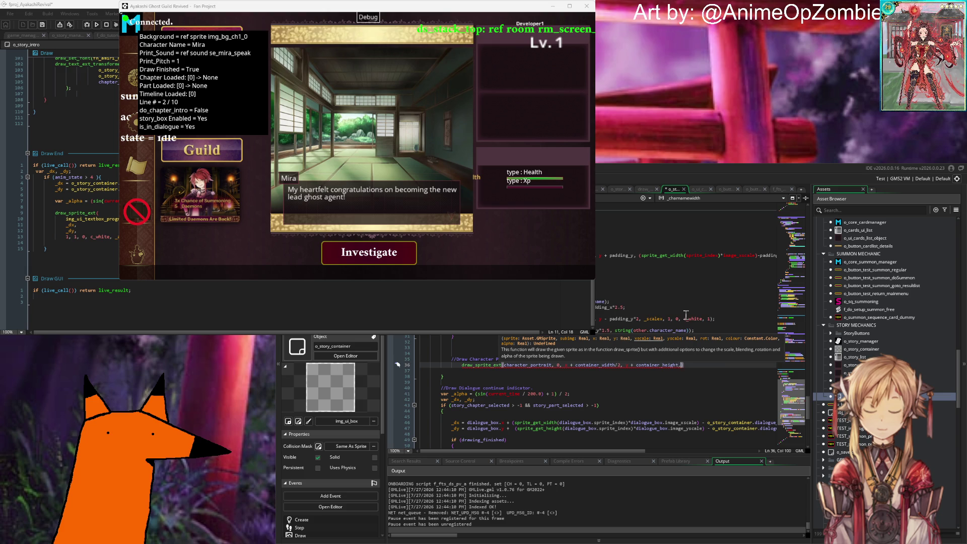
text(, )
text(1)
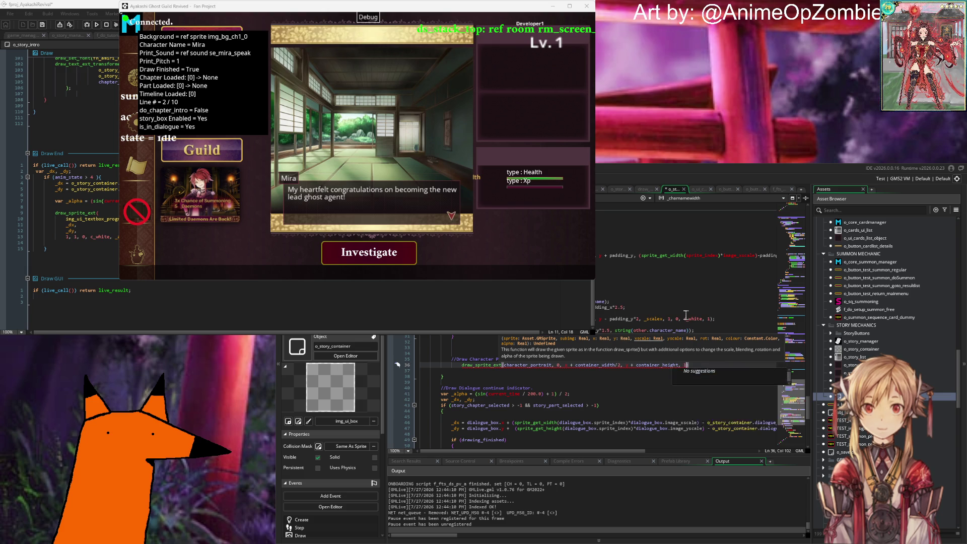
text(, 1, 0, c_w)
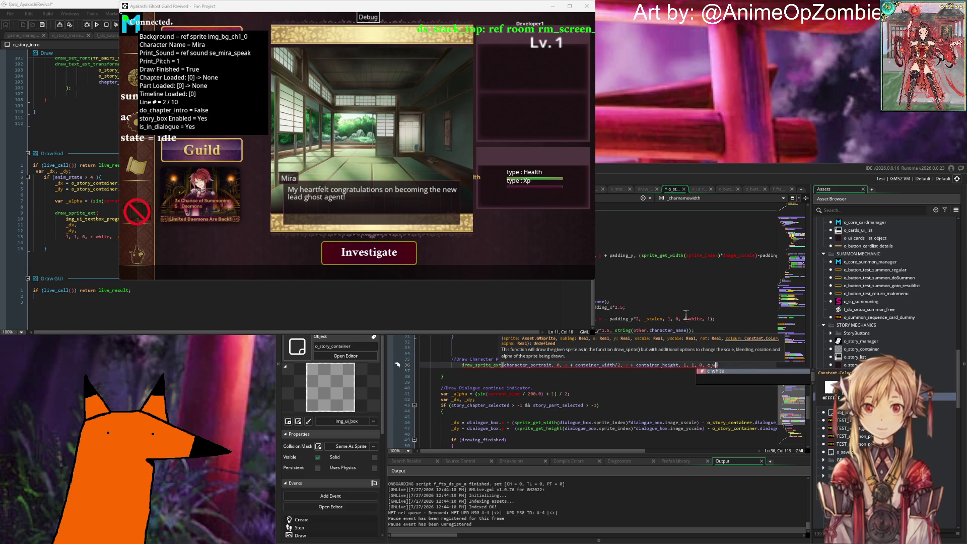
text(hite, 1);)
key(ctrl+s)
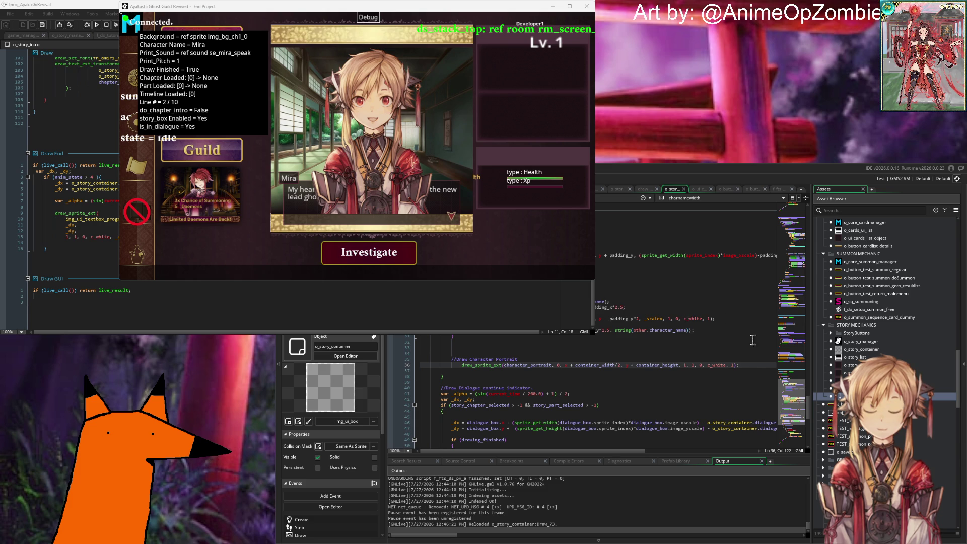
Move the portrait comment and draw_sprite_ext lines up to just below line 8 and save.
drag(751, 369, 377, 366)
key(BackSpace)
scroll(530, 352, up, 6)
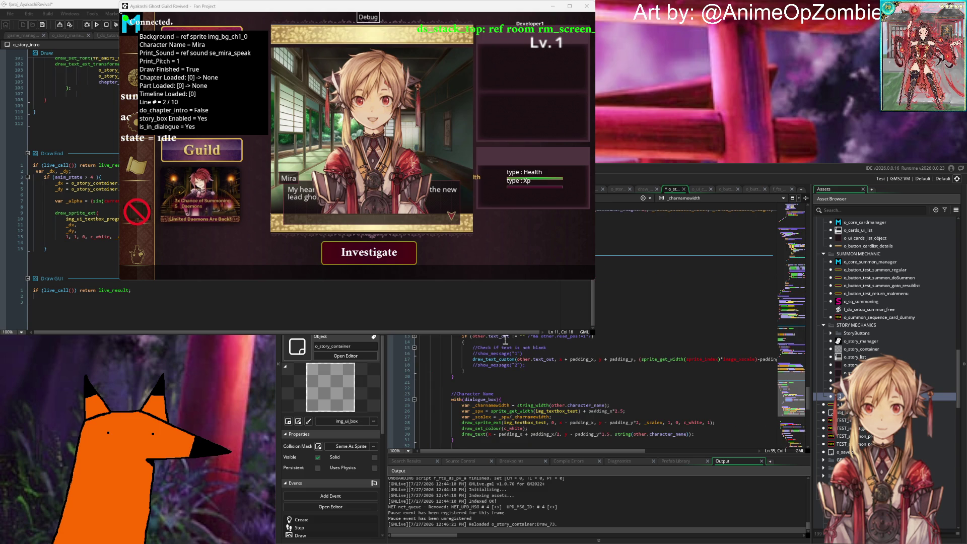
click(654, 325)
click(654, 307)
key(Return)
key(Return)
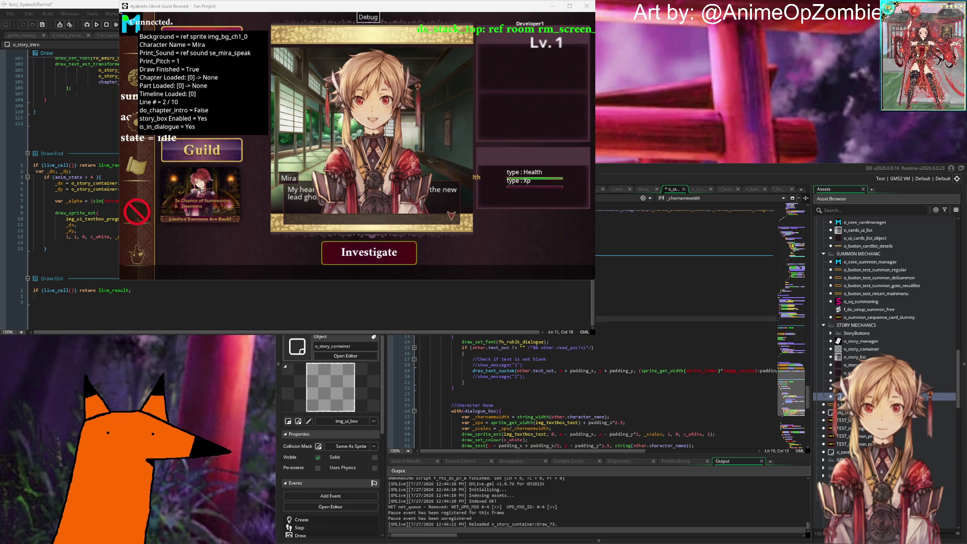
click(654, 324)
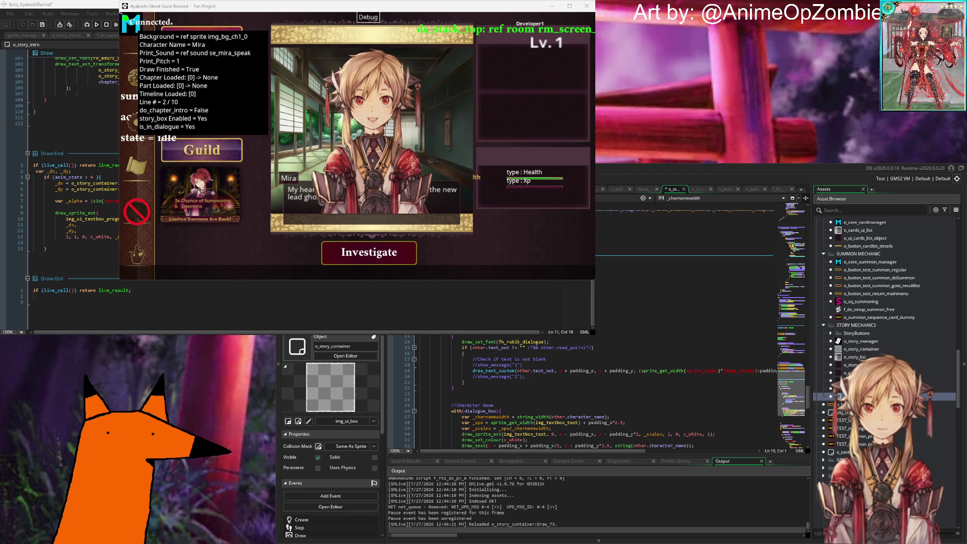
key(ctrl+v)
key(ctrl+s)
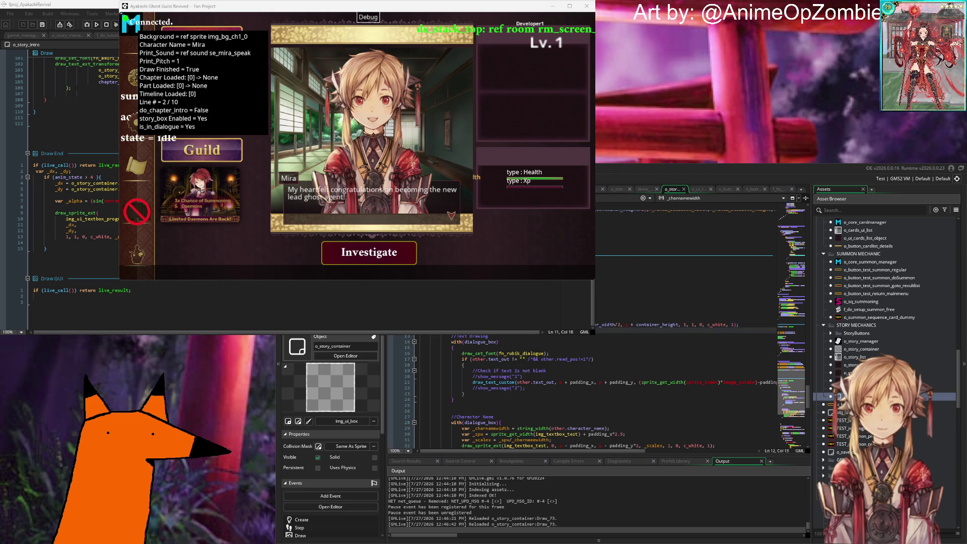
Declare portrait_scale = 1.0 above the draw call and use portrait_scale for both scale arguments.
click(686, 324)
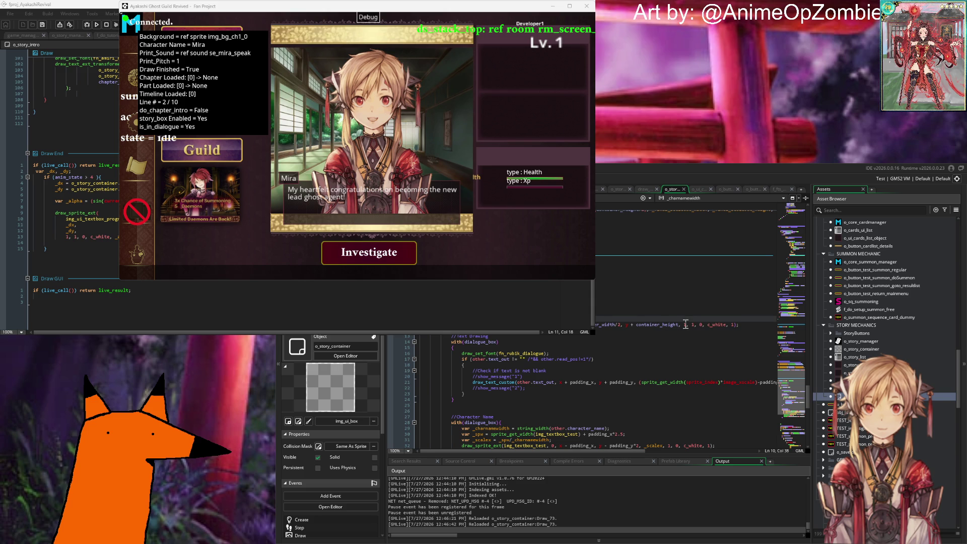
key(Return)
text(portrait_scale = 1.0;)
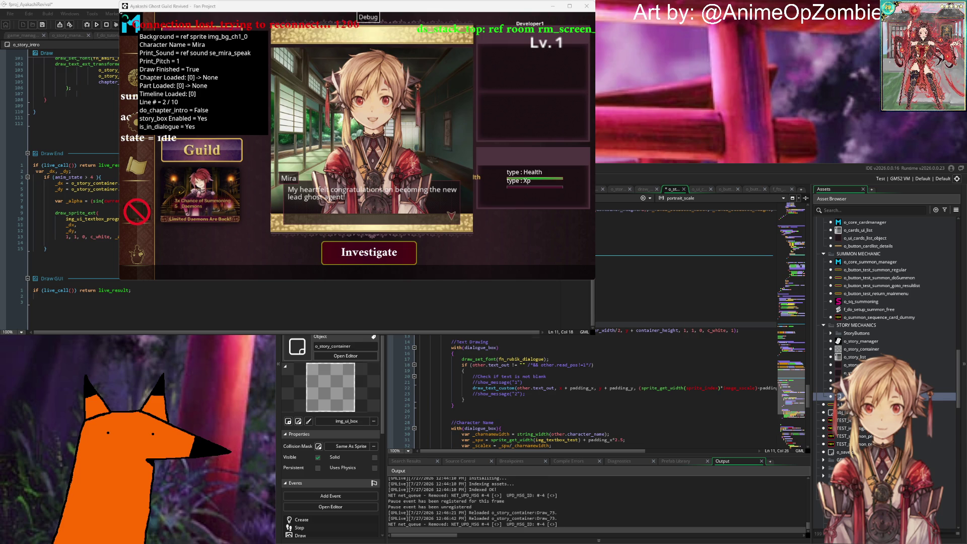
click(688, 331)
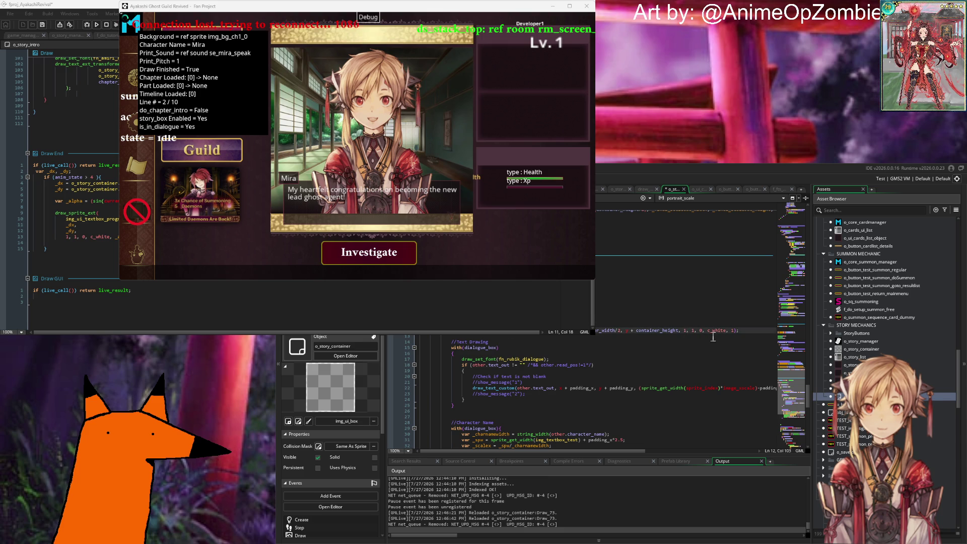
key(Right)
key(Right)
key(BackSpace)
text(portrait_scale)
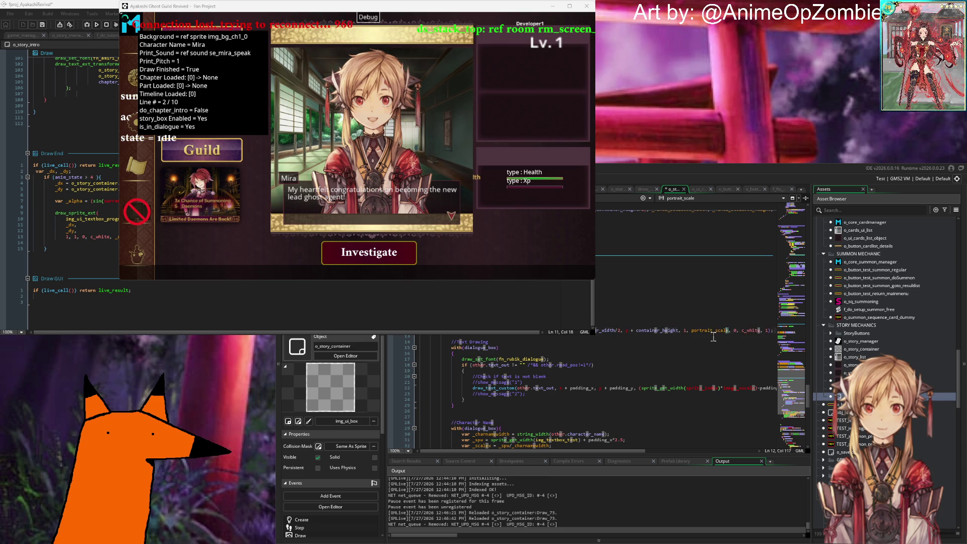
key(ctrl+c)
key(ctrl+v)
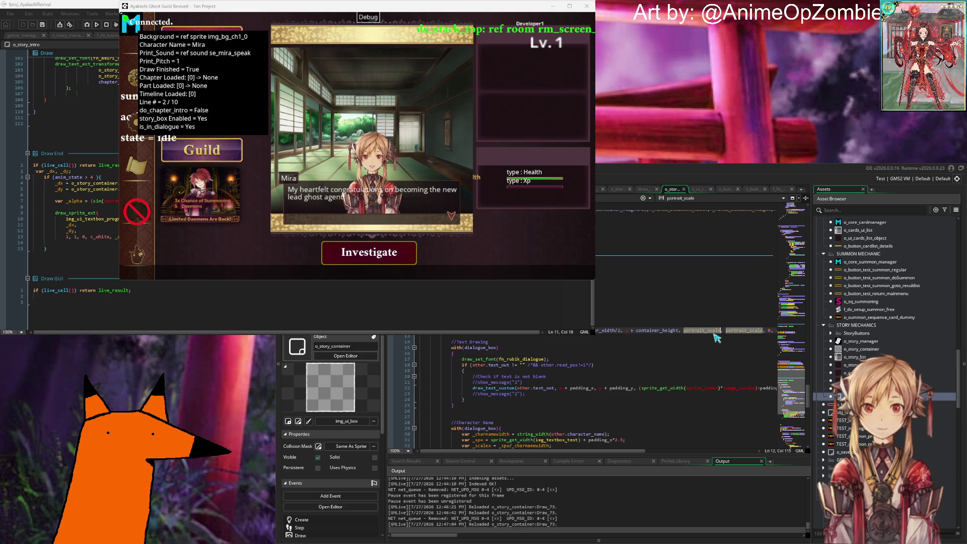
Select the old 'Draw portrait image' block (lines 16–28) and comment it out with Ctrl+K.
scroll(715, 337, down, 5)
scroll(659, 325, up, 6)
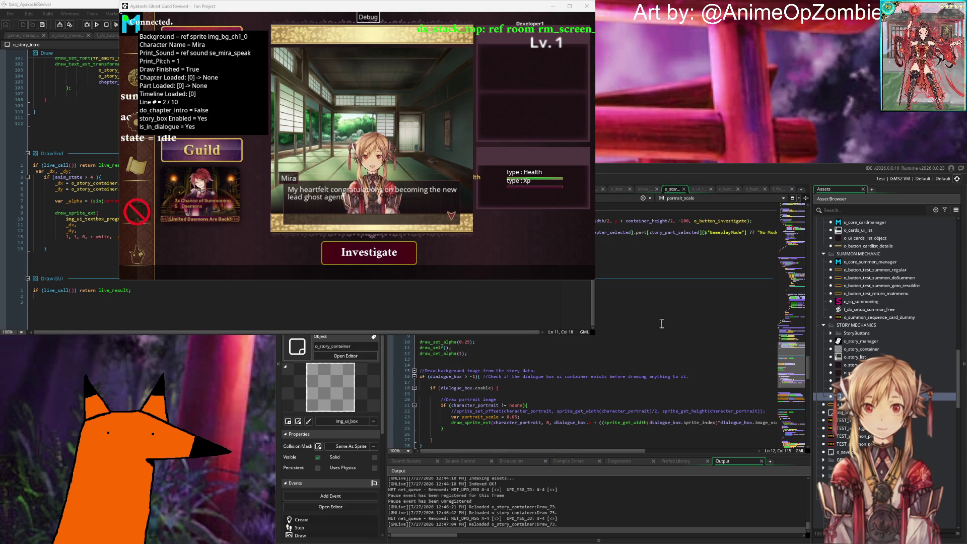
scroll(661, 324, down, 2)
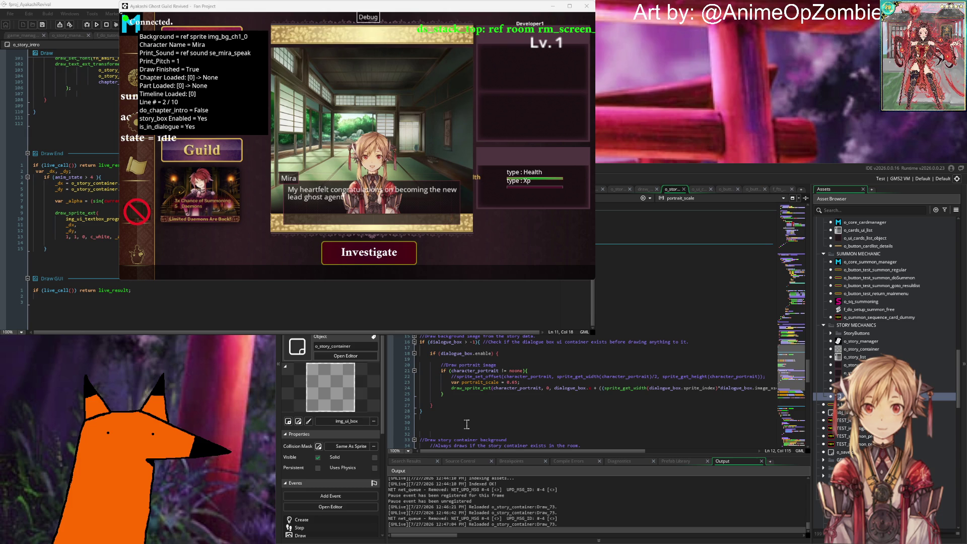
drag(457, 413, 444, 324)
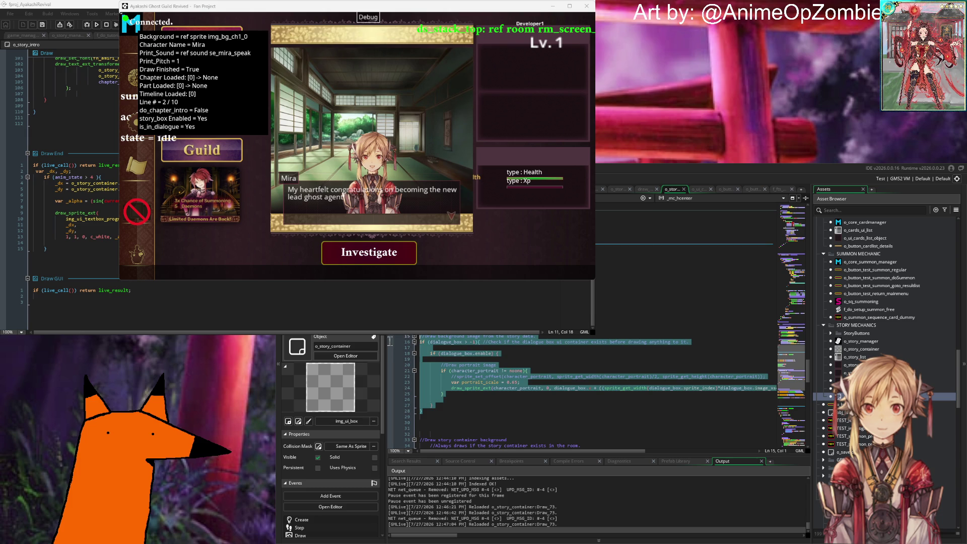
click(573, 371)
scroll(569, 373, down, 2)
scroll(568, 375, right, 4)
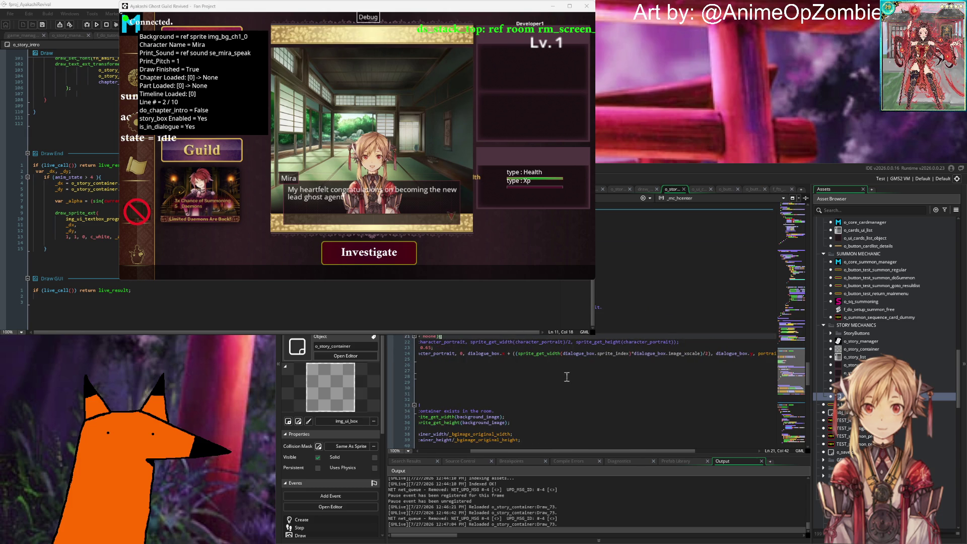
scroll(566, 371, left, 4)
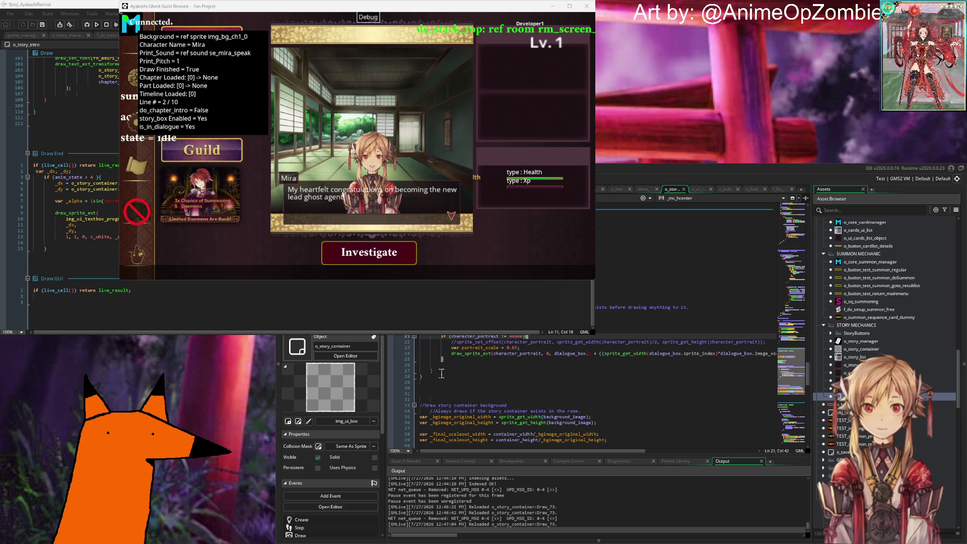
drag(432, 382, 421, 307)
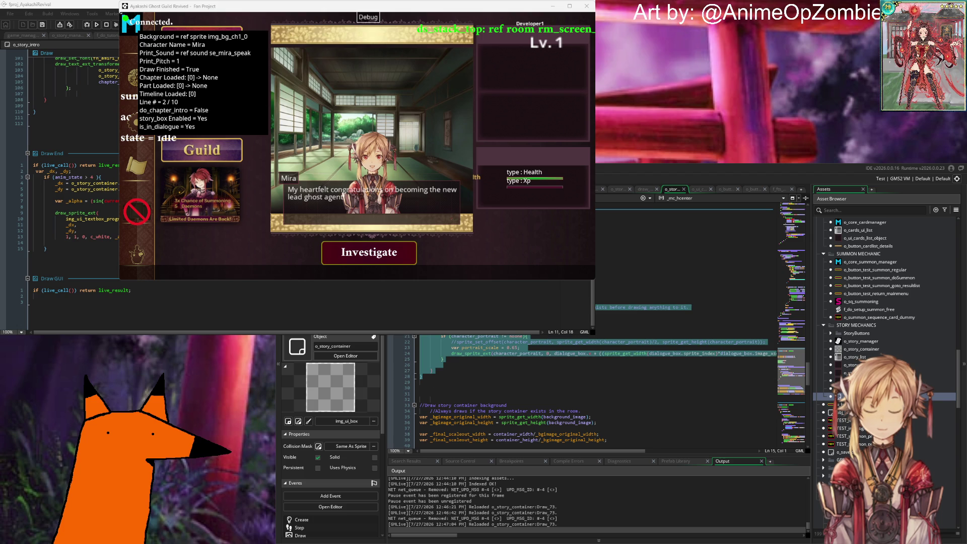
key(ctrl+k)
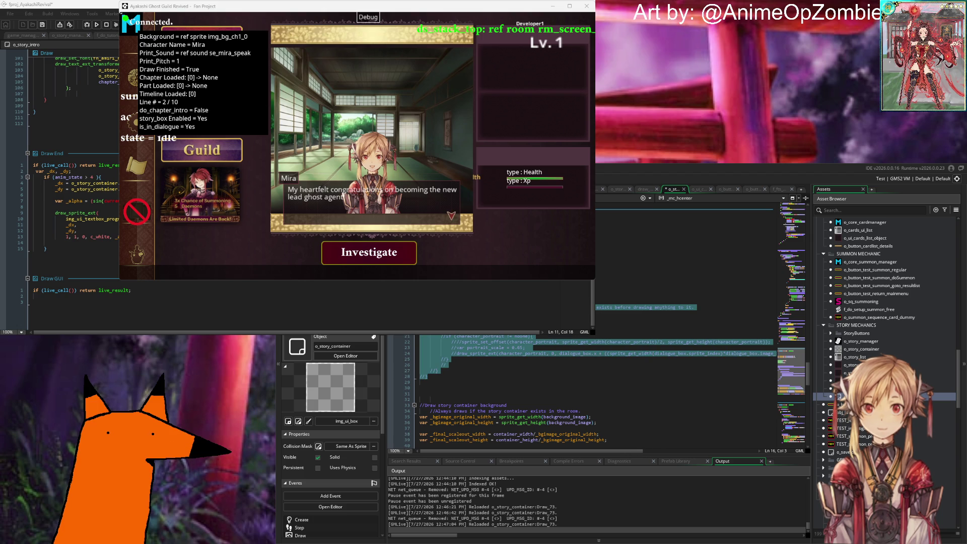
click(461, 359)
scroll(594, 393, down, 10)
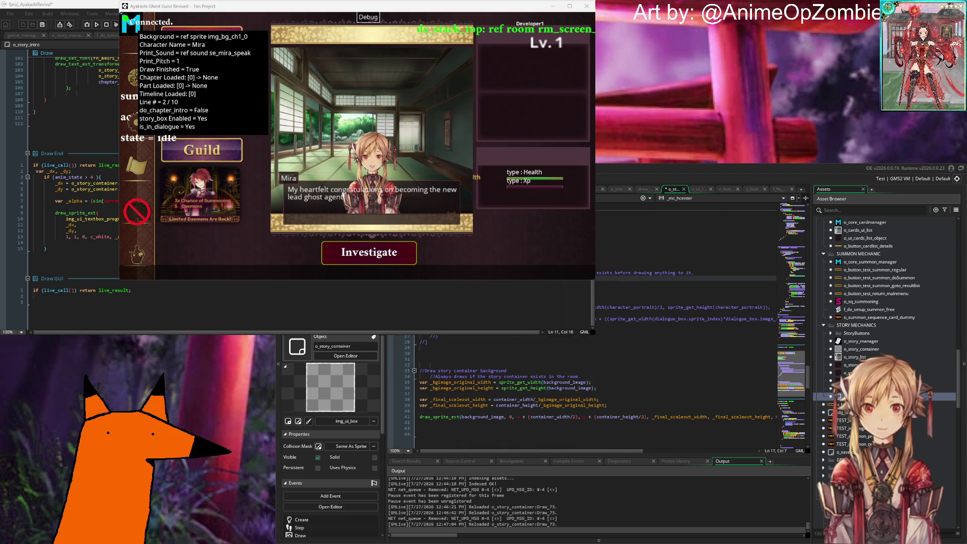
scroll(595, 393, down, 5)
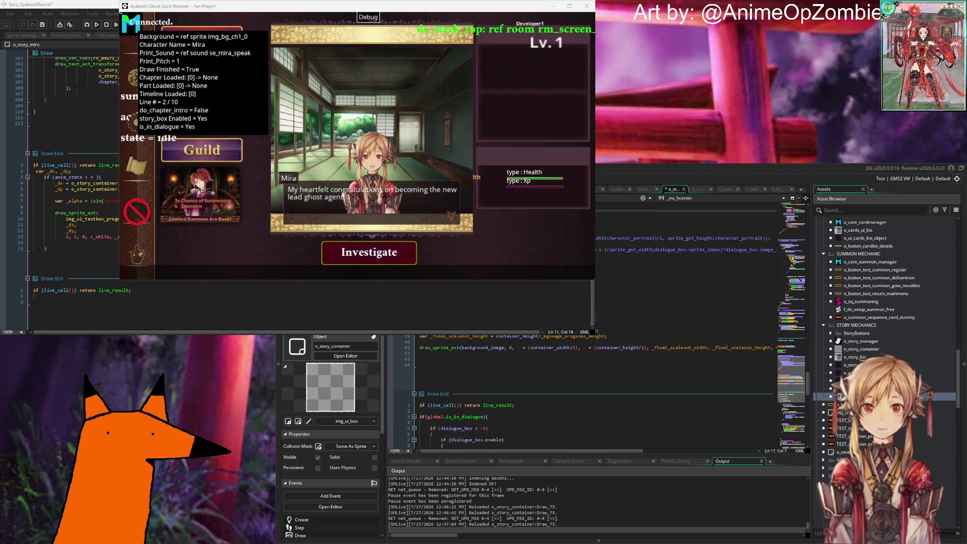
scroll(594, 393, up, 5)
scroll(607, 334, up, 3)
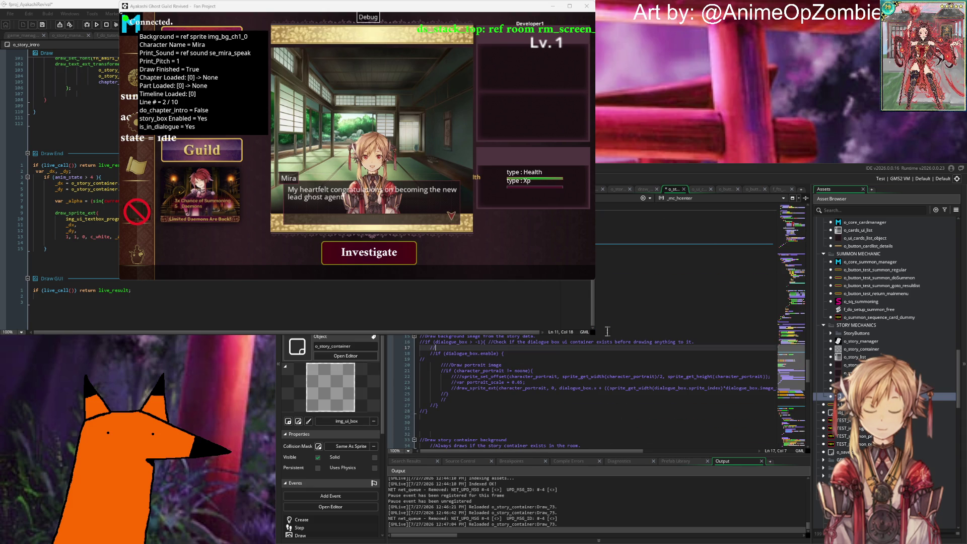
scroll(607, 331, down, 5)
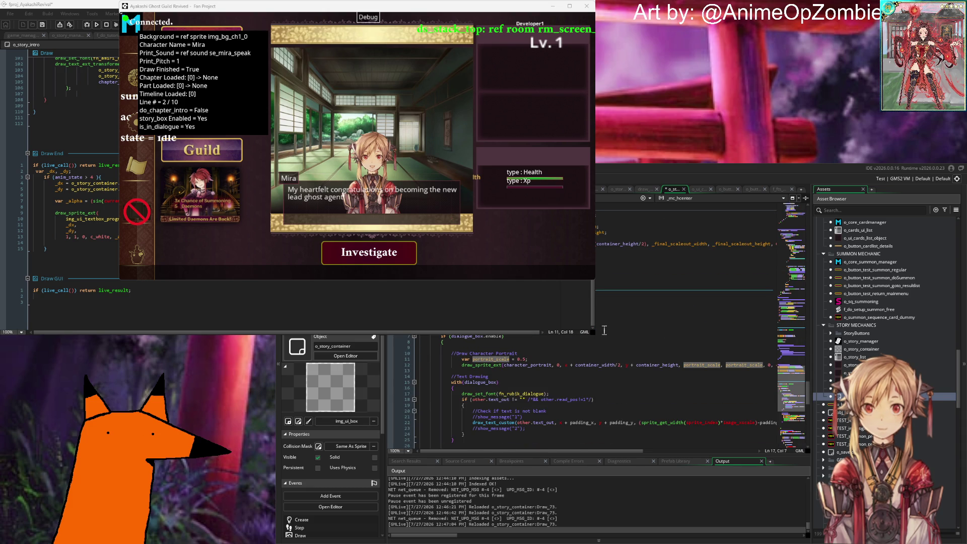
Edit the portrait_scale value by typing 10 into it, and save so the portrait redraws.
scroll(605, 331, right, 5)
click(604, 331)
scroll(605, 392, left, 5)
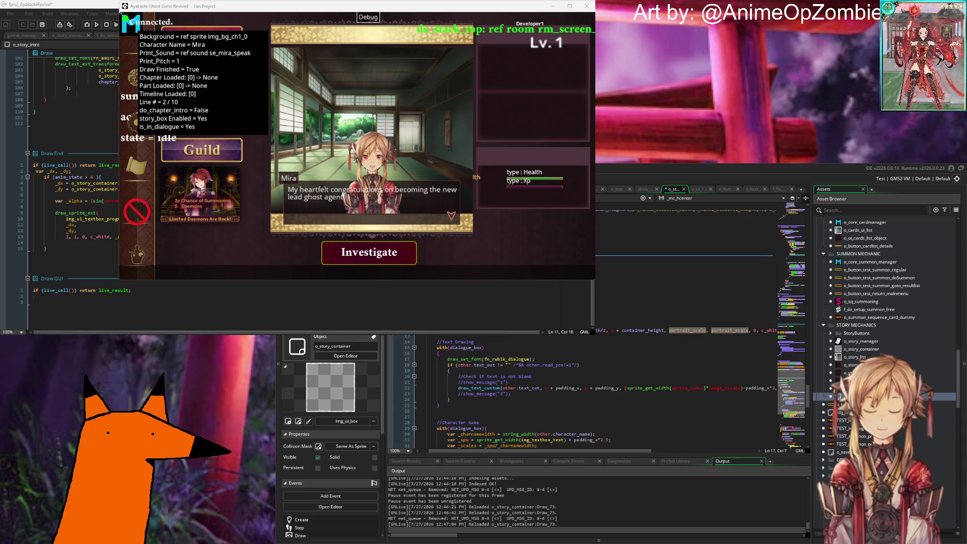
key(ctrl+s)
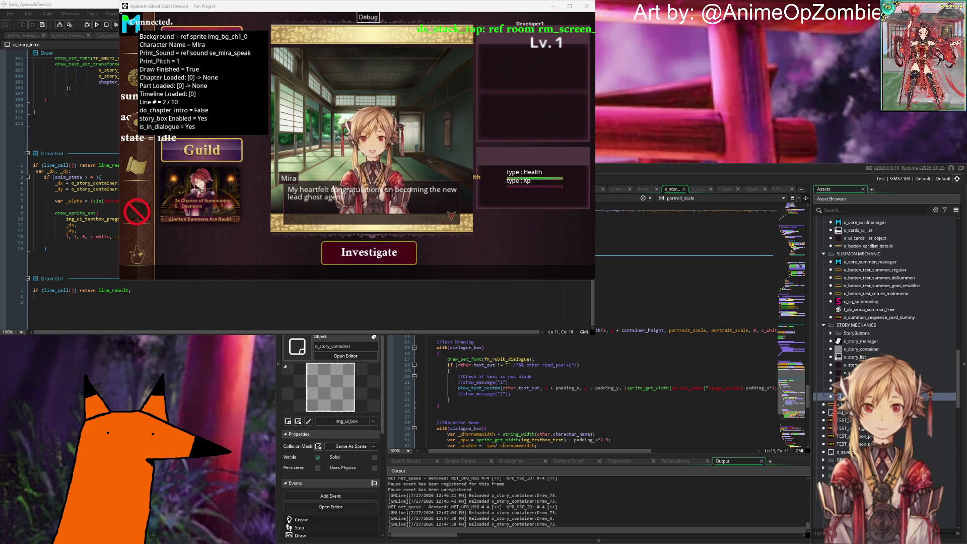
key(Right)
key(Right)
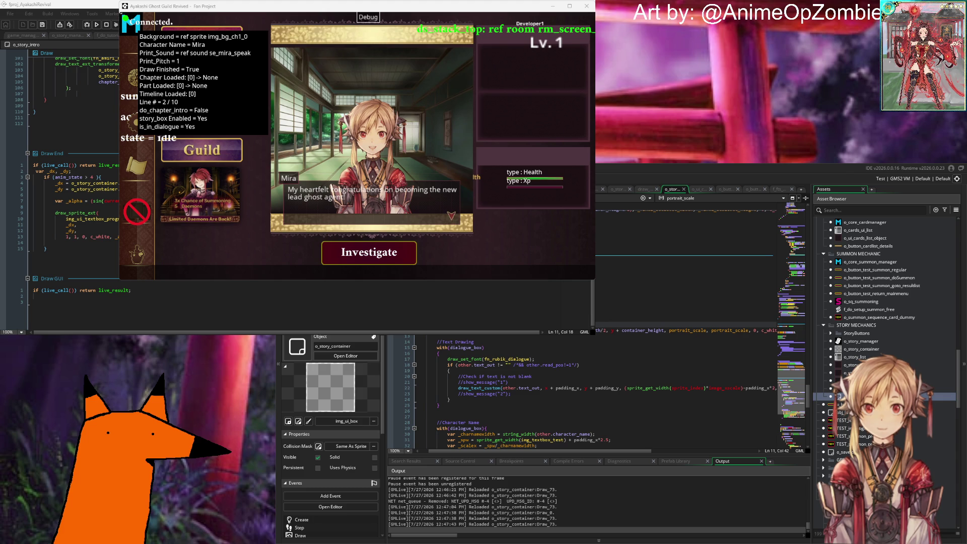
key(Left)
key(Left)
text(1)
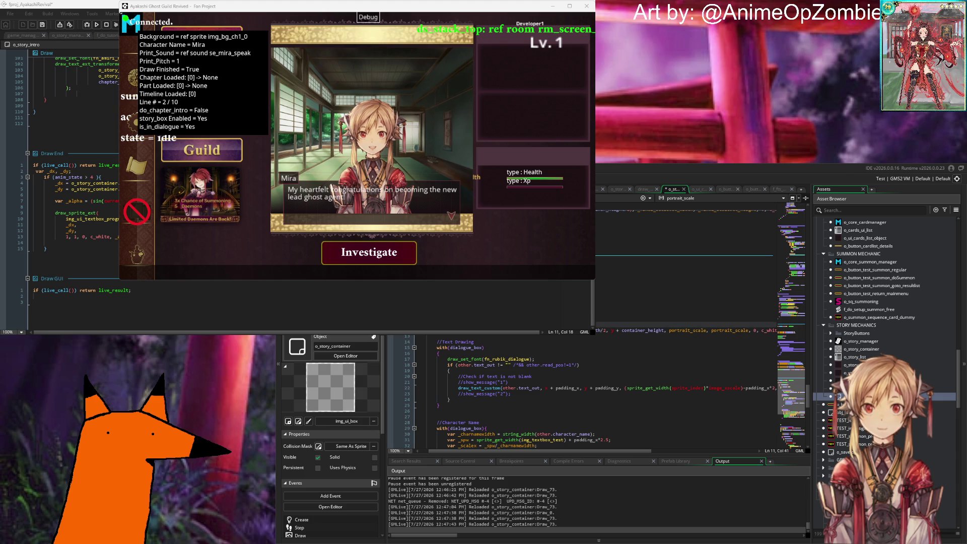
text(0)
key(ctrl+s)
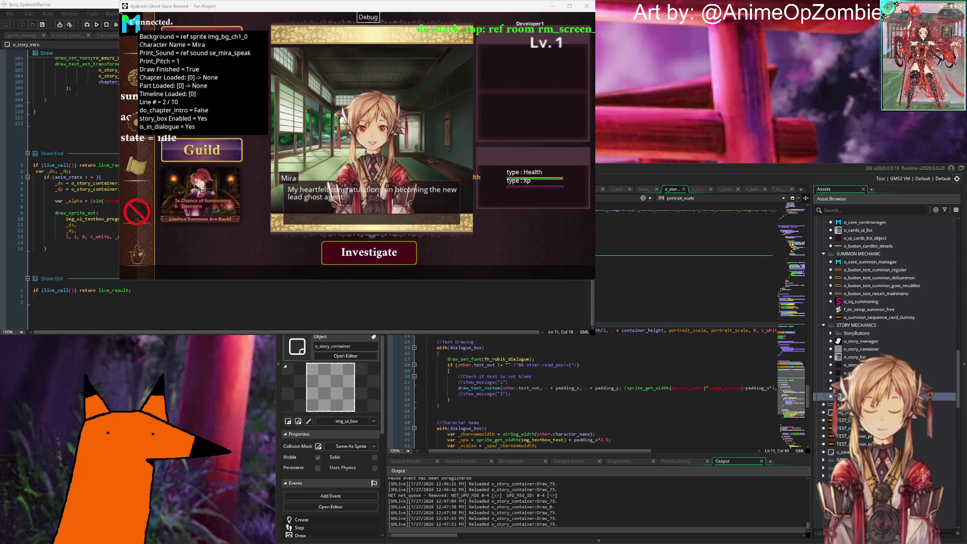
scroll(584, 335, down, 6)
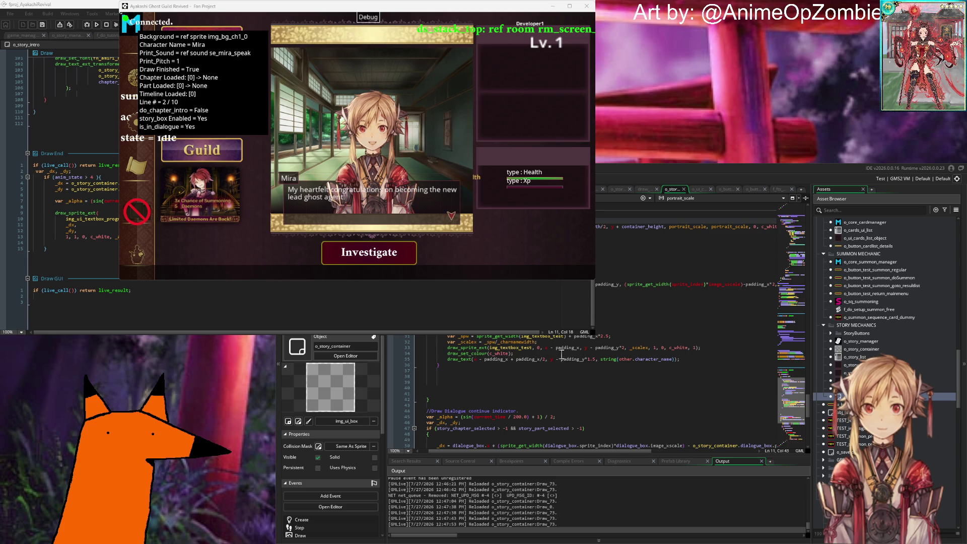
Look over the character name, portrait_scale and dialogue text drawing code.
click(605, 325)
click(514, 355)
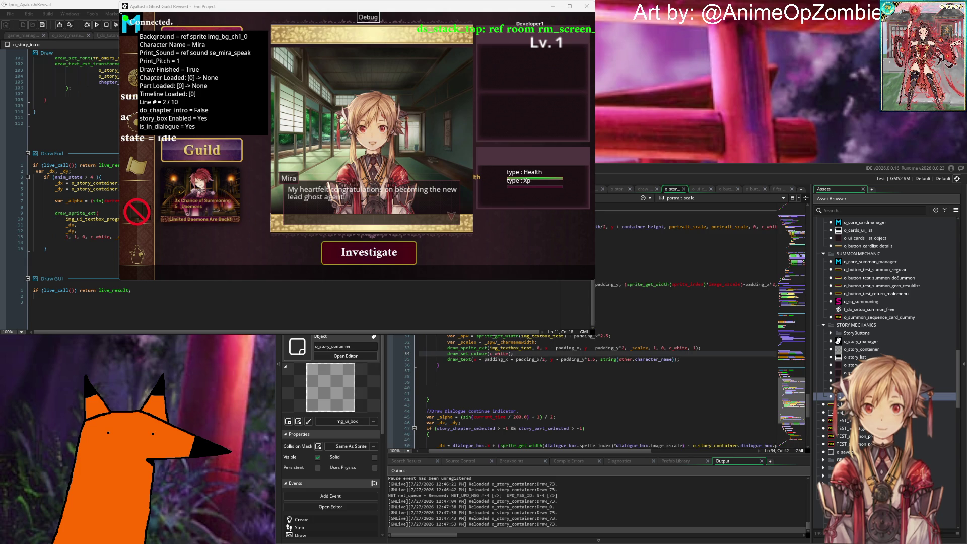
click(619, 328)
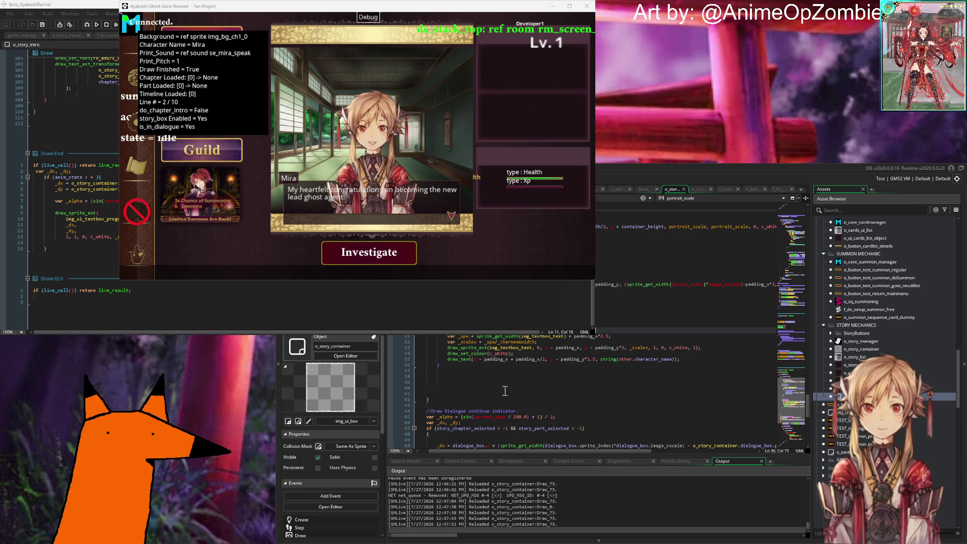
scroll(509, 375, up, 4)
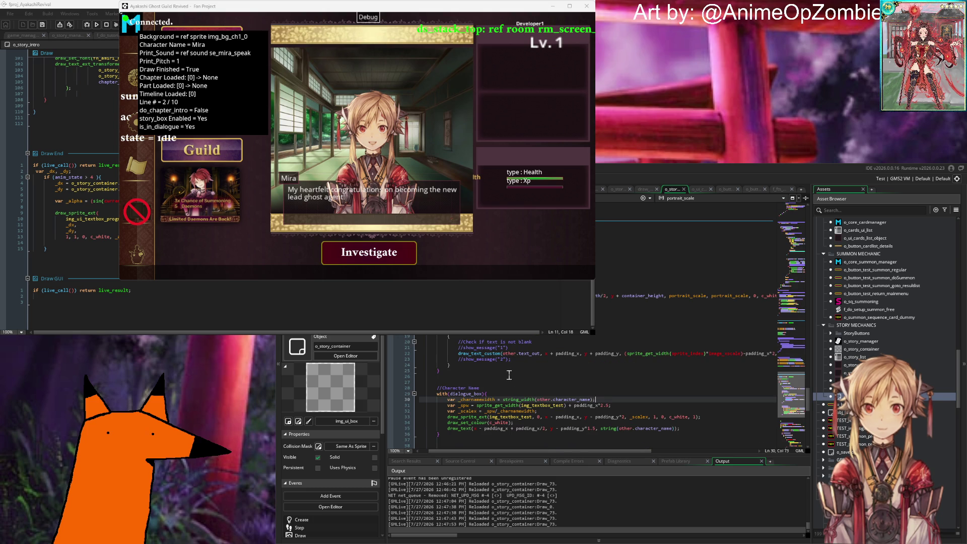
scroll(509, 375, up, 2)
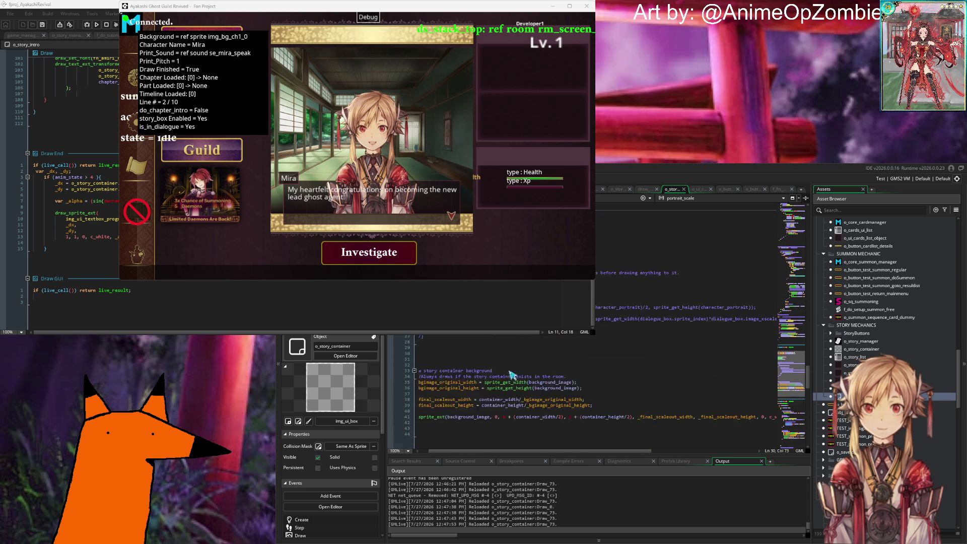
scroll(509, 371, up, 3)
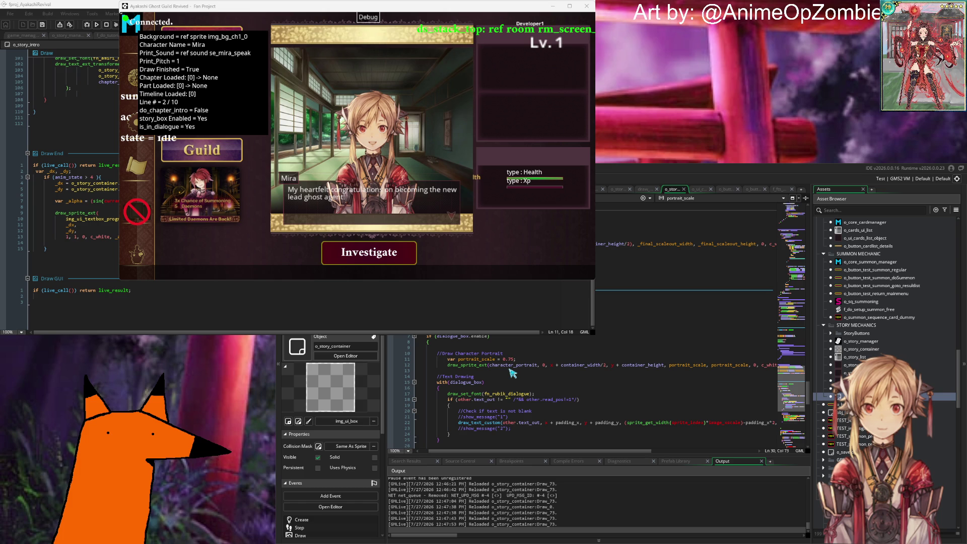
scroll(511, 373, down, 2)
click(538, 334)
key(Up)
key(Up)
scroll(594, 393, down, 2)
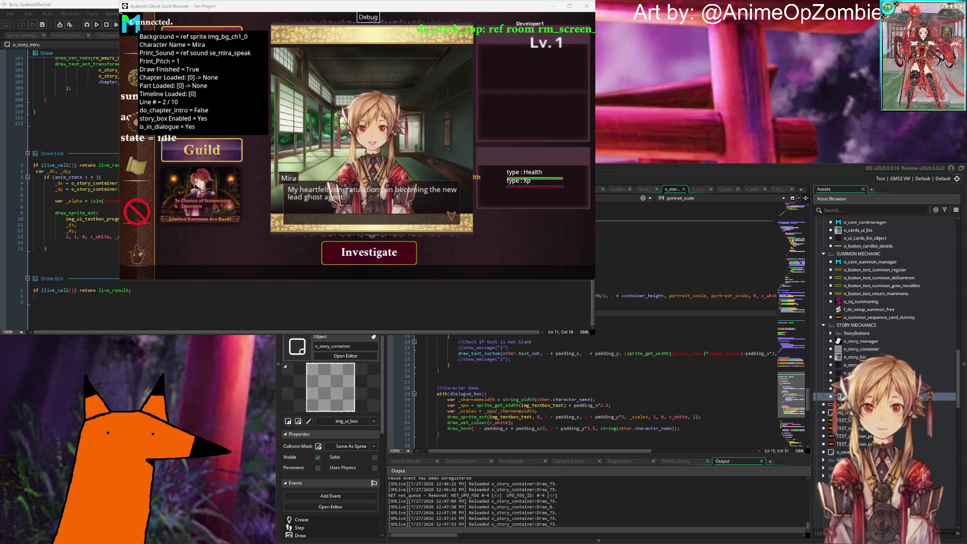
click(627, 333)
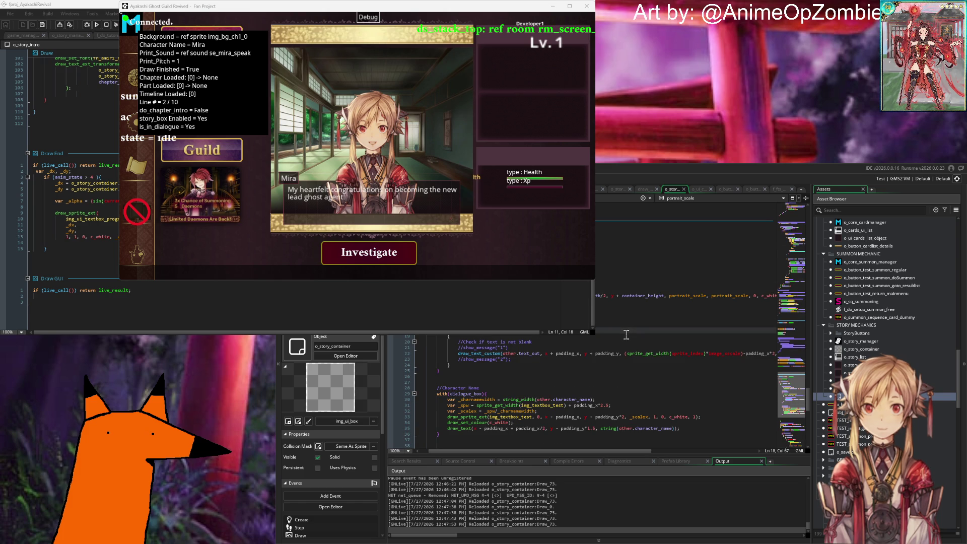
scroll(528, 348, down, 2)
click(509, 356)
scroll(508, 358, down, 6)
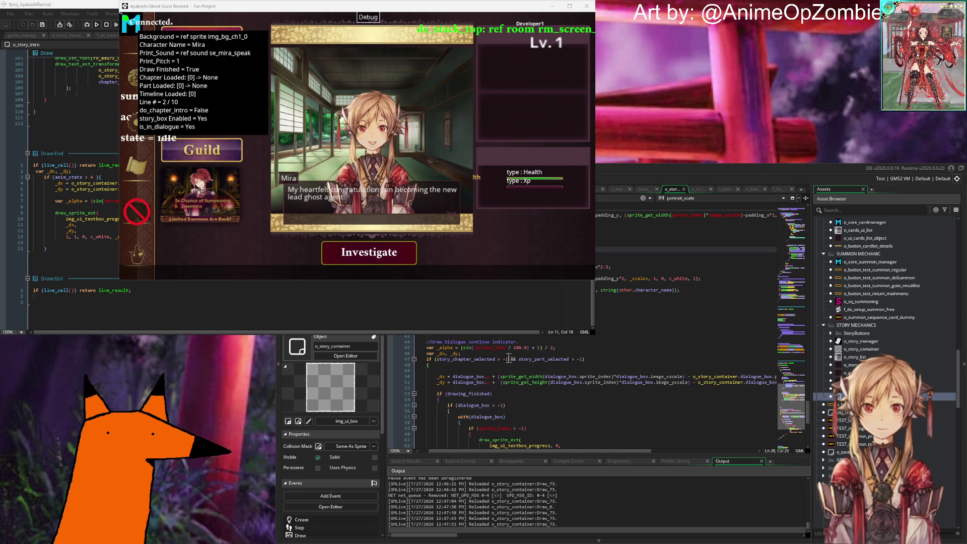
scroll(509, 358, down, 13)
Select the character_name reference on line 83, then open two blank lines at line 9.
double_click(557, 343)
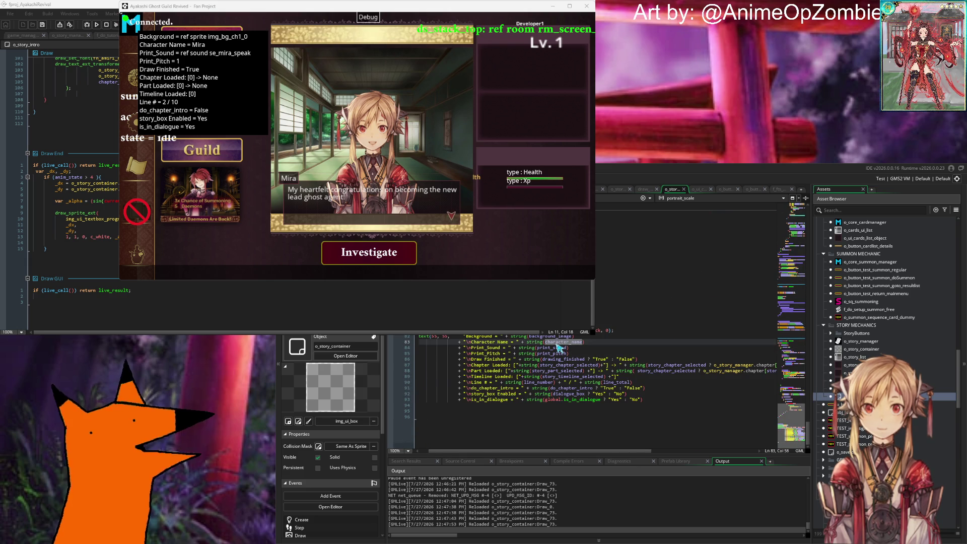
scroll(557, 346, up, 2)
scroll(559, 348, up, 8)
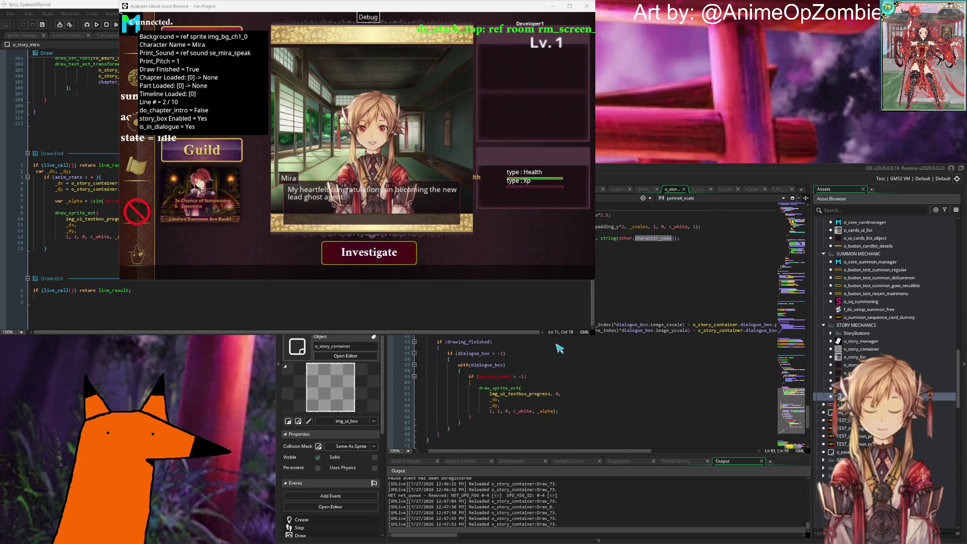
scroll(559, 347, up, 12)
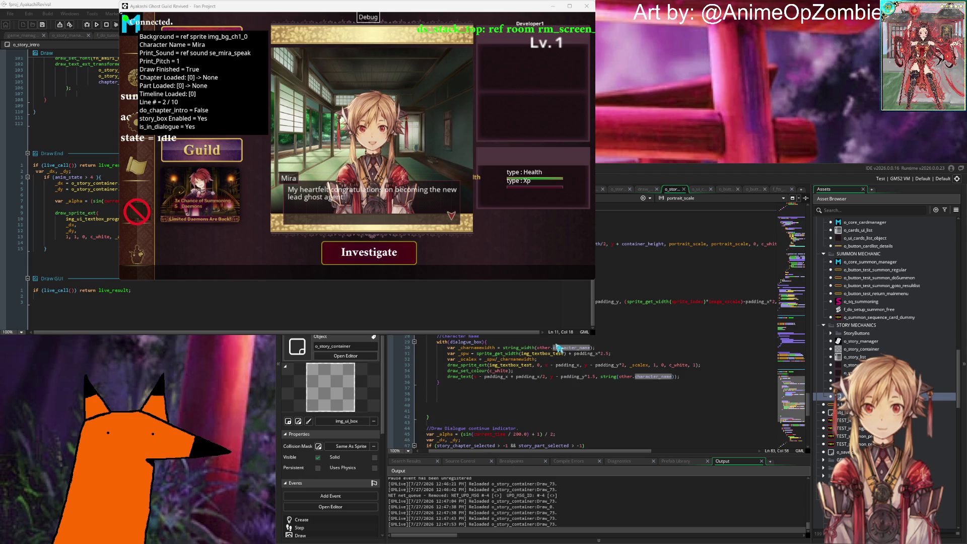
click(629, 296)
key(Return)
key(Return)
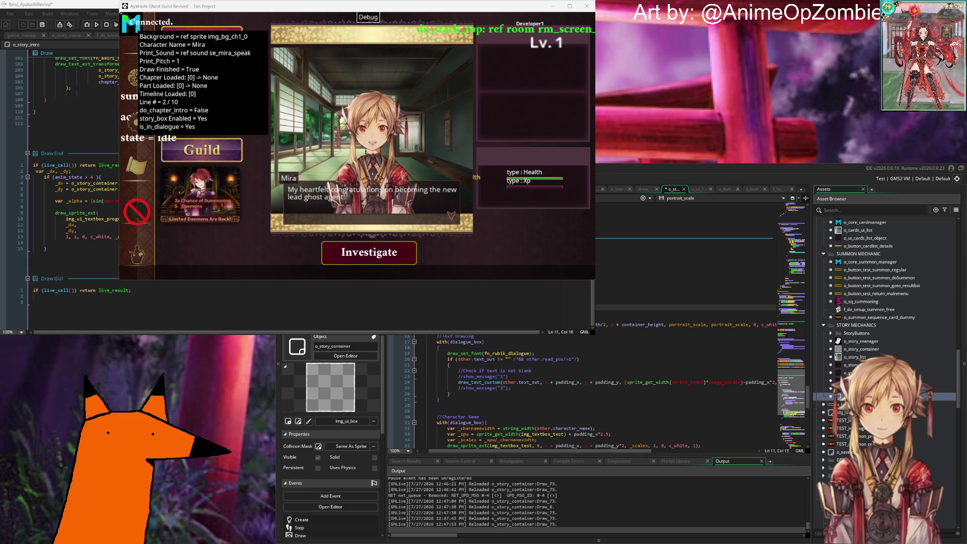
Add draw_set_halign(fa_center) and a dialogue_box sprite line, save, then view o_ui_container's Draw code.
key(Up)
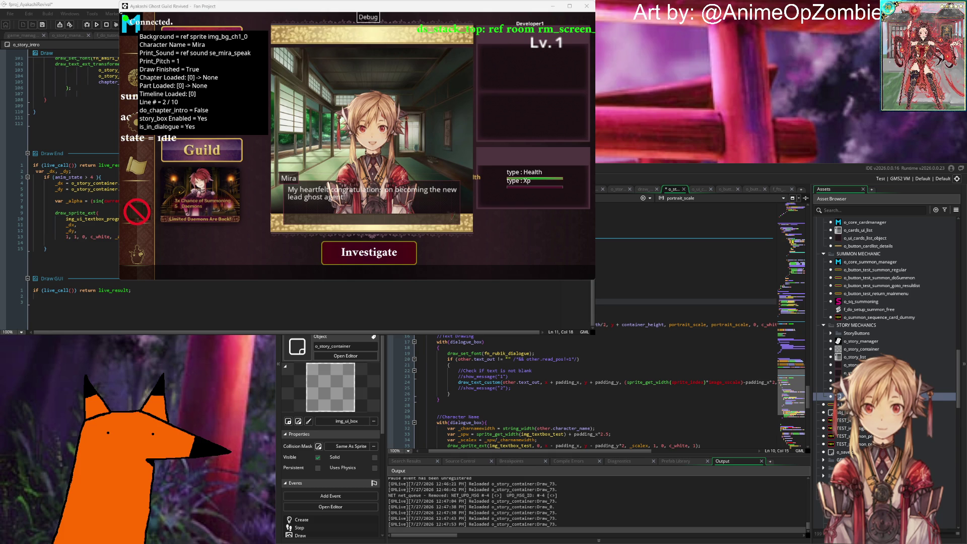
text(draw_se)
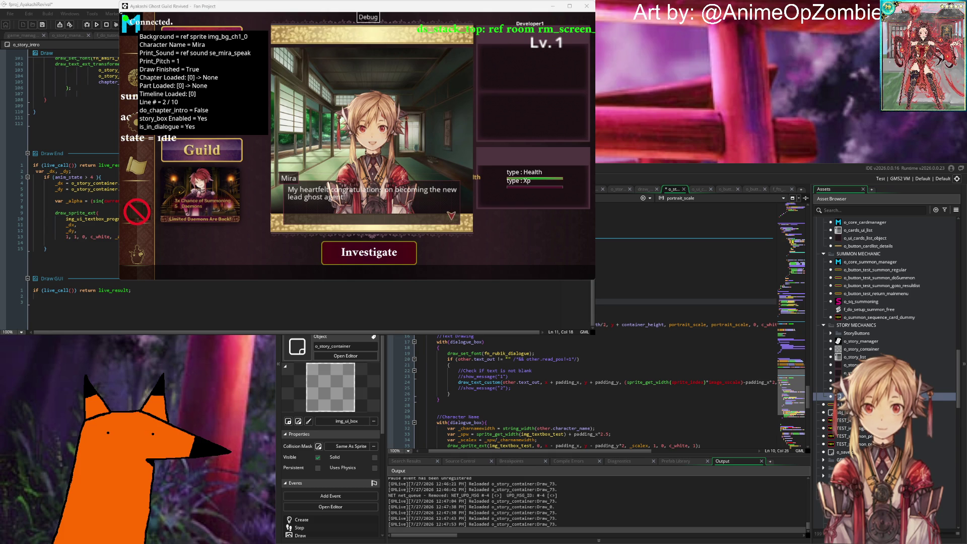
text((fa_center))
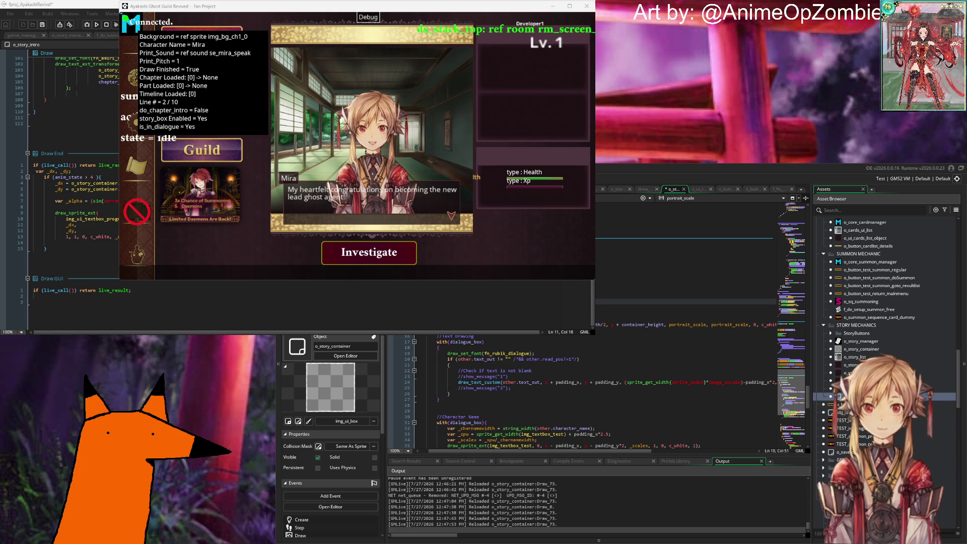
key(Return)
text(dialogu)
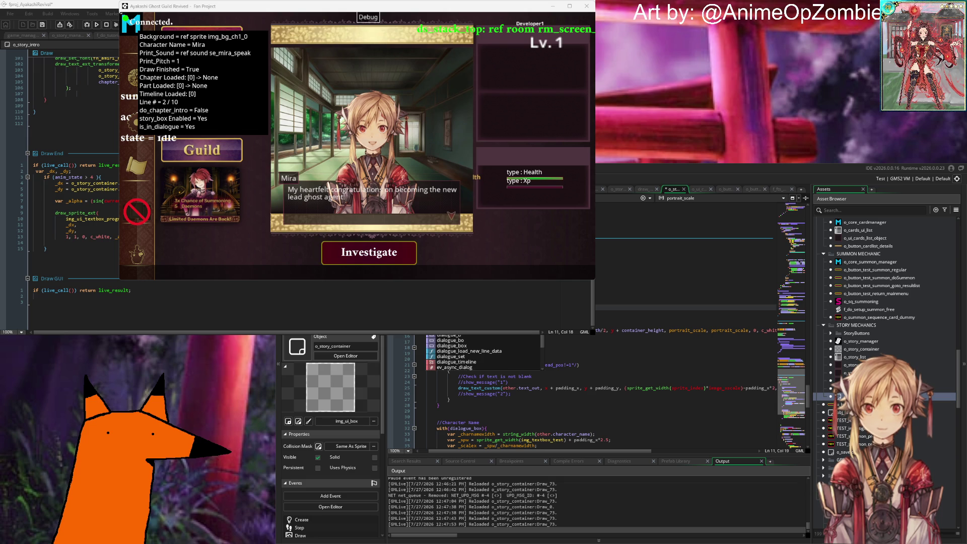
text(e)
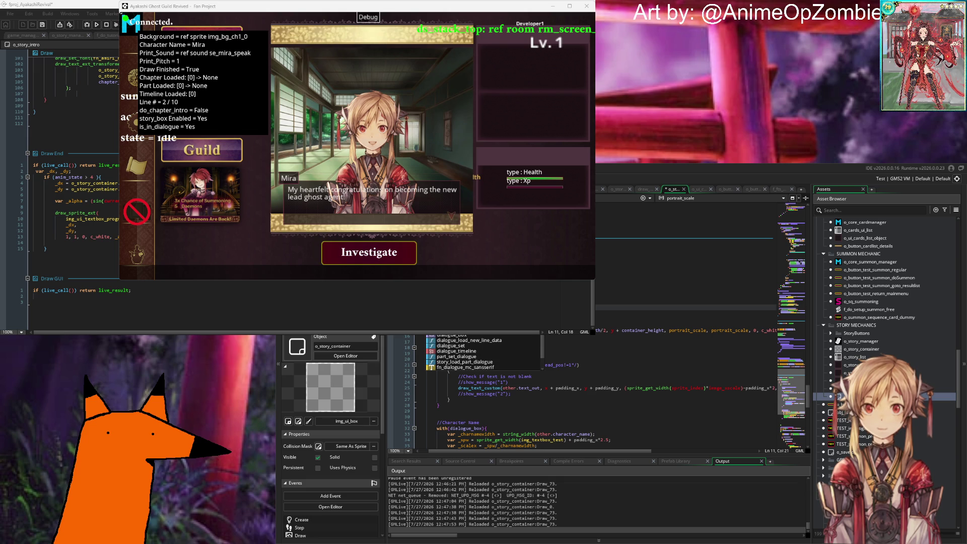
text(_box.sprite)
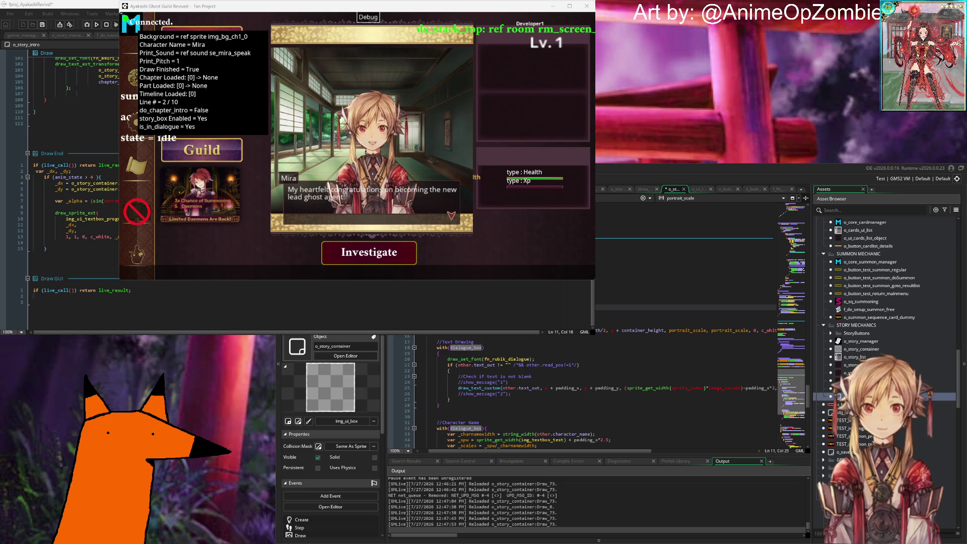
key(BackSpace)
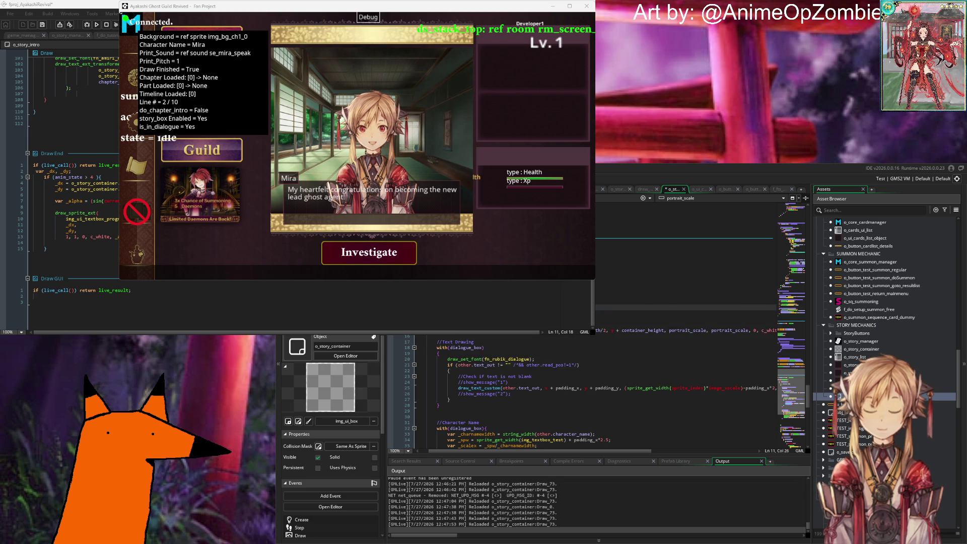
key(Return)
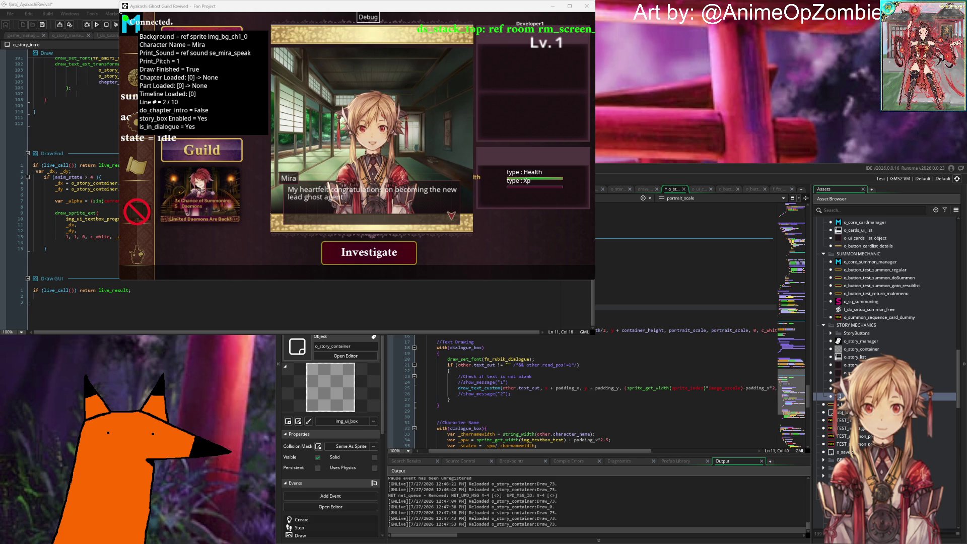
key(ctrl+s)
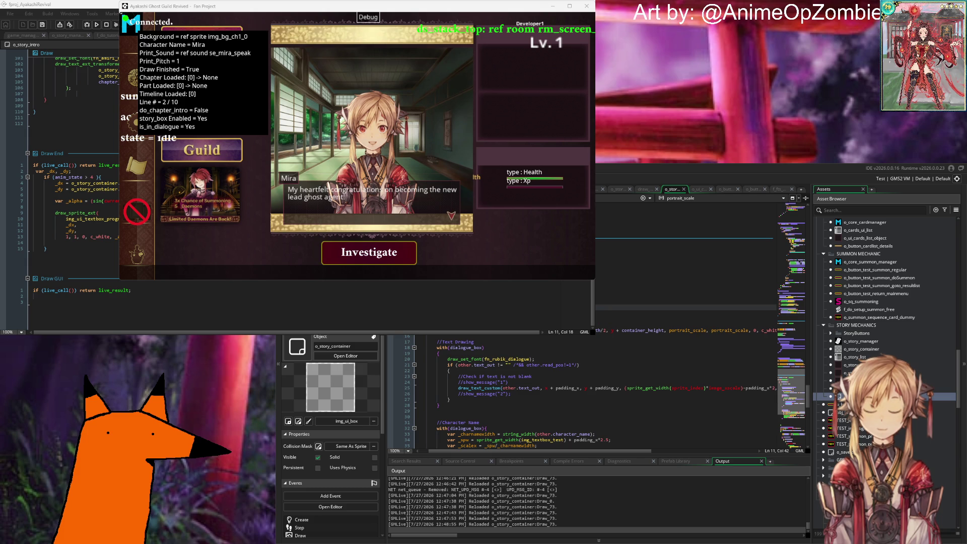
click(600, 299)
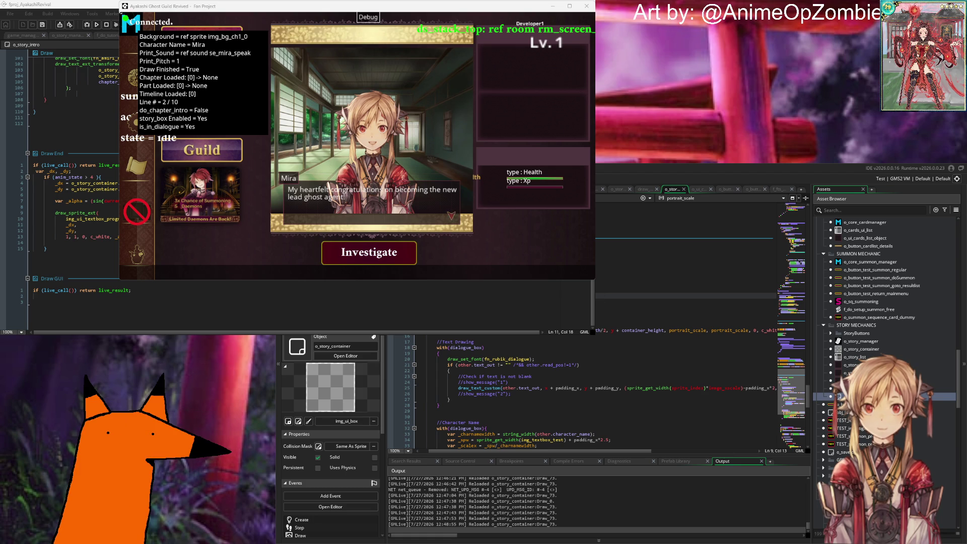
click(699, 189)
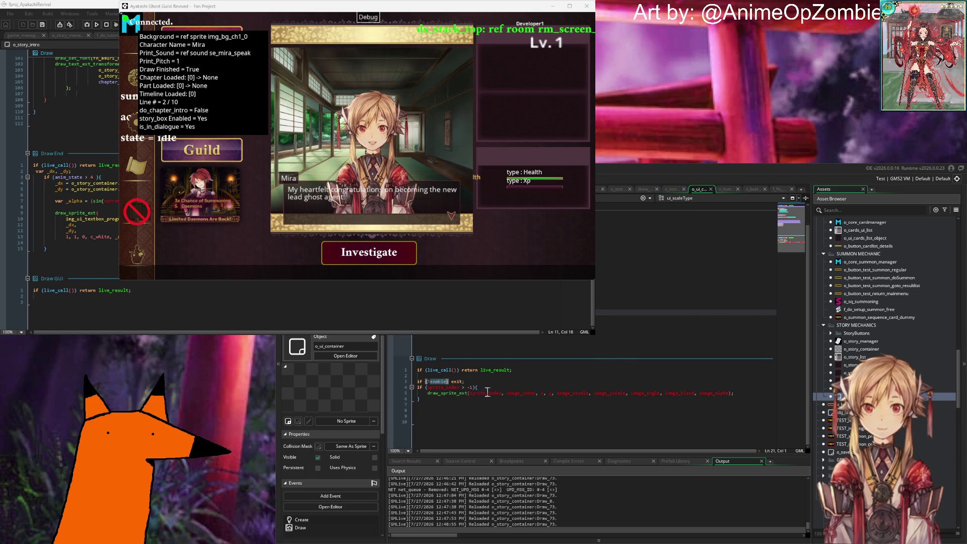
In o_story_container, add an 'enabled = false' line after line 10, revise it to true, and save.
click(678, 190)
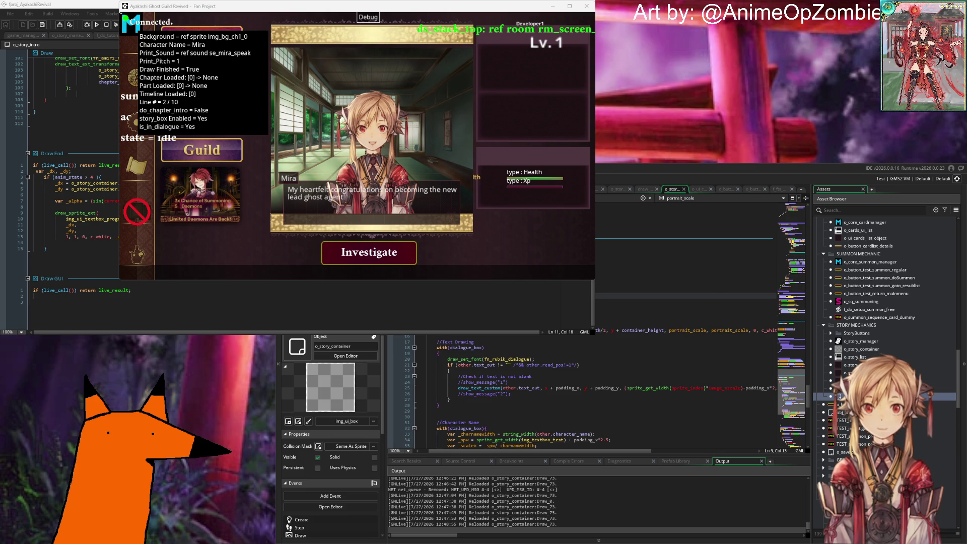
click(685, 302)
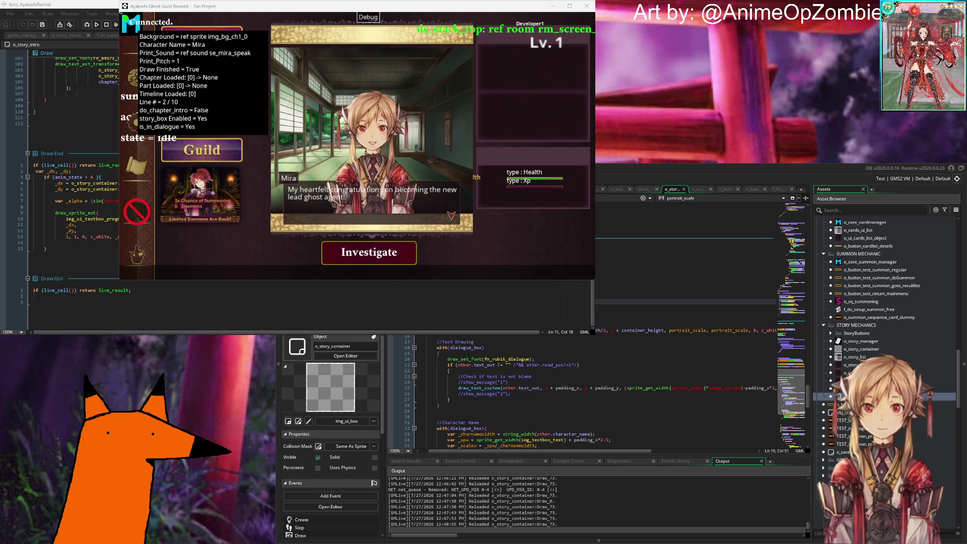
key(Return)
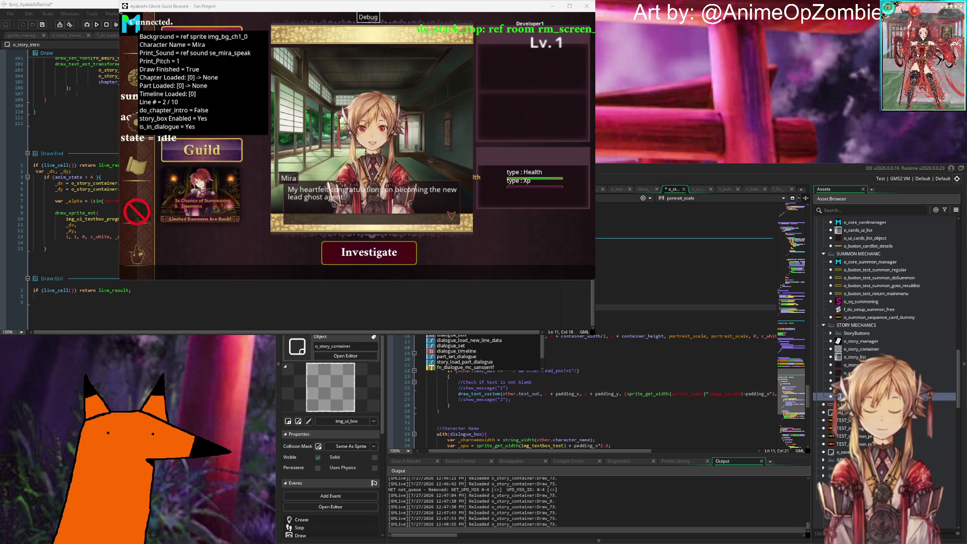
text(enabled)
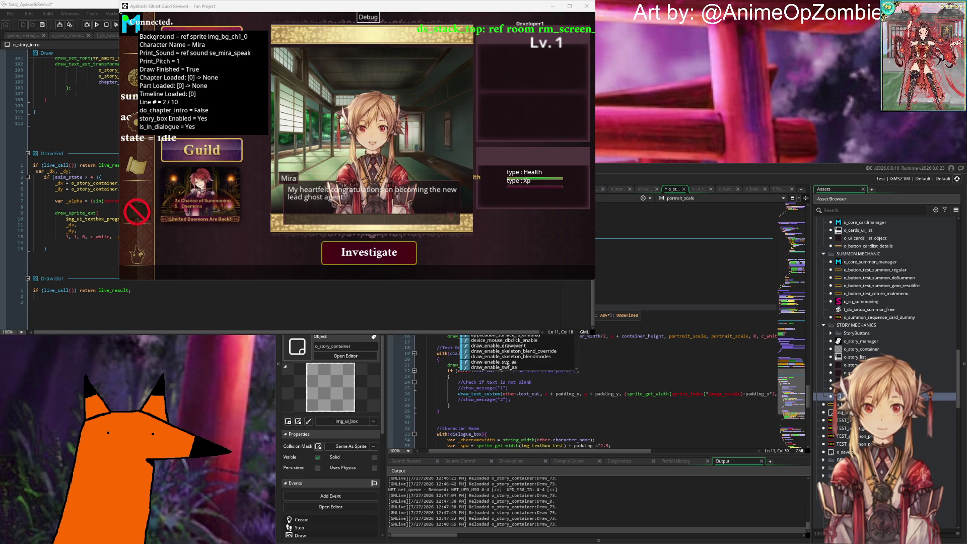
text( = false)
key(ctrl+s)
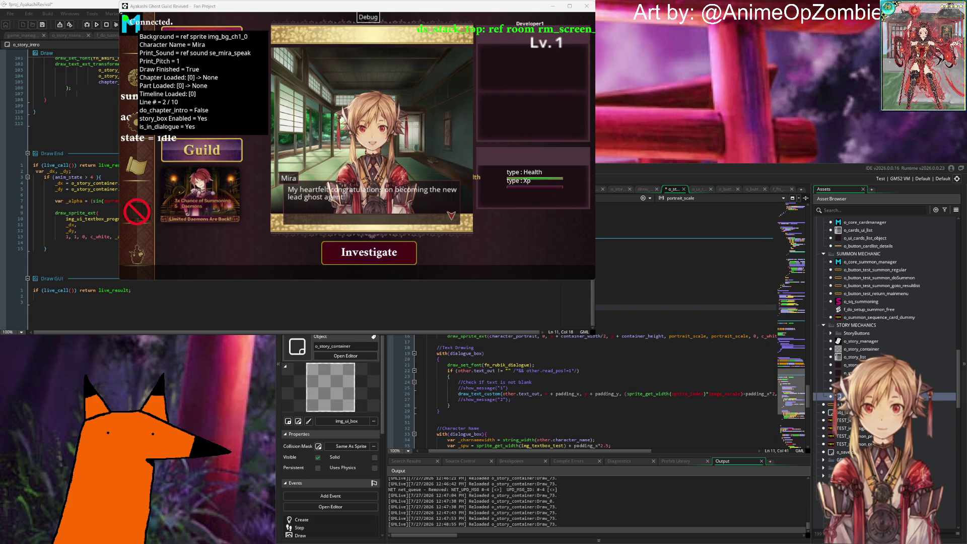
key(BackSpace)
key(BackSpace)
text(true)
key(ctrl+s)
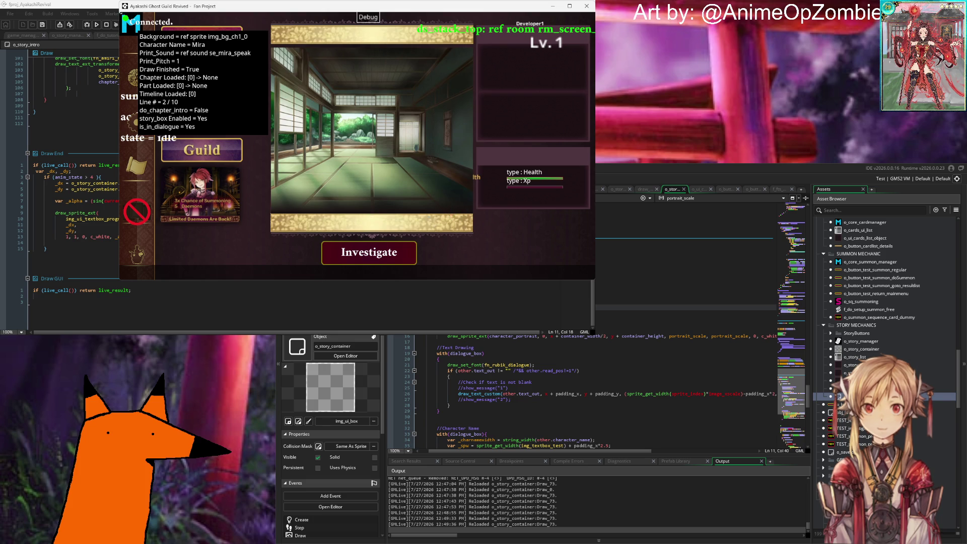
key(Down)
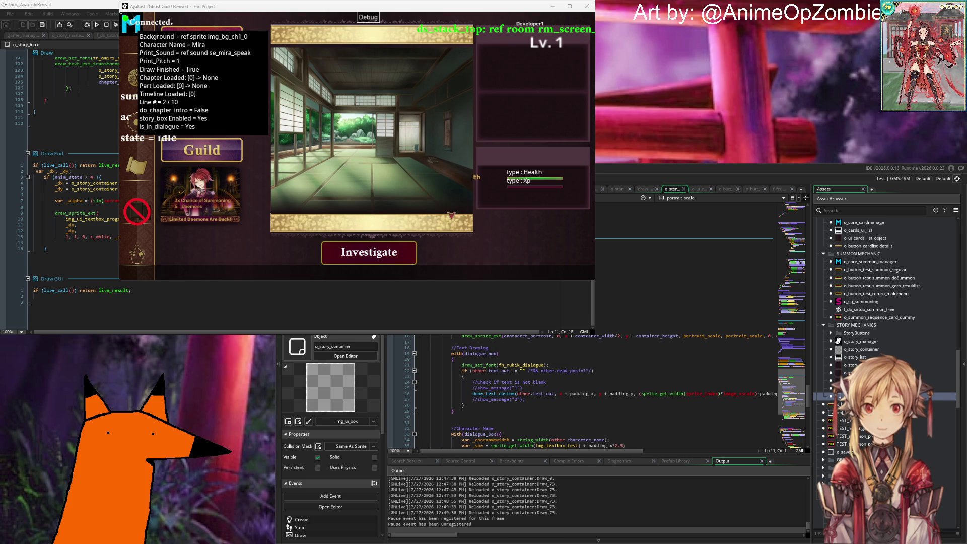
Delete the extra blank line and rebuild and relaunch the game with F5.
key(BackSpace)
key(F5)
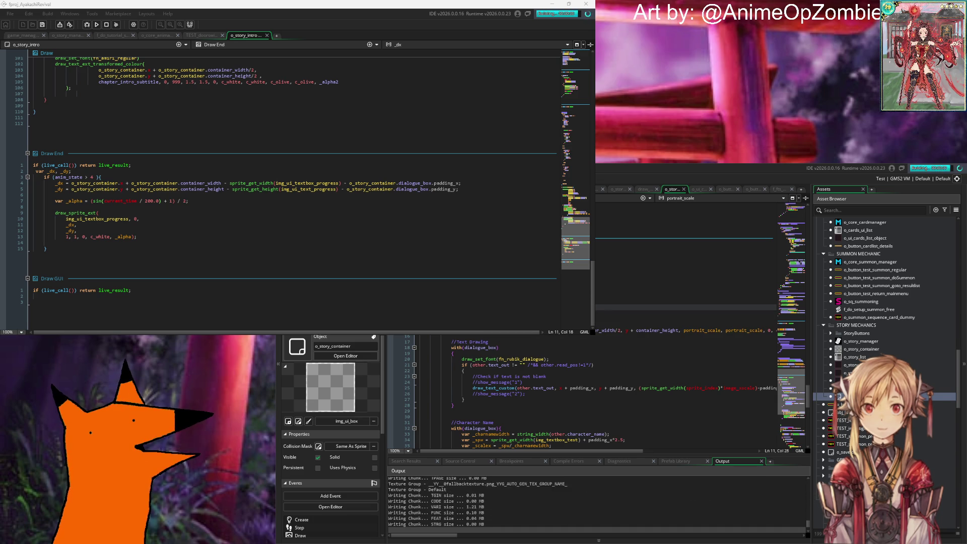
scroll(885, 252, up, 1)
scroll(857, 306, down, 10)
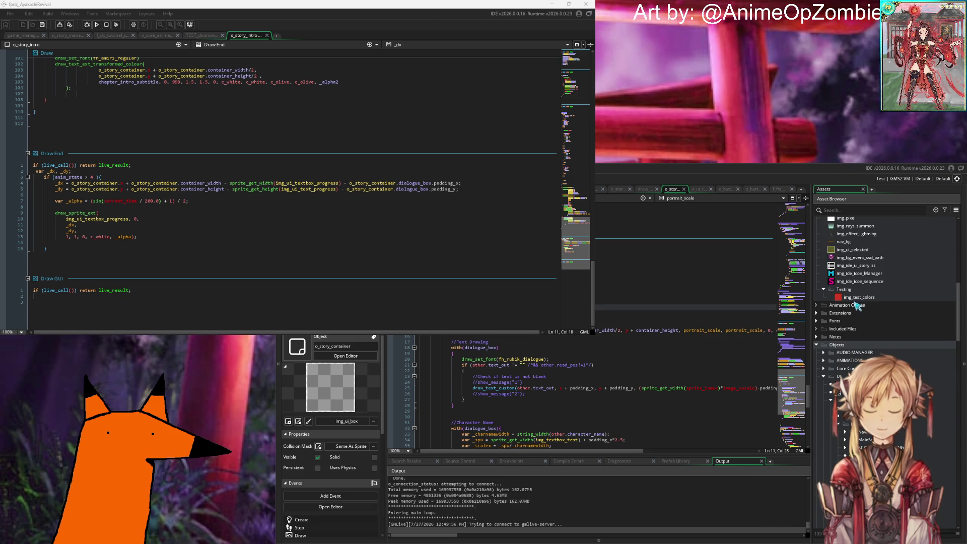
scroll(857, 306, up, 6)
Expand the UI sprite folder, search assets for img, story and box names, and select img_textbox_test.
click(830, 375)
scroll(833, 375, down, 5)
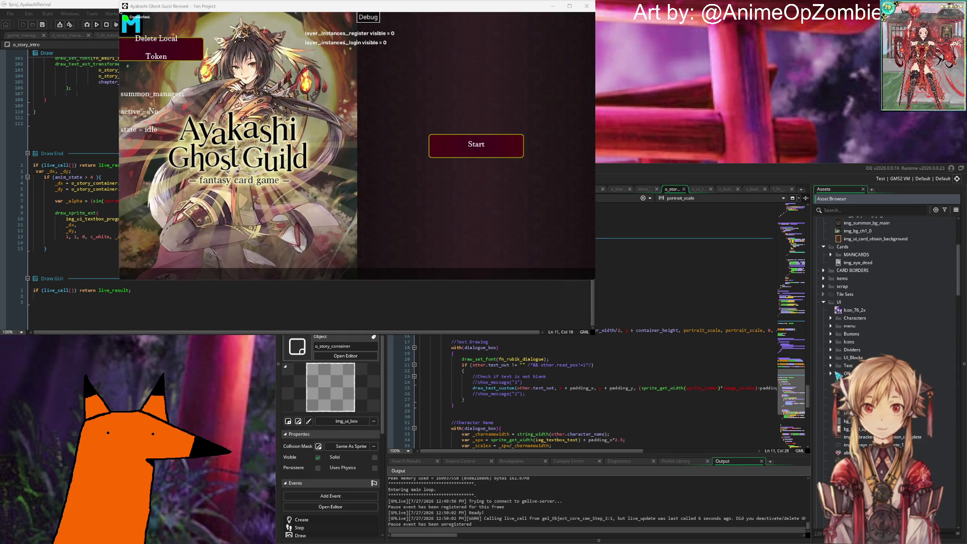
scroll(836, 375, up, 6)
click(861, 210)
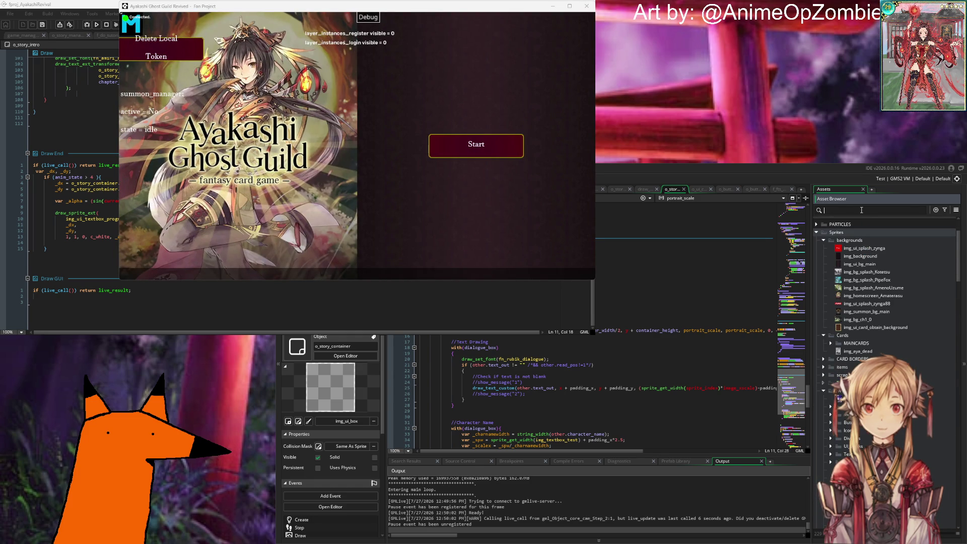
text(img_t)
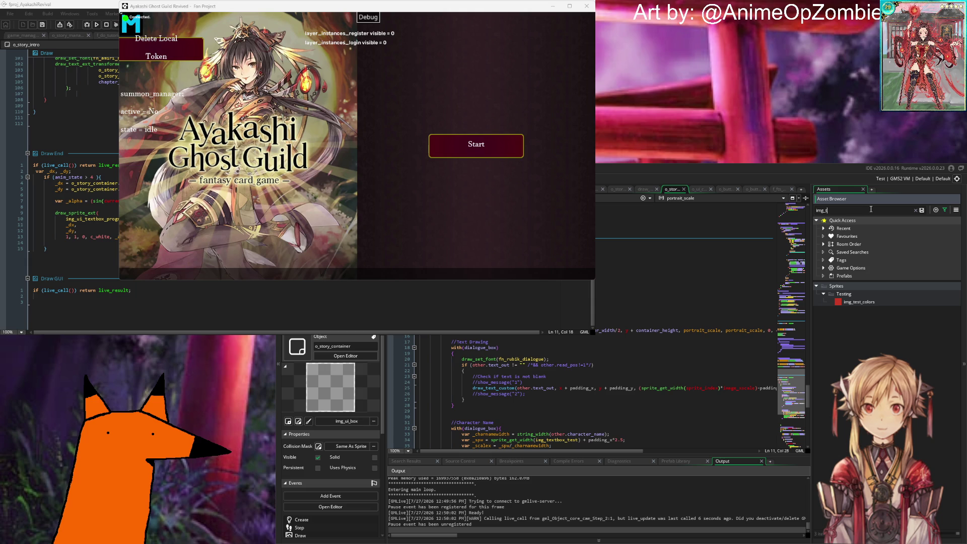
key(BackSpace)
text(s)
key(BackSpace)
key(BackSpace)
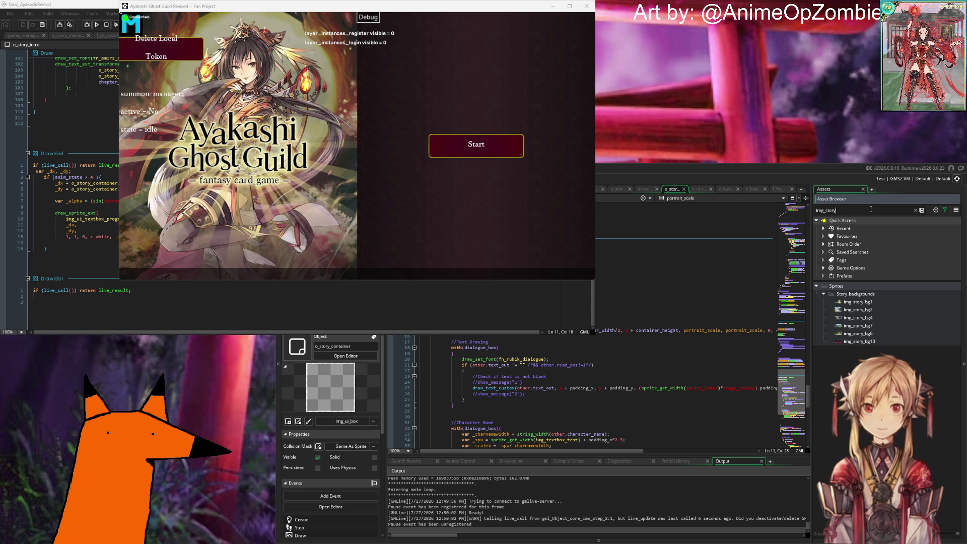
key(BackSpace)
key(BackSpace)
key(BackSpace)
text(box)
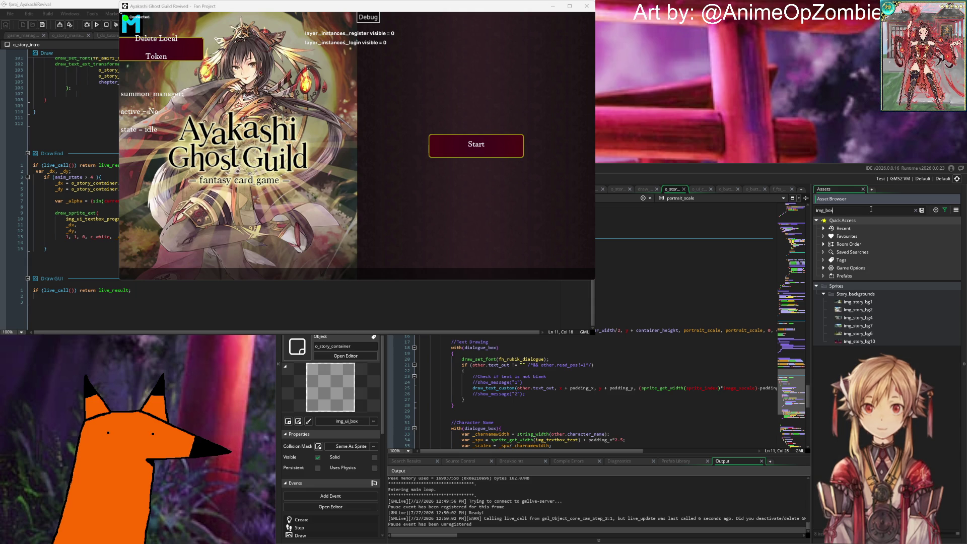
key(BackSpace)
key(BackSpace)
key(BackSpace)
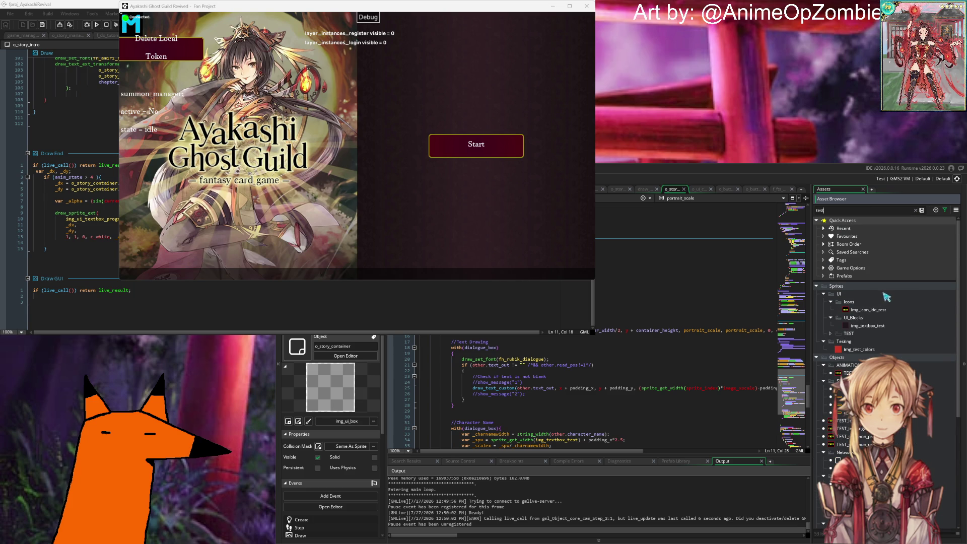
click(876, 327)
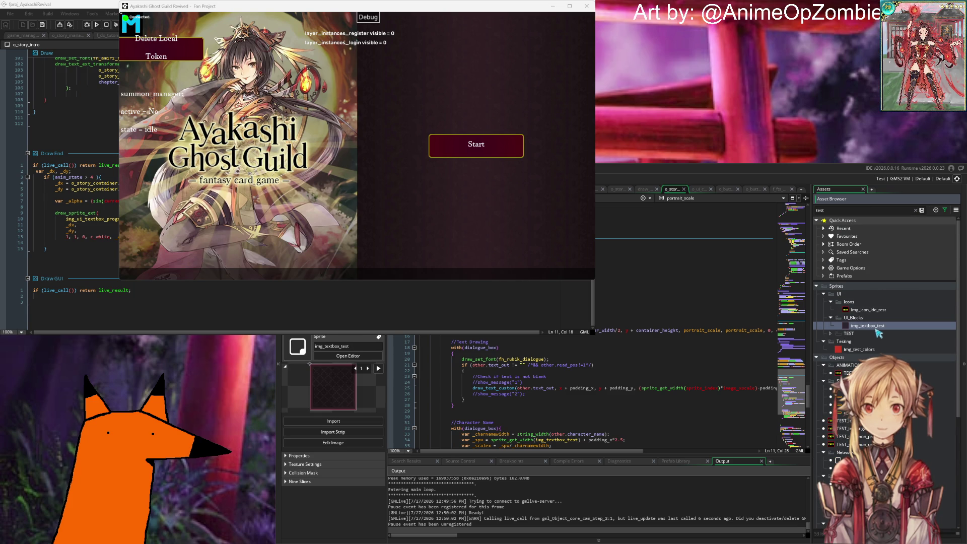
Open img_textbox_test in the Sprite Editor and flip through its frames, returning to frame 1.
double_click(876, 326)
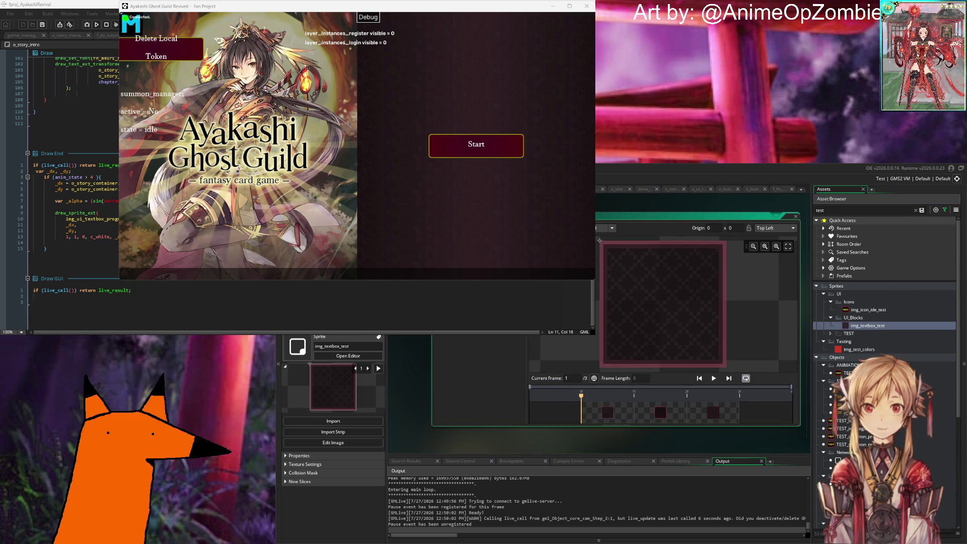
click(655, 416)
click(711, 417)
click(604, 418)
click(661, 416)
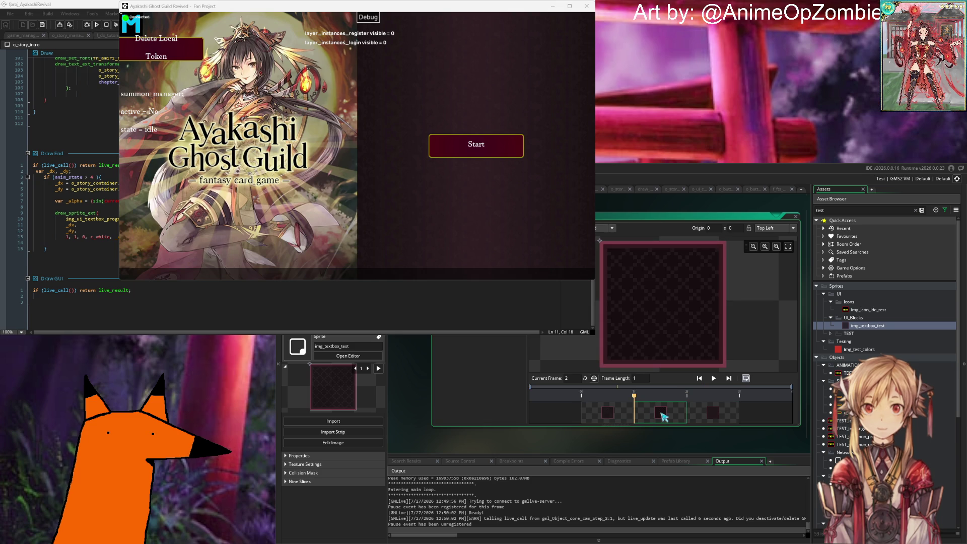
click(608, 413)
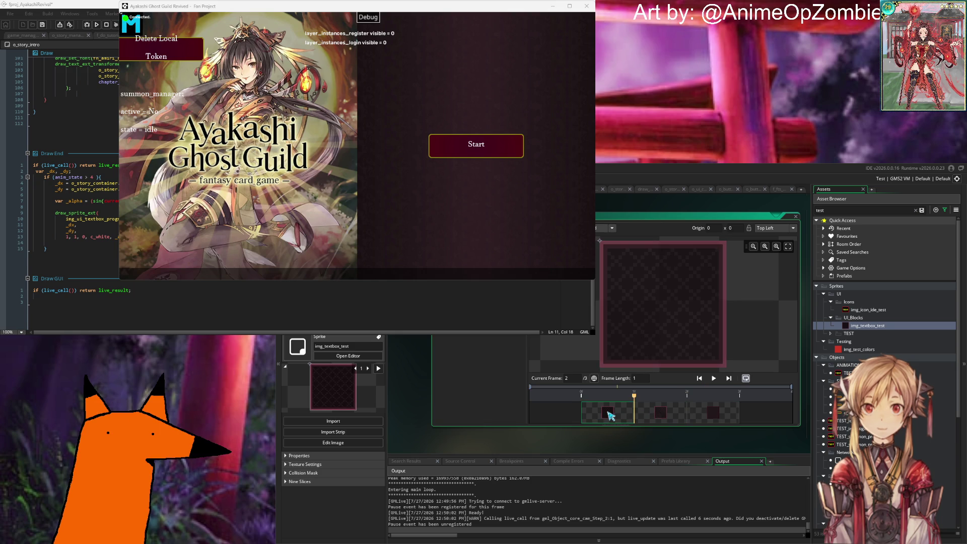
click(609, 414)
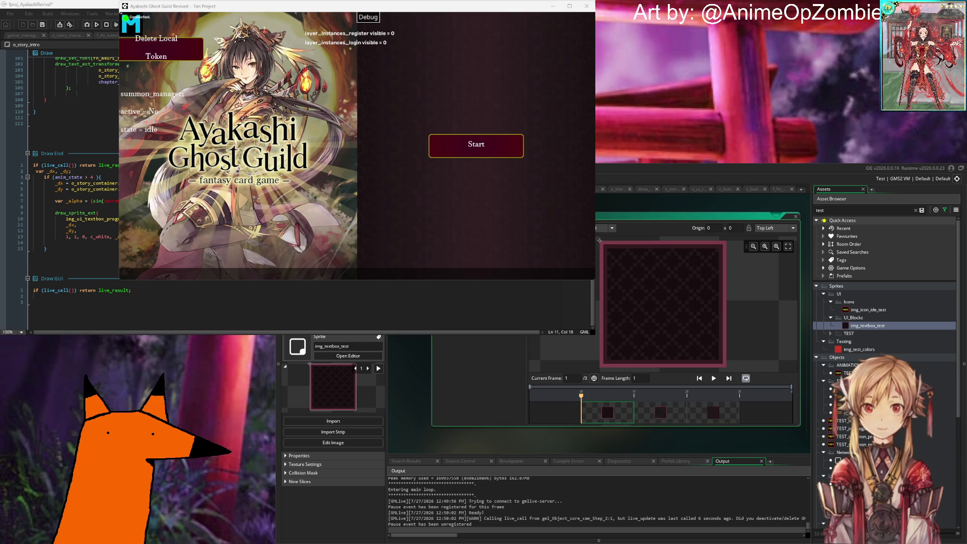
View the first frame in the Image Editor, close it, and rebuild the running game with F5.
double_click(608, 414)
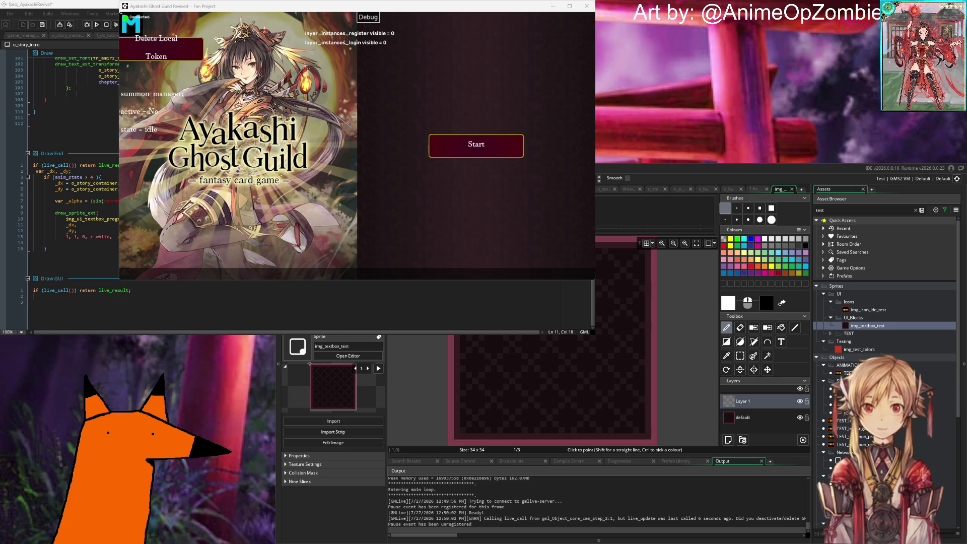
click(792, 190)
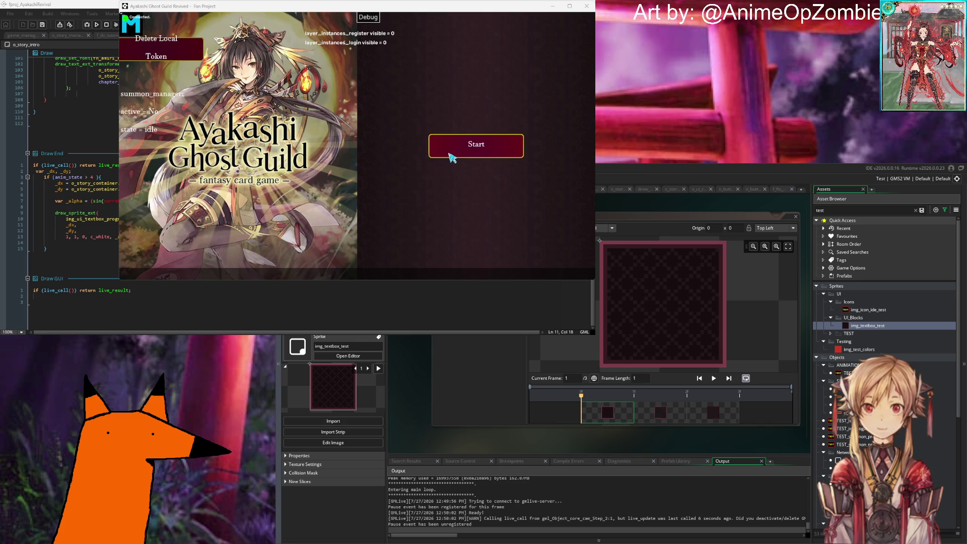
key(F5)
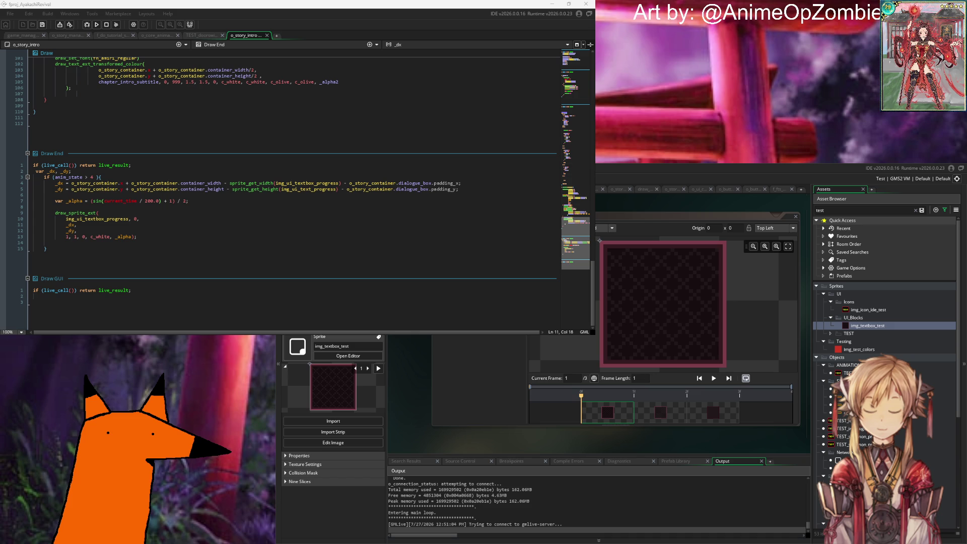
Check lines 3 and 11 of o_story_intro's Draw End code, then log into the rebuilt game.
click(423, 179)
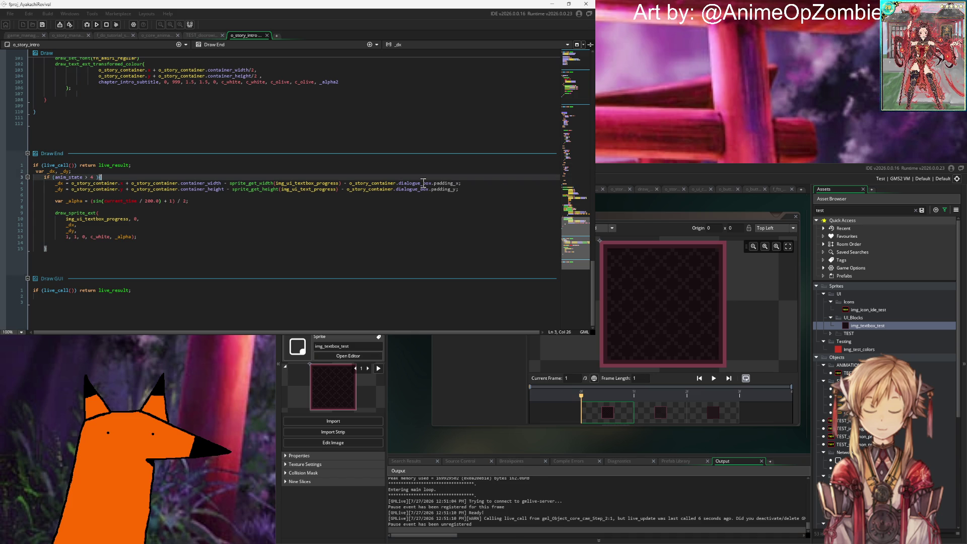
click(389, 226)
mouse_move(295, 335)
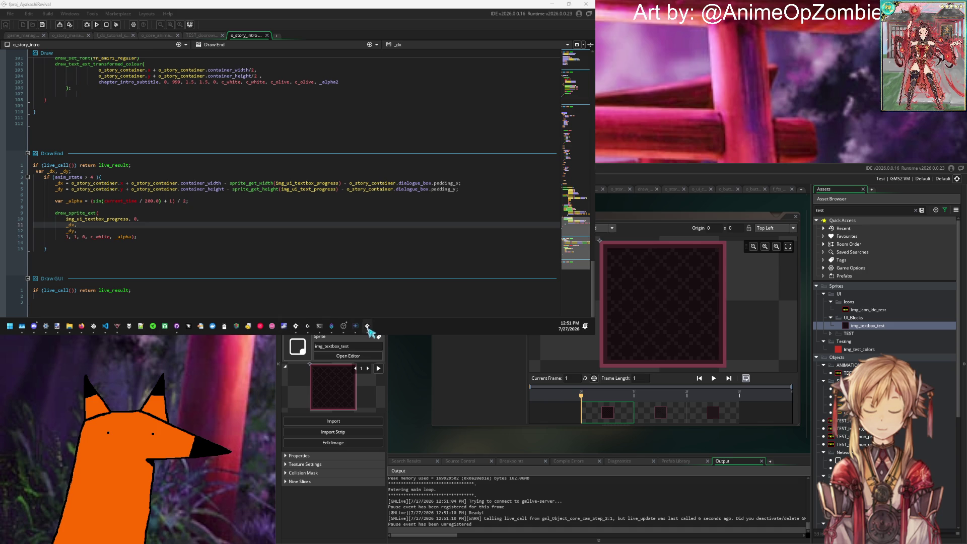
click(367, 327)
click(473, 146)
click(471, 249)
click(476, 212)
Dismiss the login message and read the Code Error from o_story_container's Draw event.
key(Return)
key(Return)
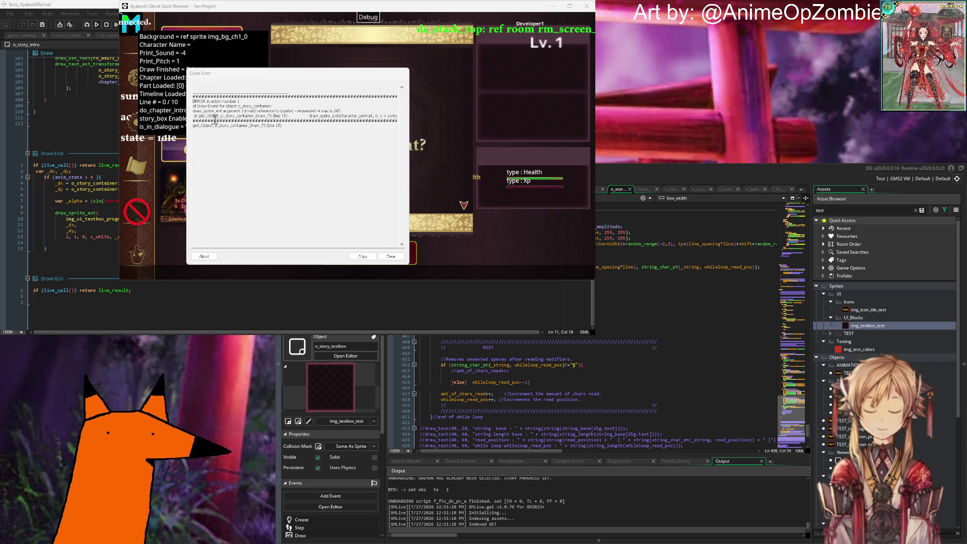
drag(325, 120, 406, 121)
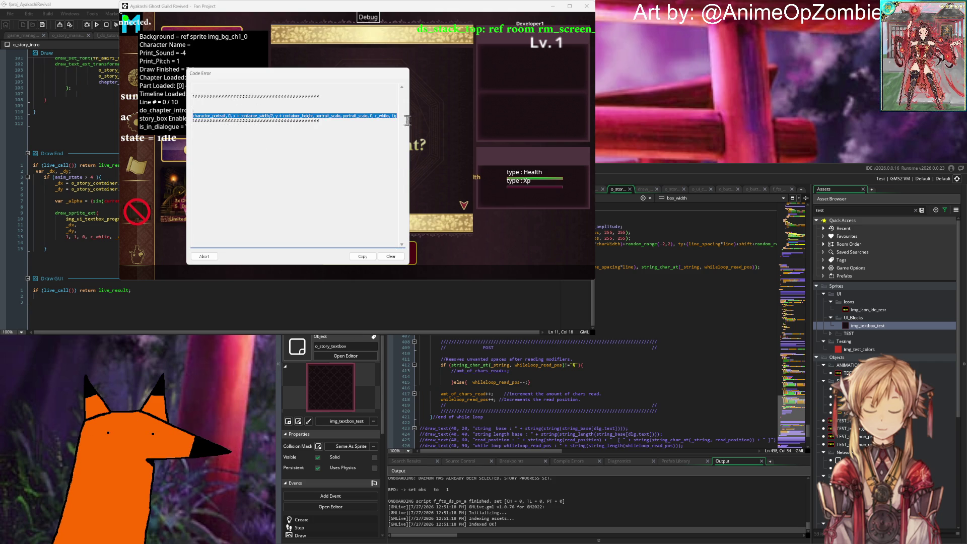
click(395, 117)
click(201, 123)
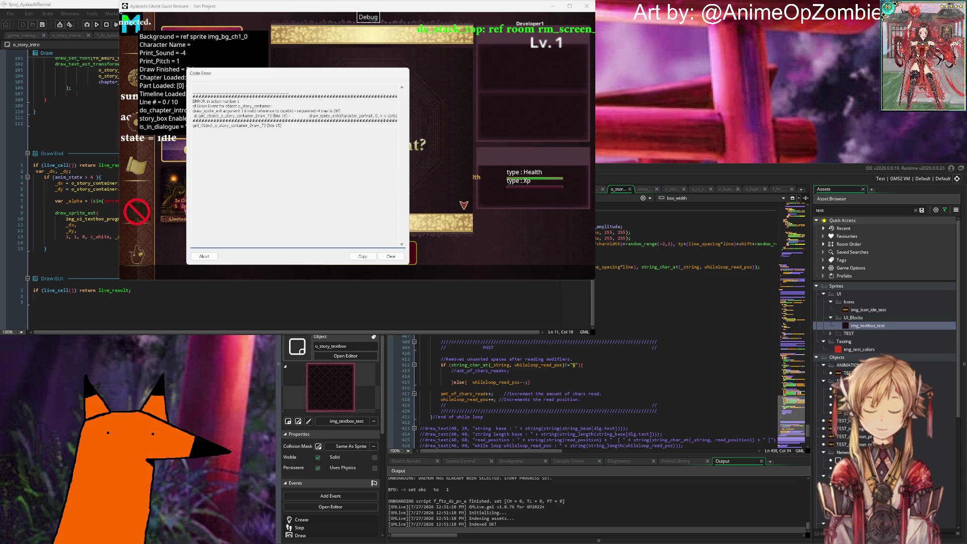
click(693, 285)
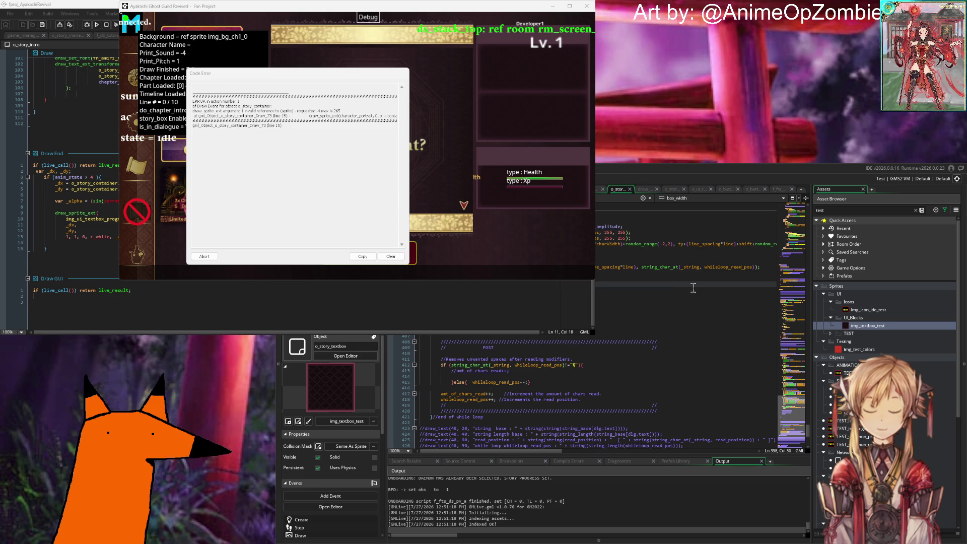
Compare o_ui_container and o_story_container Draw code, placing the caret on line 14.
scroll(693, 287, down, 5)
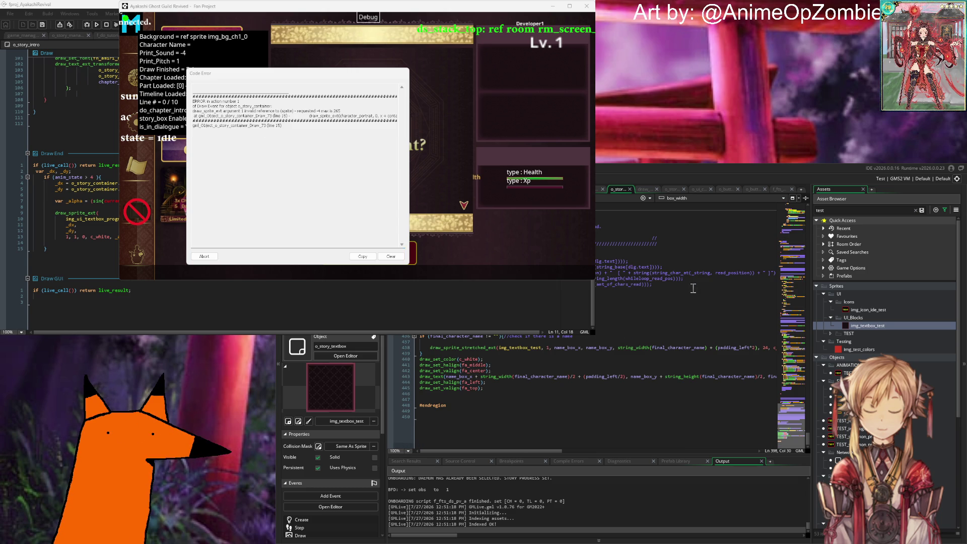
scroll(693, 288, up, 8)
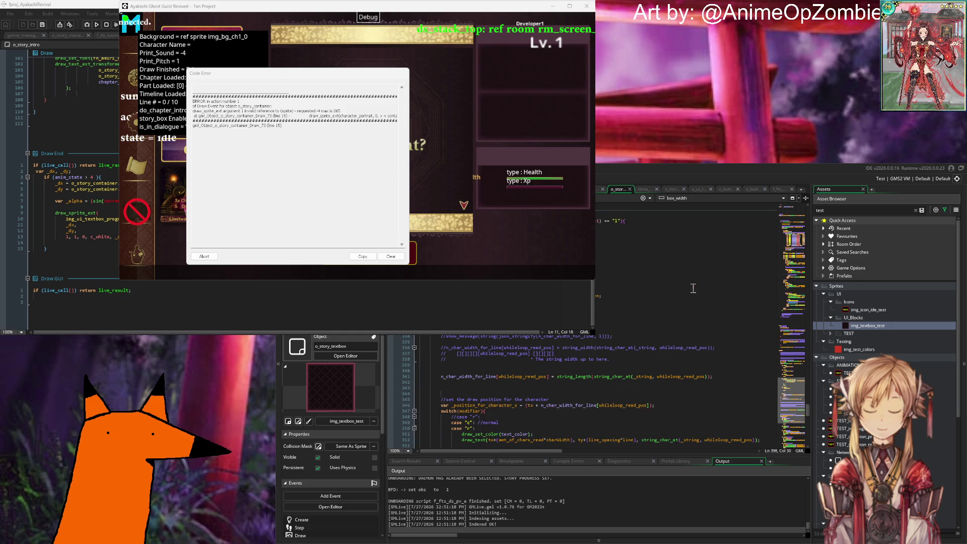
scroll(697, 289, down, 8)
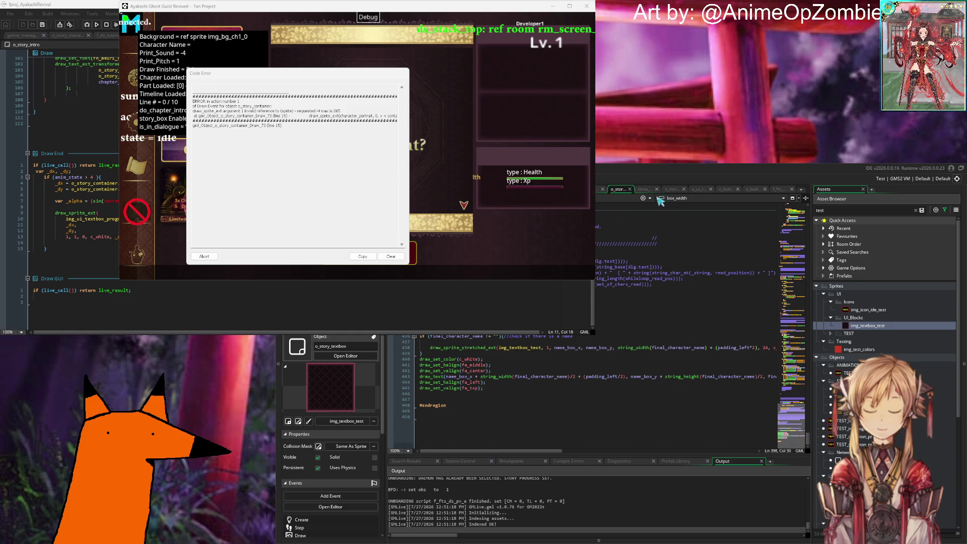
click(703, 189)
click(673, 190)
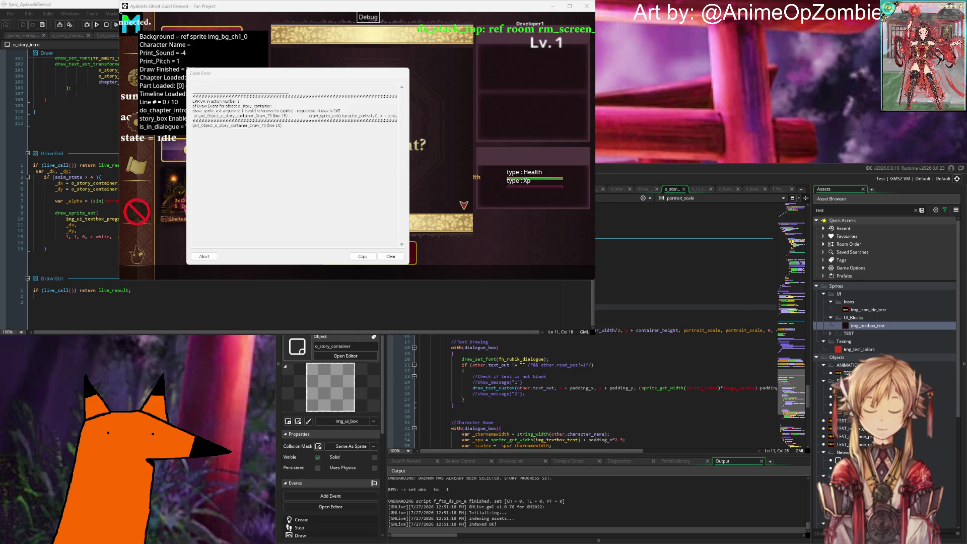
click(685, 324)
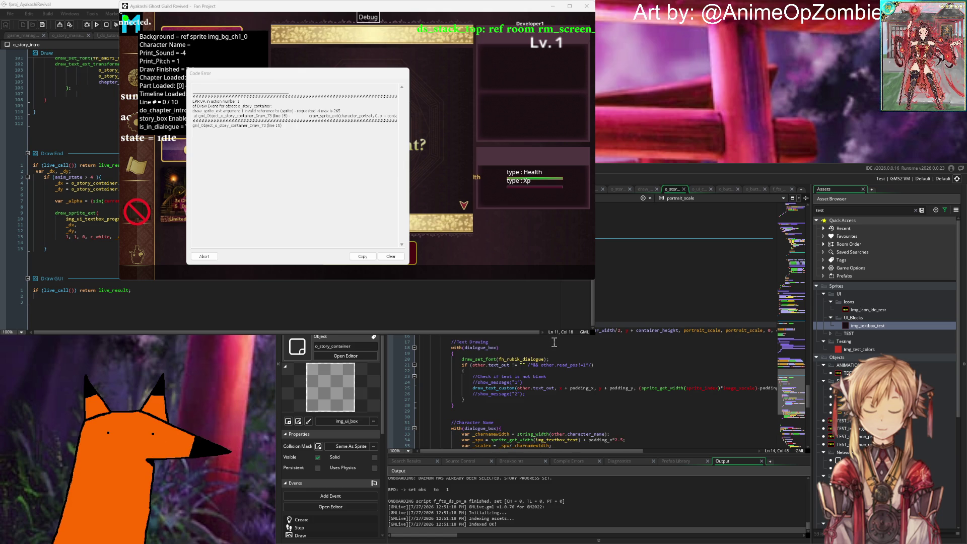
Read the draw_sprite_ext help popup for the failing call's arguments.
mouse_move(481, 338)
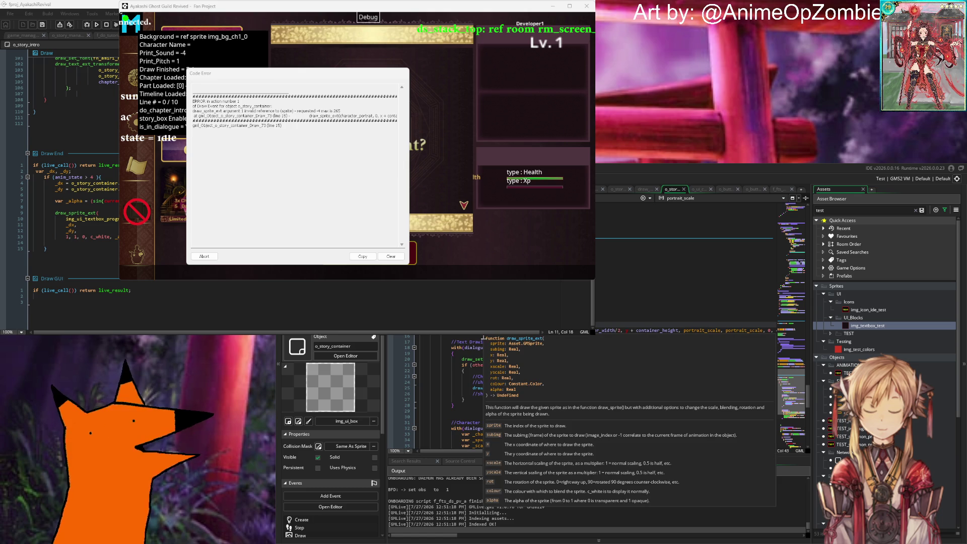
scroll(453, 339, right, 2)
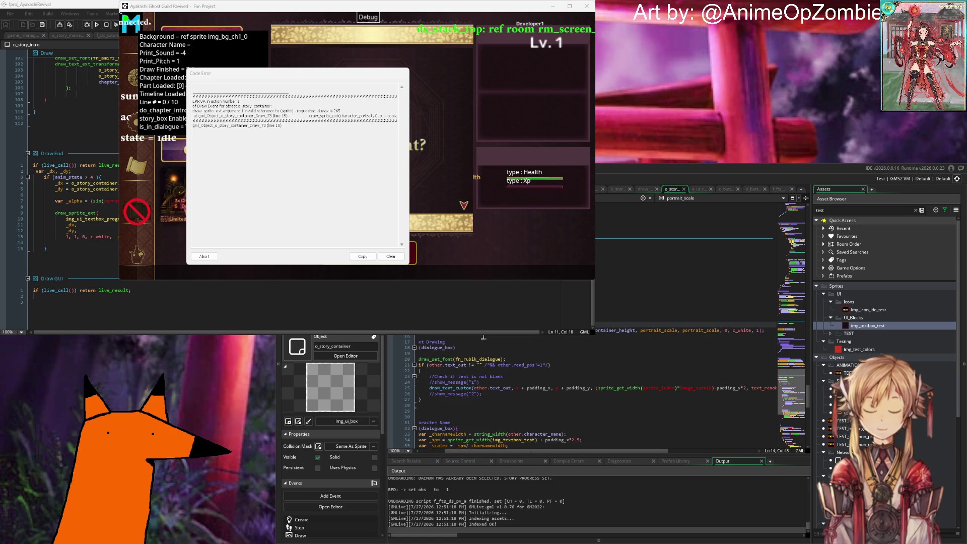
mouse_move(442, 337)
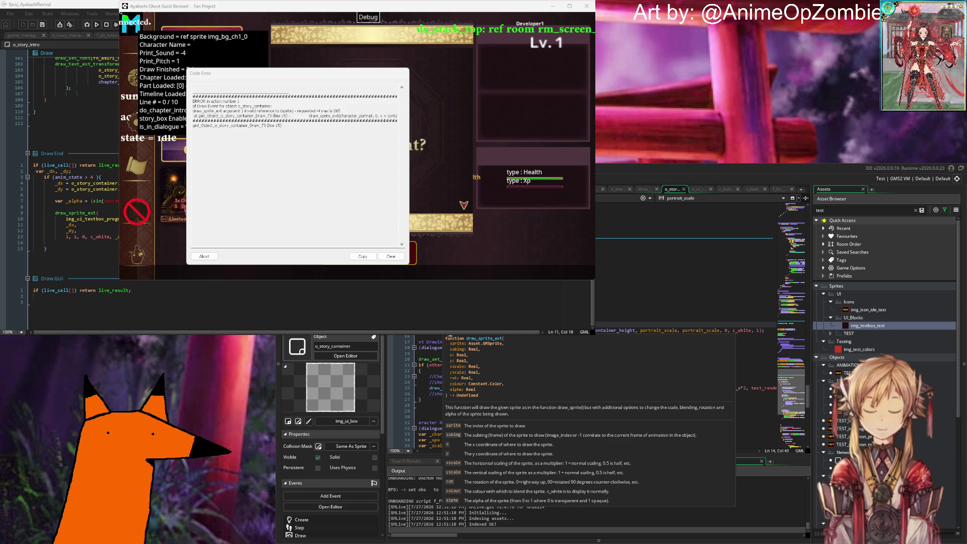
key(Up)
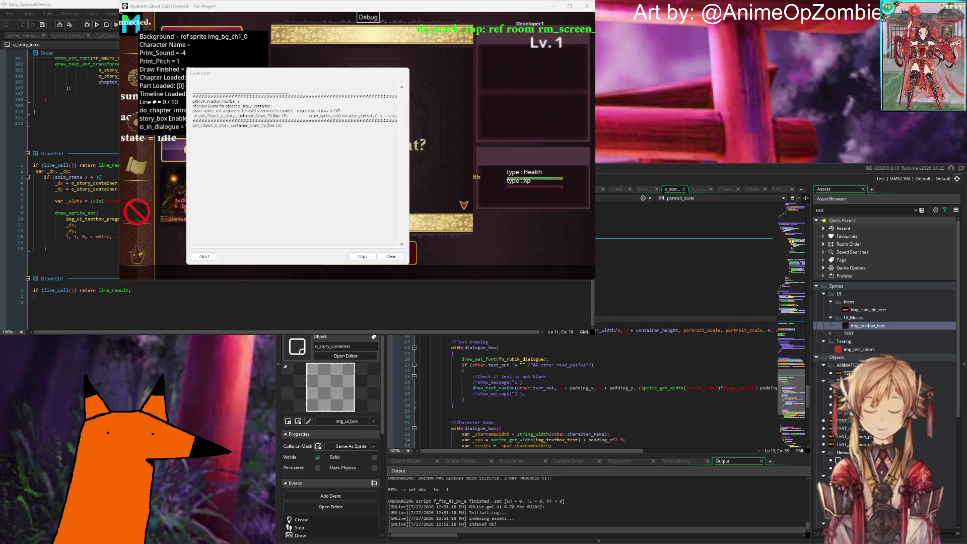
Look through the related container code down to the padding_x line.
key(Down)
scroll(539, 350, down, 20)
scroll(539, 350, up, 20)
scroll(557, 354, up, 2)
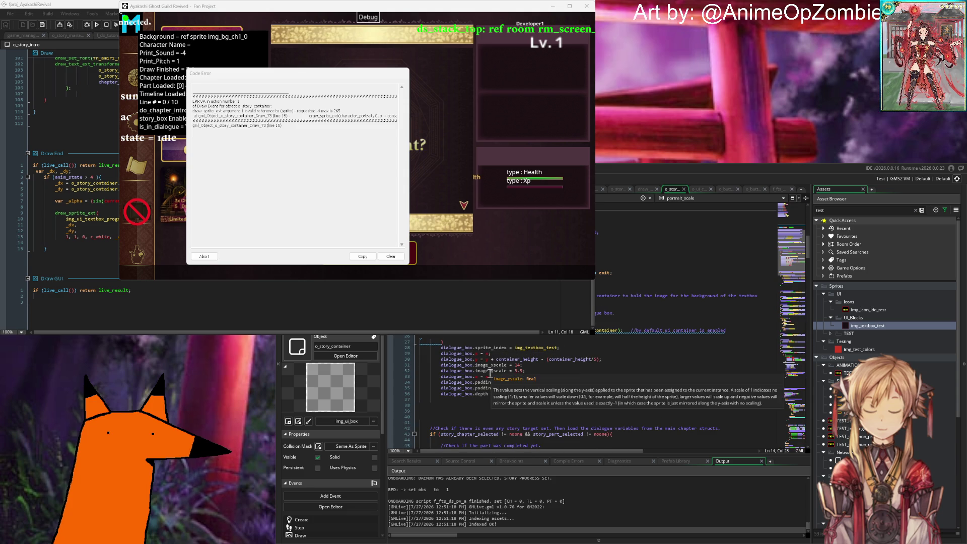
click(635, 383)
scroll(635, 383, down, 8)
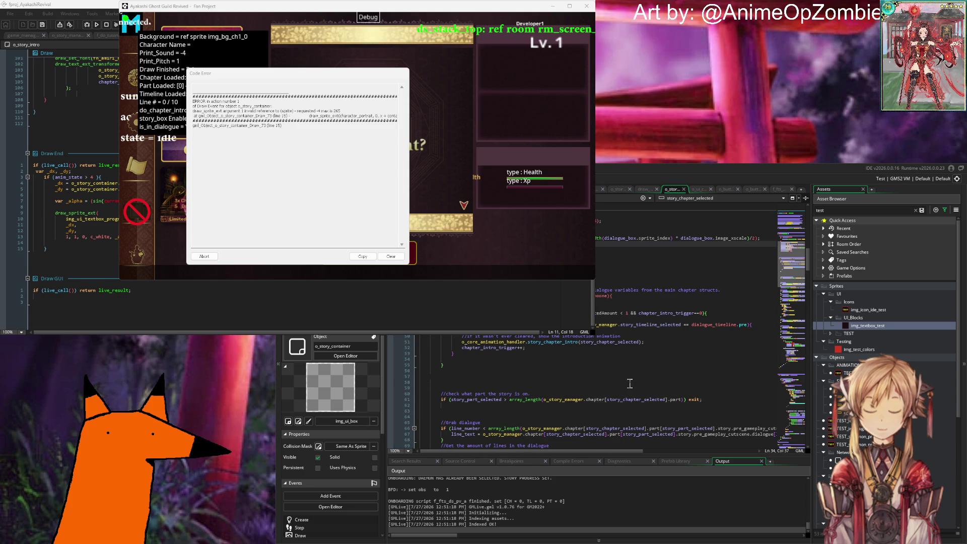
scroll(572, 393, down, 6)
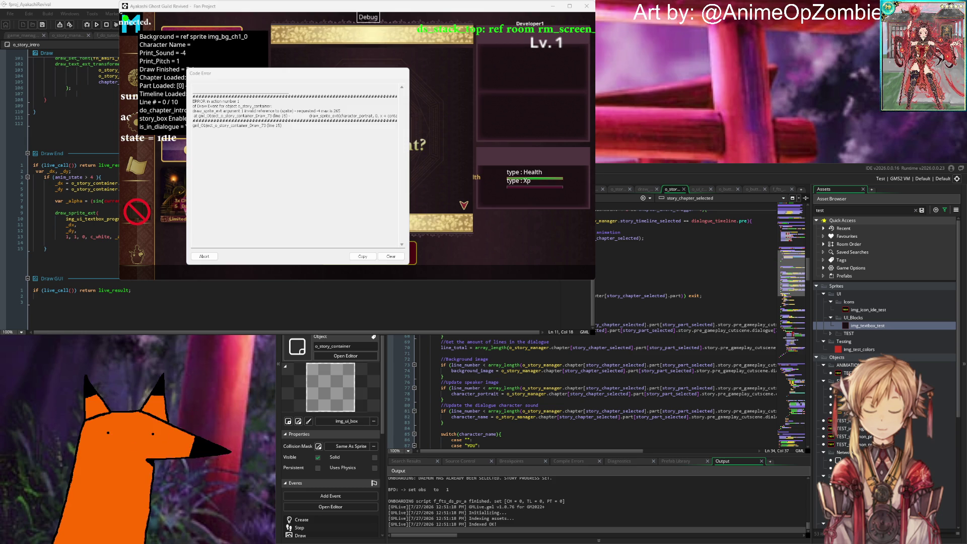
Confirm character_portrait starts as noone in the Create event, then return below the portrait_scale line.
scroll(497, 418, up, 8)
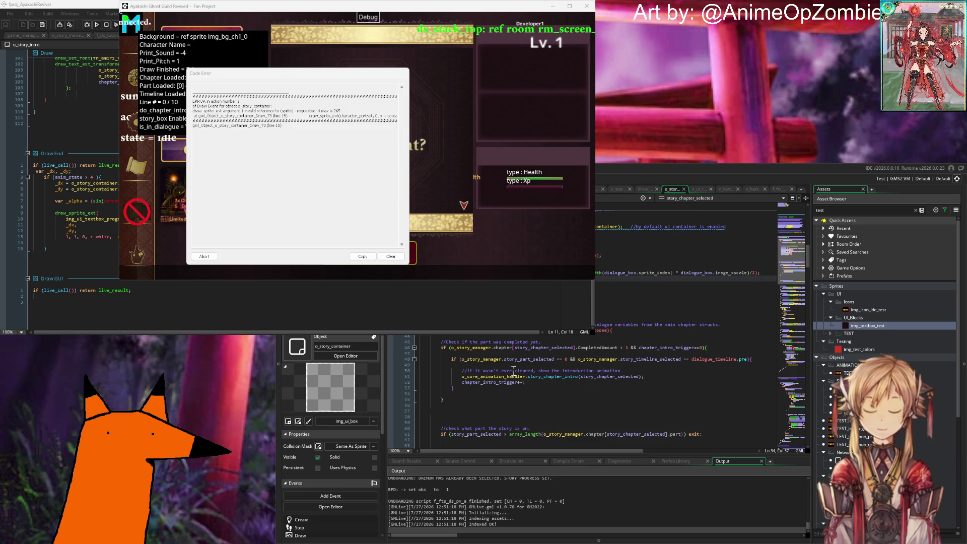
scroll(513, 371, up, 8)
middle_click(535, 355)
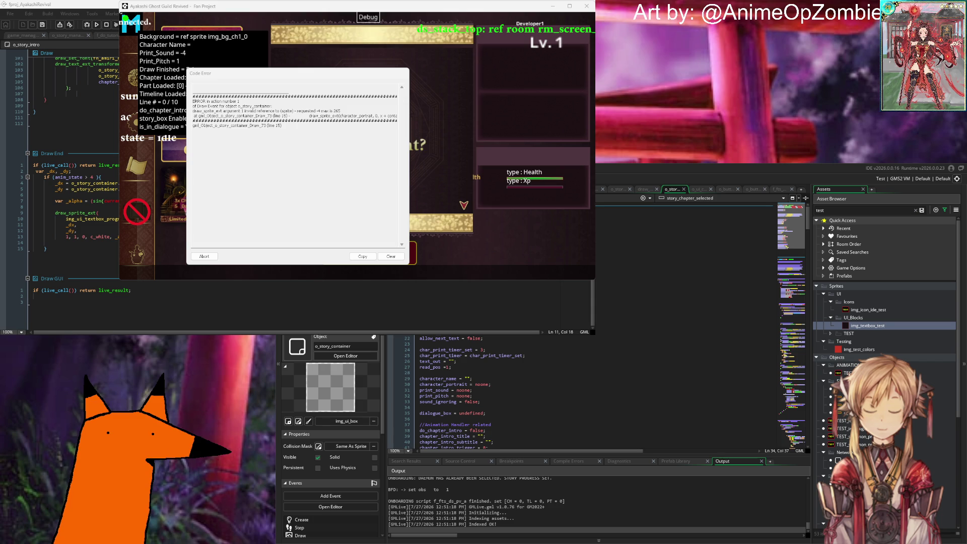
scroll(535, 392, down, 4)
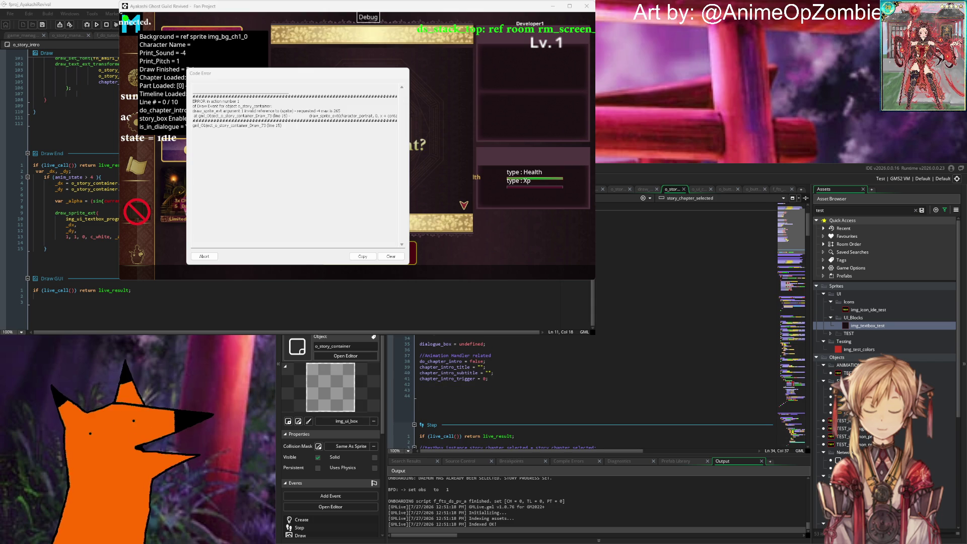
key(Up)
key(Up)
key(Up)
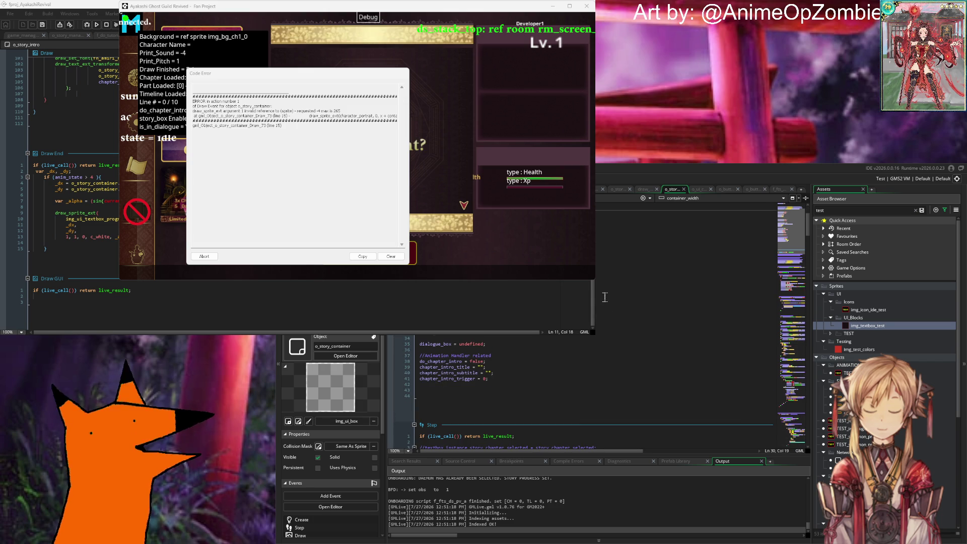
scroll(604, 302, down, 15)
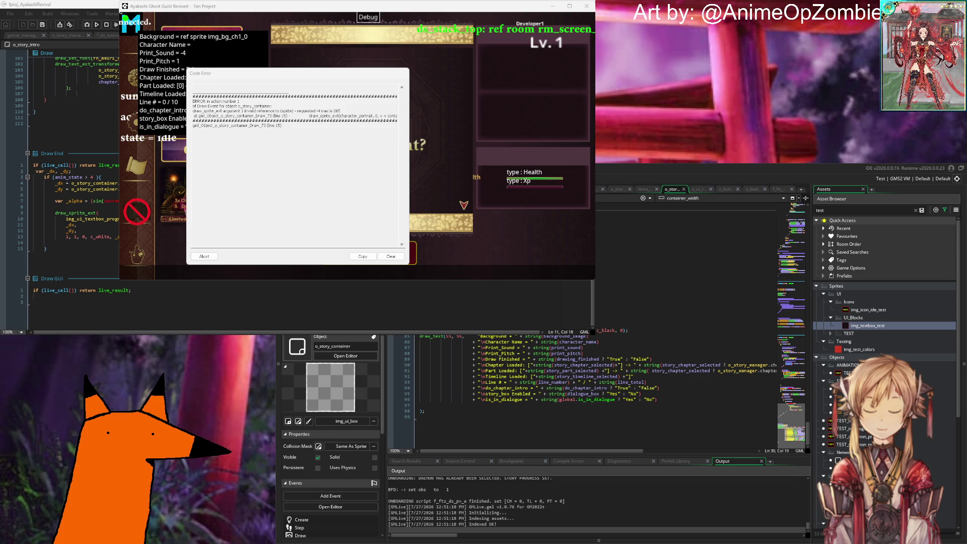
scroll(398, 341, up, 20)
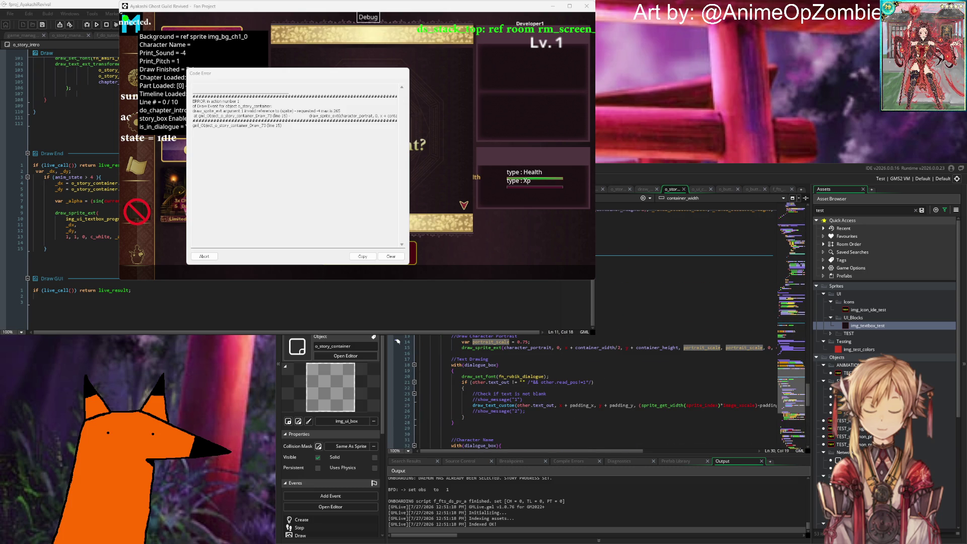
click(546, 342)
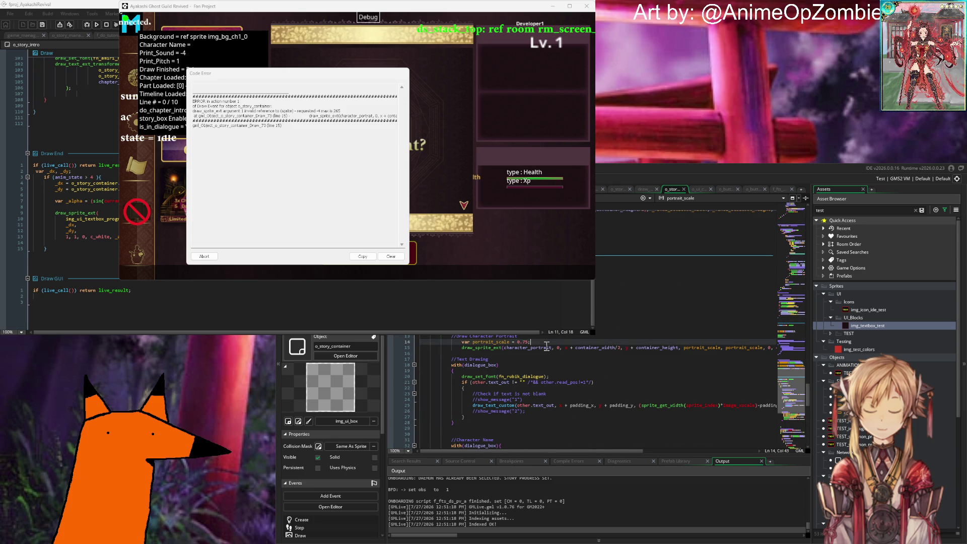
Add 'if (character_portrait ?? img_null)' above the portrait's draw_sprite_ext call.
key(Return)
text(if (cha)
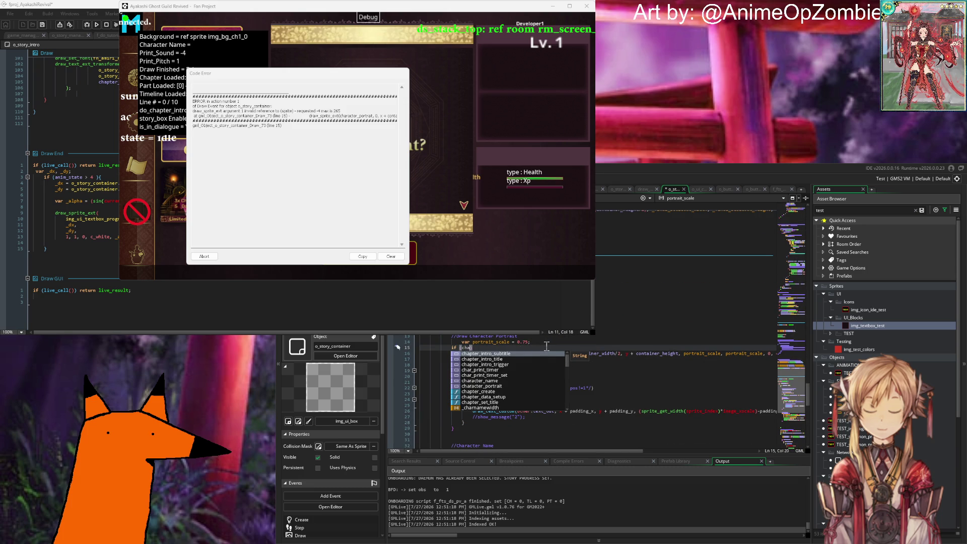
text(racter)
key(Down)
key(Return)
text())
text( ?? )
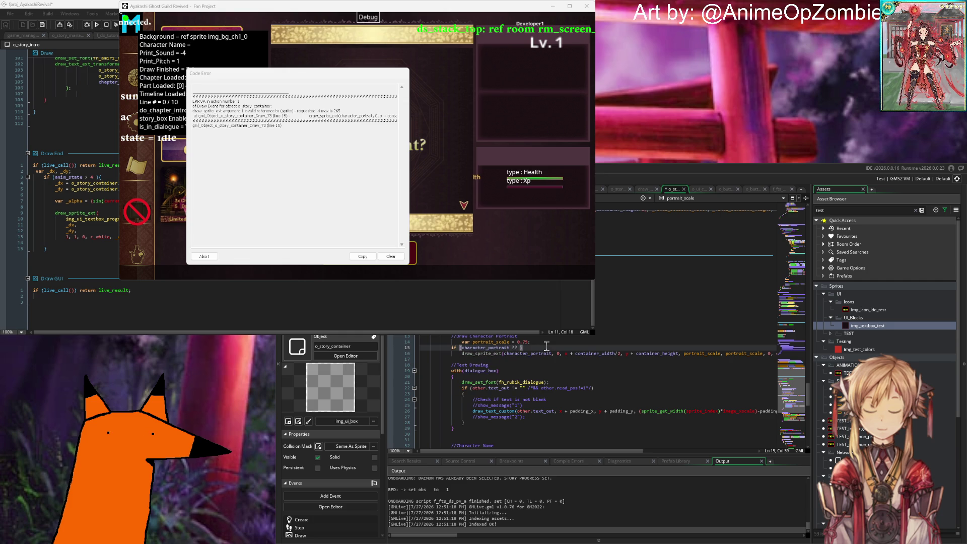
text(img_nu)
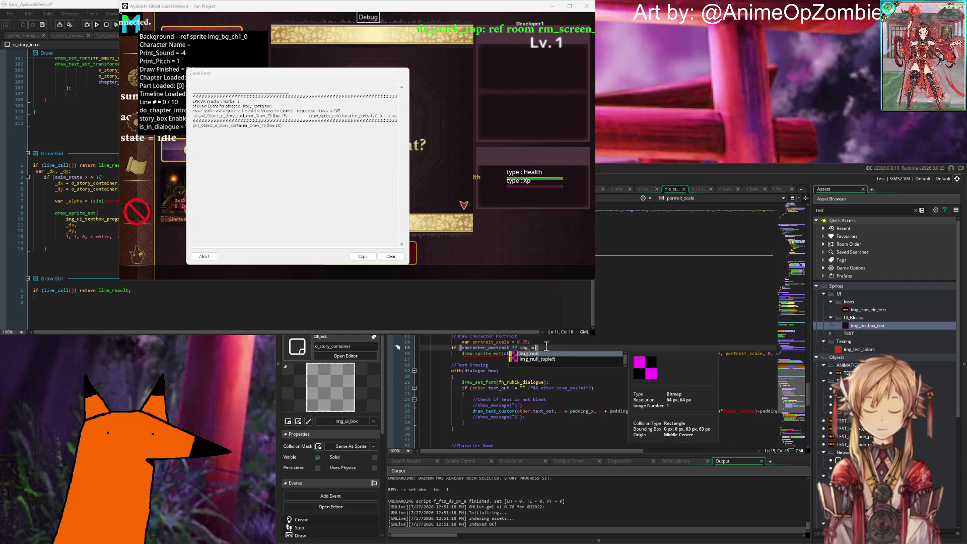
key(Return)
text())
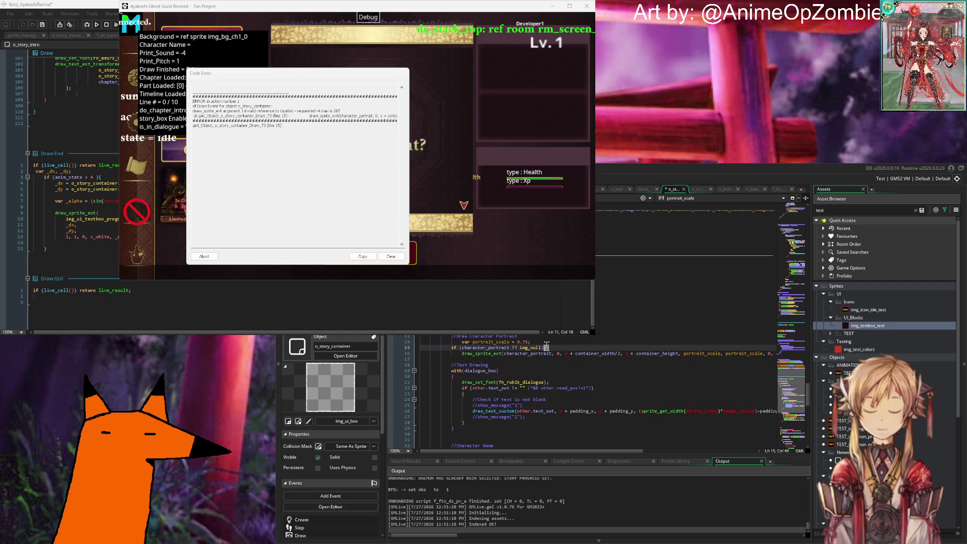
Rebuild and rerun the game so Mira's greeting appears, then refocus the Draw code.
key(Down)
key(Down)
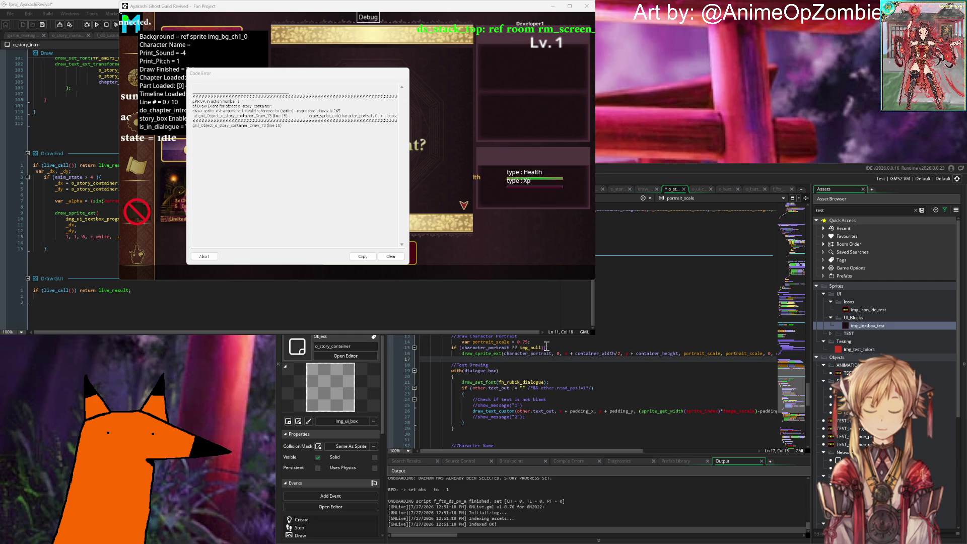
key(F5)
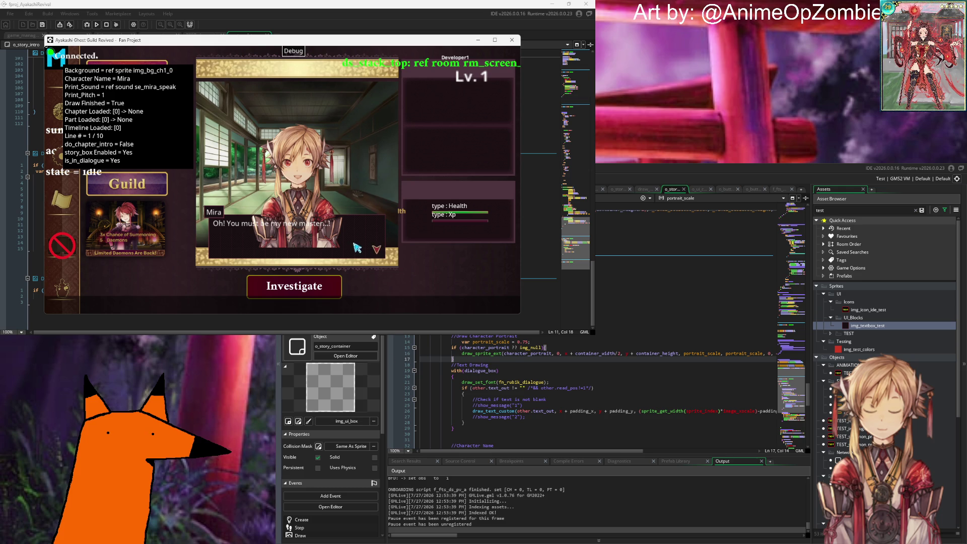
click(514, 387)
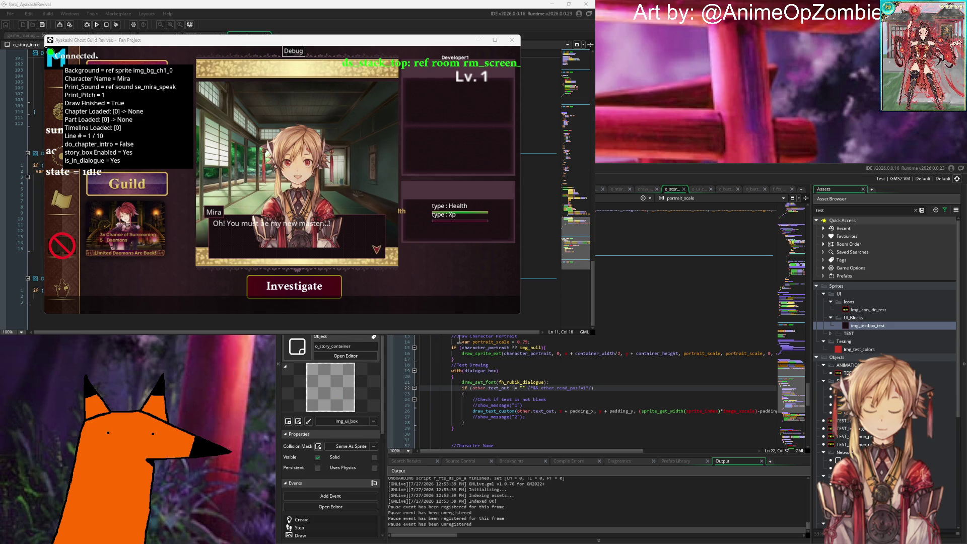
Change the dialogue box's image_alpha on line 11 to 0.85, saving to live-reload.
click(705, 325)
key(BackSpace)
text(5)
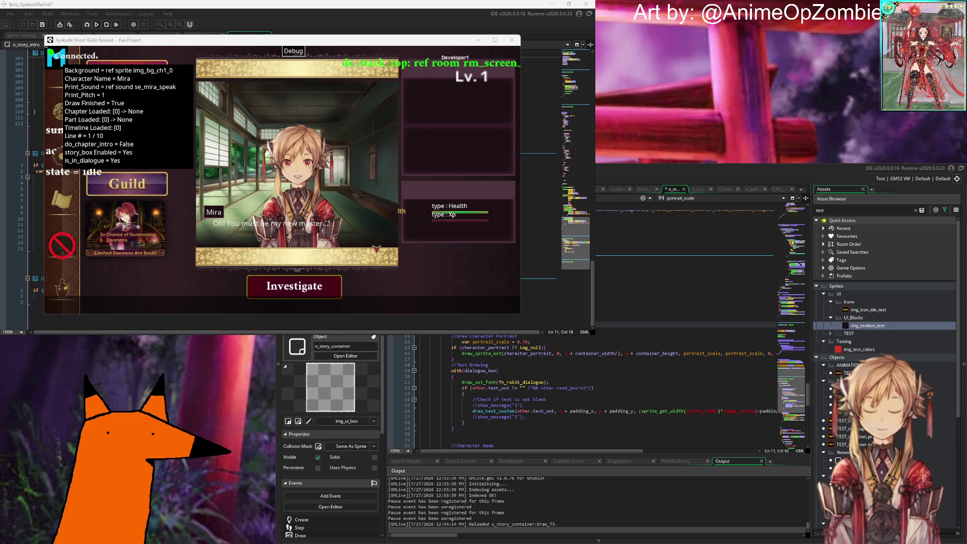
key(ctrl+s)
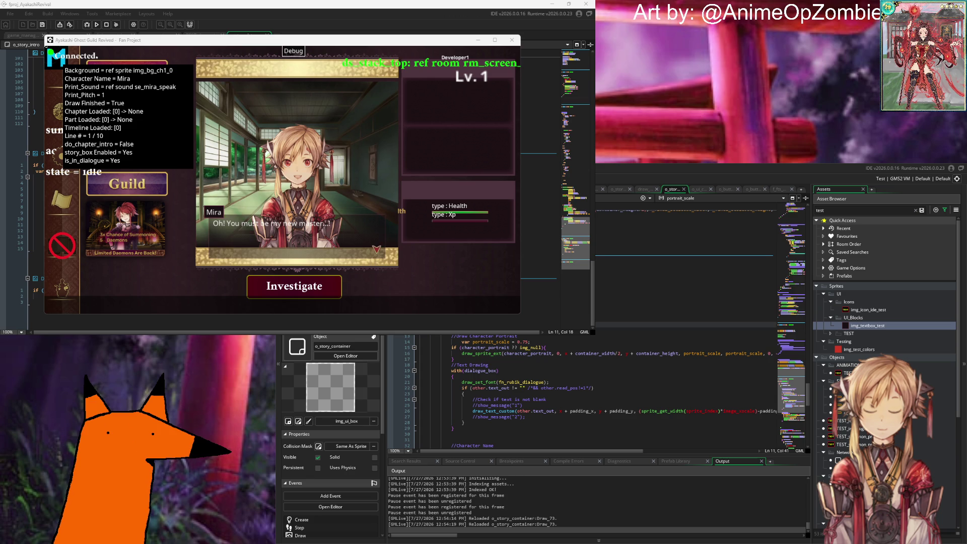
text(5)
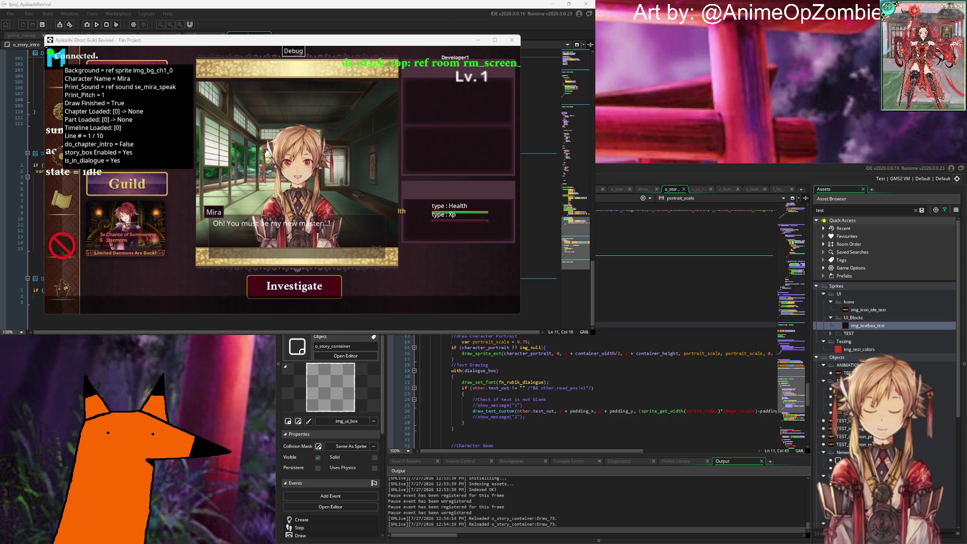
key(ctrl+s)
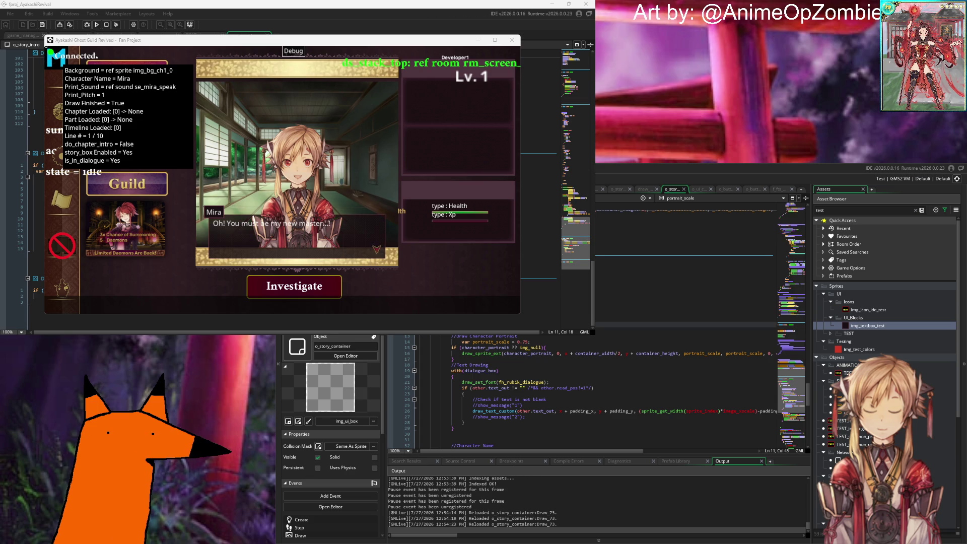
Move the image_alpha line above the //Text Drawing section and save.
key(Right)
key(Right)
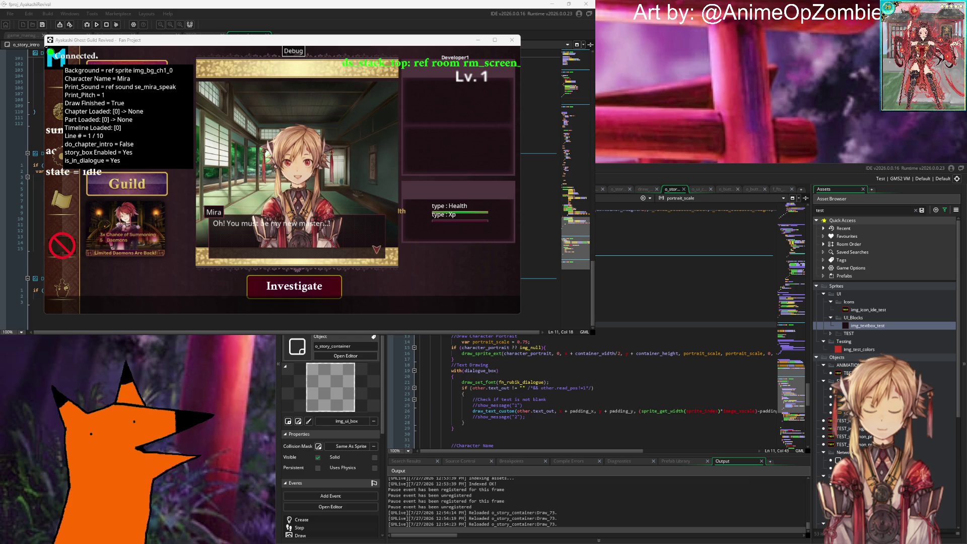
key(Up)
key(Up)
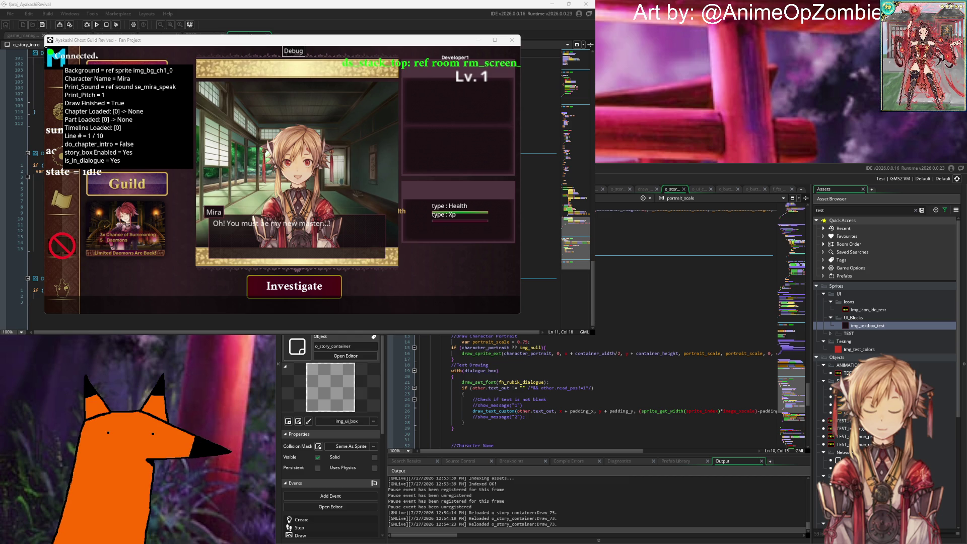
key(Delete)
click(493, 355)
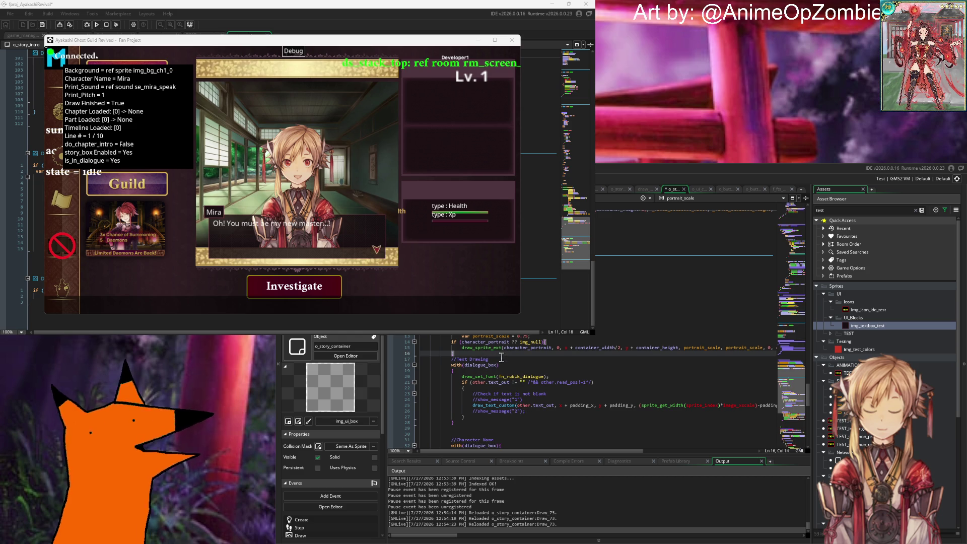
key(Return)
key(Return)
text(//textbox is handled as a sprite index             dialogue_box.image_alpha = 0.85;)
key(Return)
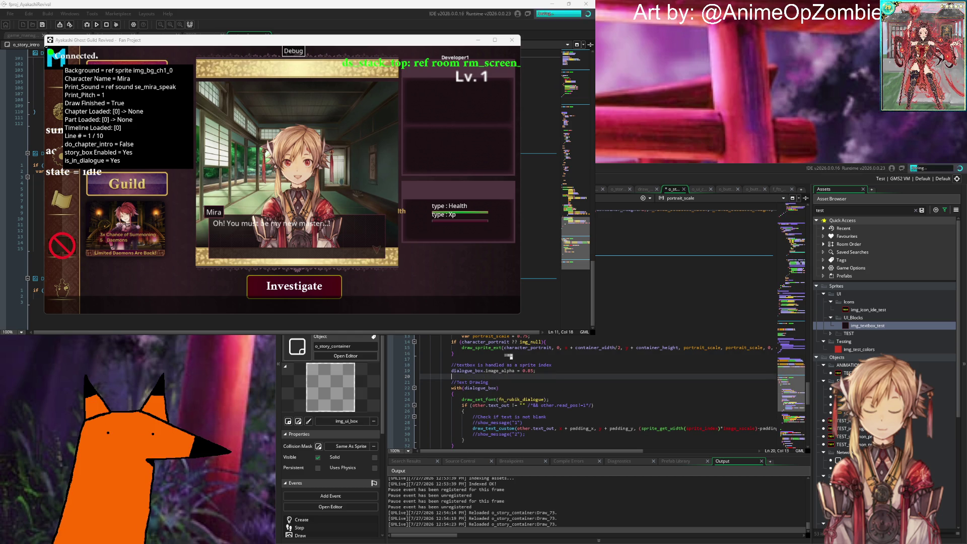
key(ctrl+s)
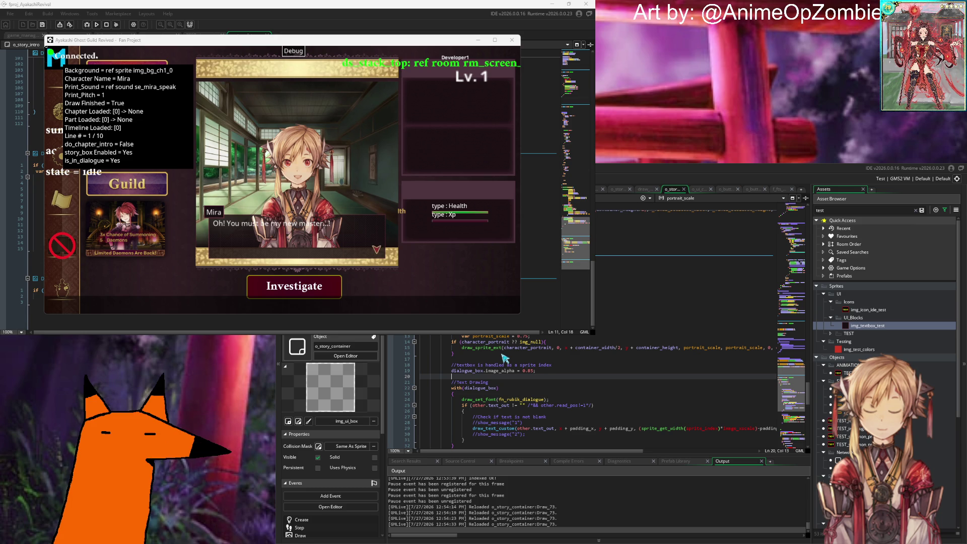
Return to the end of the portrait scale line in the Draw code.
scroll(504, 357, up, 1)
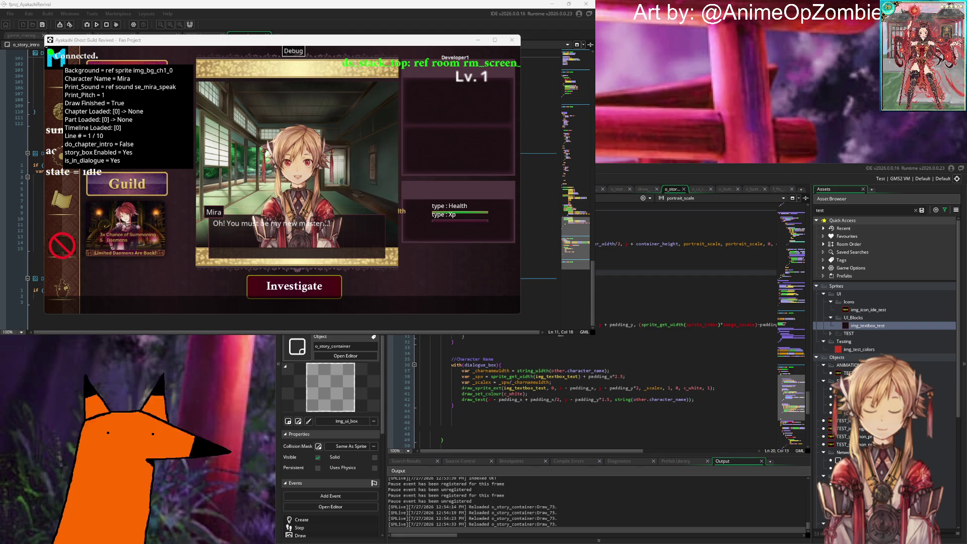
scroll(504, 357, up, 1)
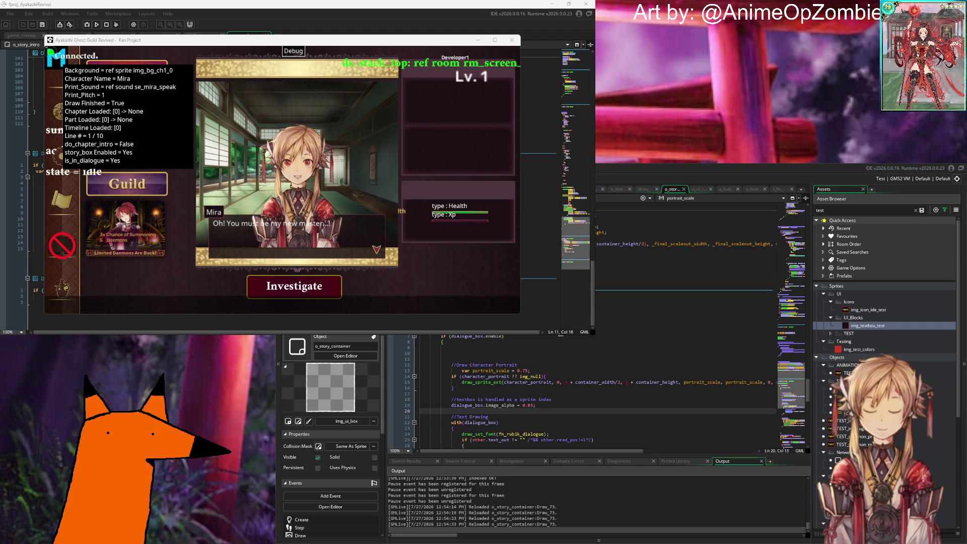
click(542, 372)
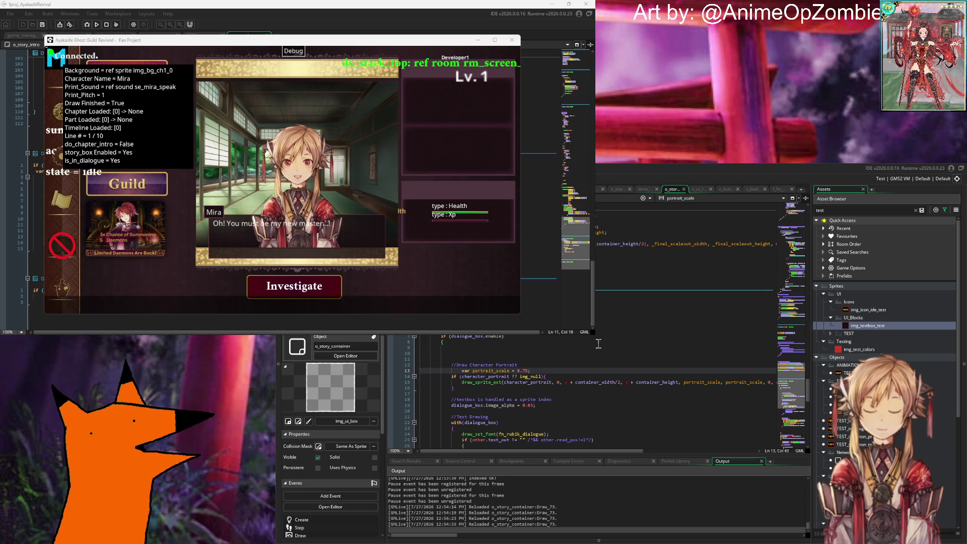
Wrap the indented portrait drawing in a with(dialogue_box){ } block, then comment out its opening line.
key(Up)
key(Return)
text(with(dialogue_box){)
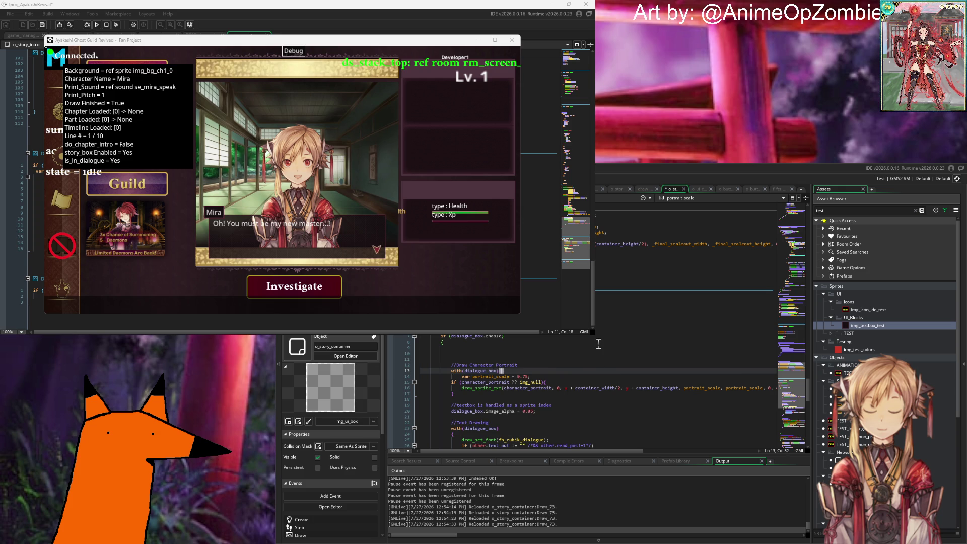
key(Down)
key(Down)
key(Down)
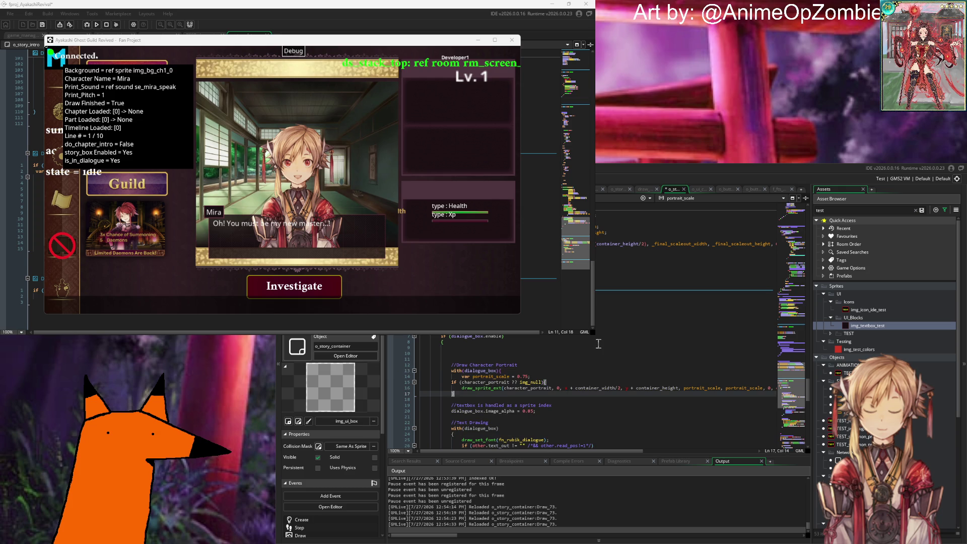
key(Return)
text(})
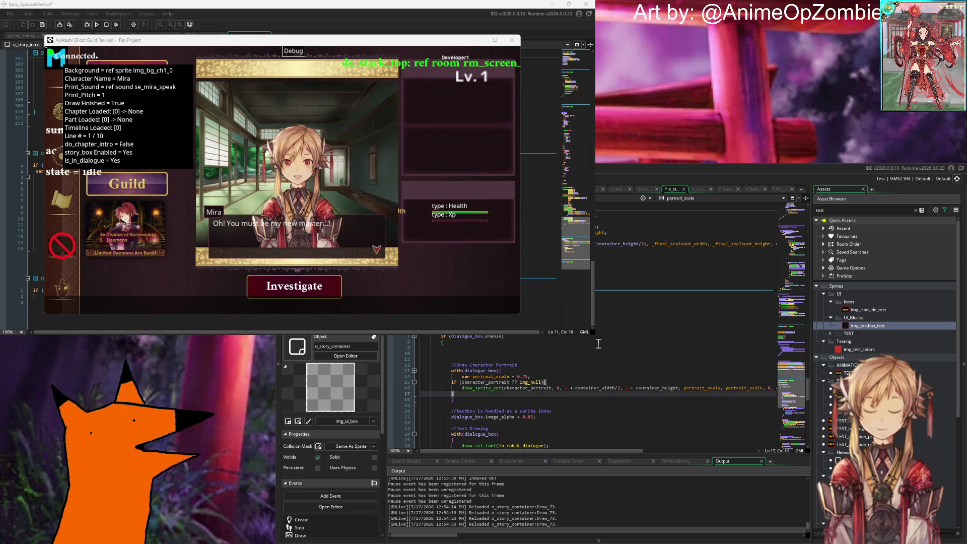
key(shift+Up)
key(shift+Up)
key(shift+Up)
key(Tab)
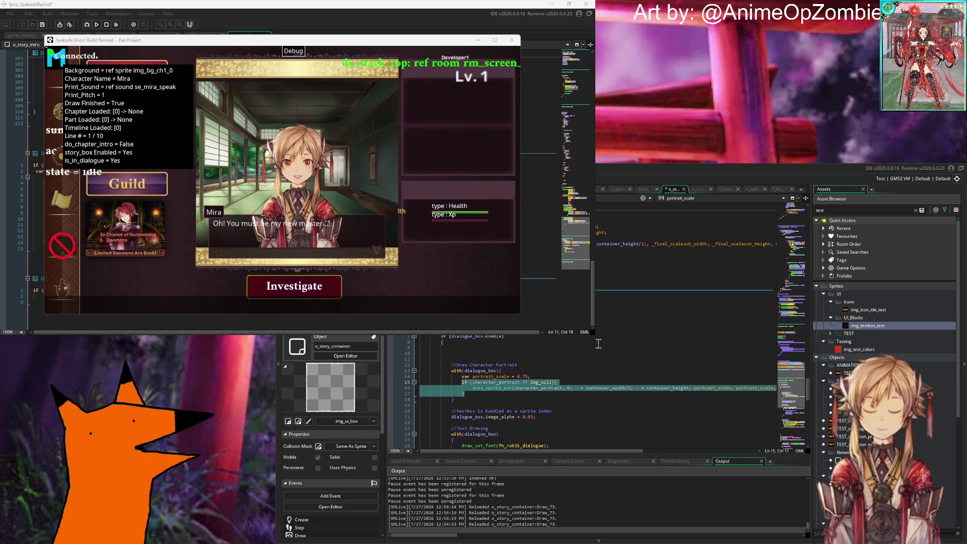
click(566, 360)
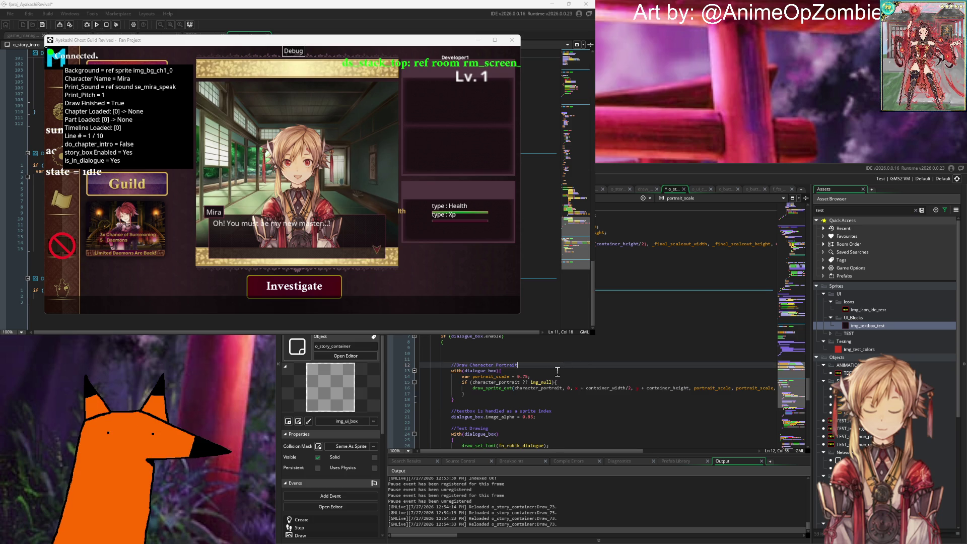
click(558, 371)
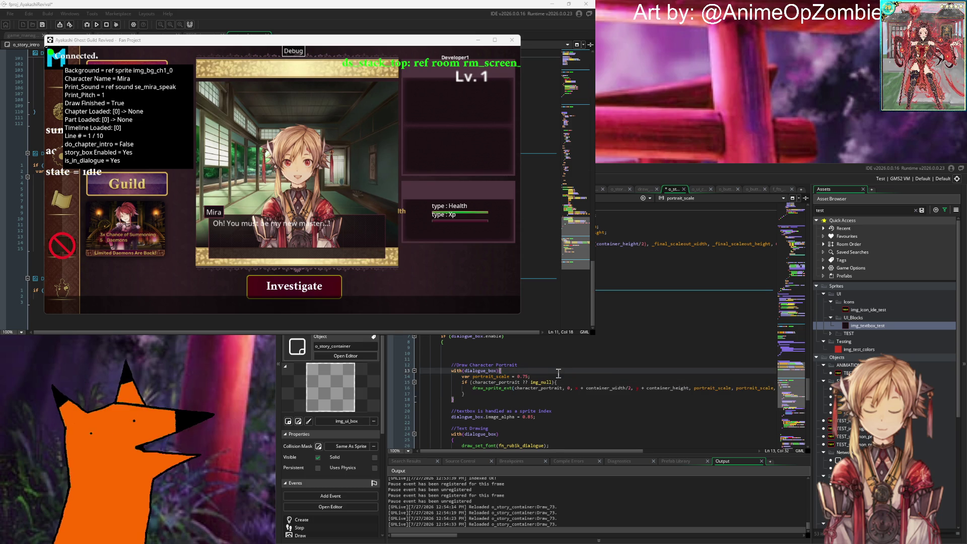
click(478, 399)
key(Up)
key(Up)
key(Up)
text(//)
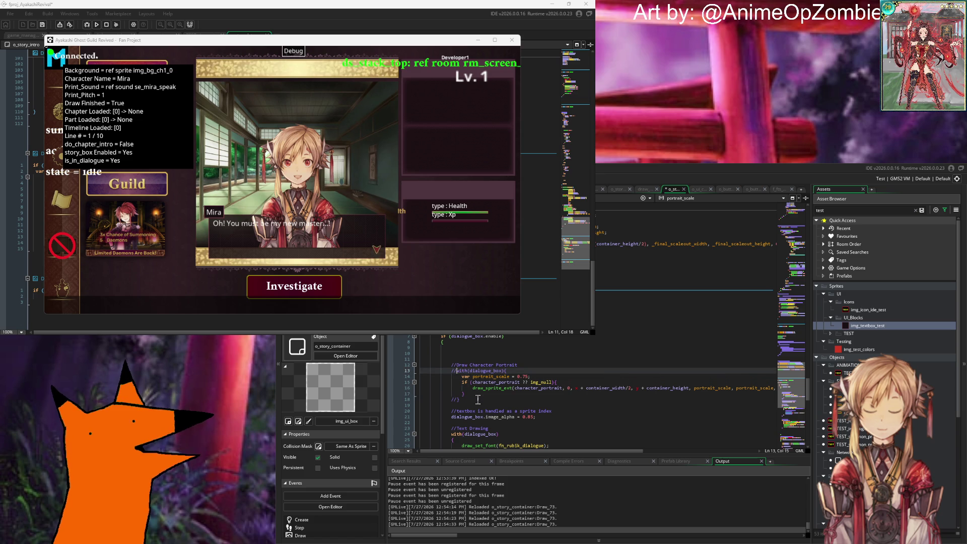
Add a with(dialogue_box){ draw_self(); } block at line 10, save, then replace draw_self() with depth = 1.
click(484, 354)
text(with()
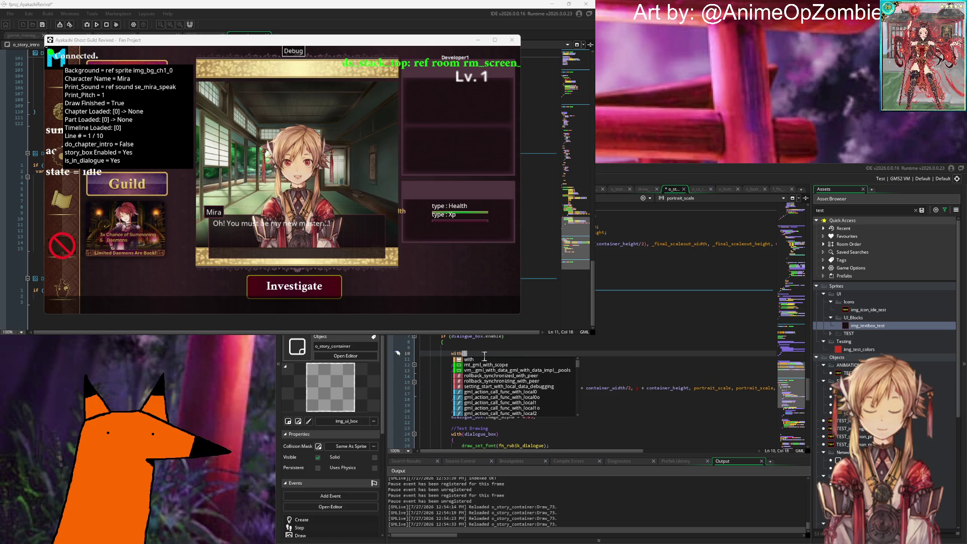
text(dialogue)
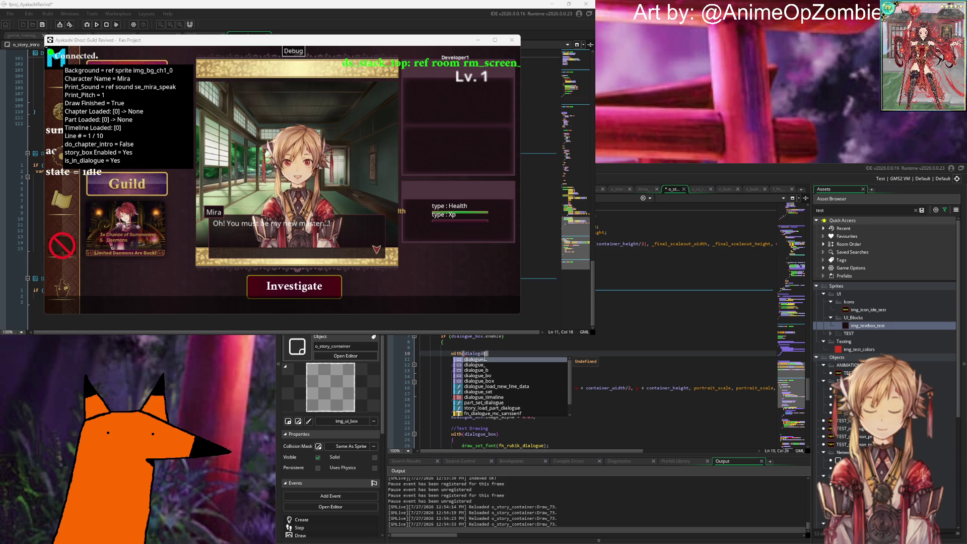
text(_box){)
key(Return)
text(dr)
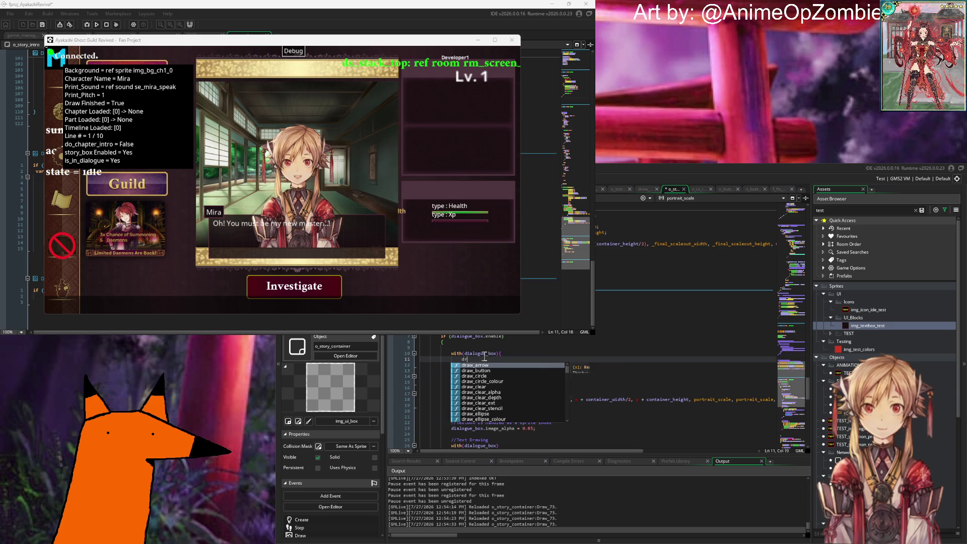
text(aw_self();)
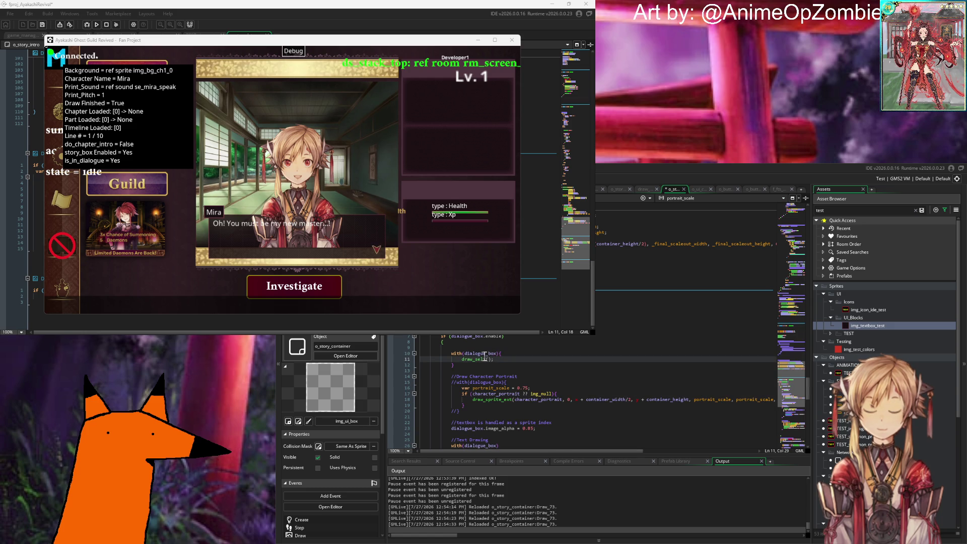
key(ctrl+s)
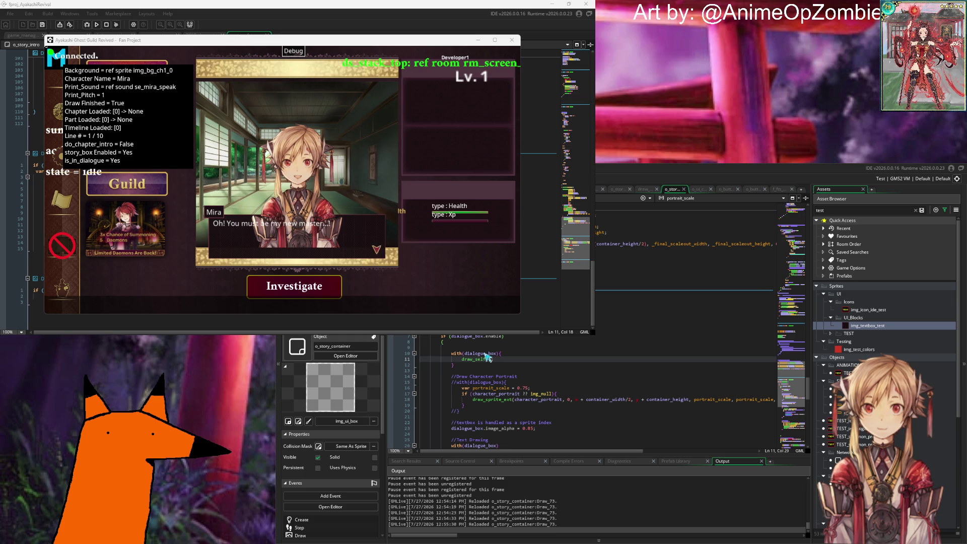
text(;)
key(Down)
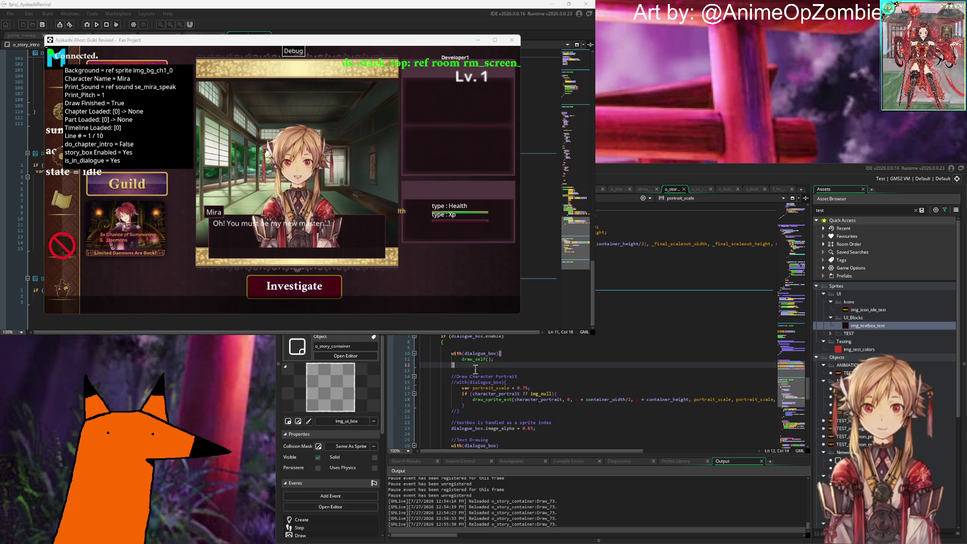
drag(460, 359, 507, 360)
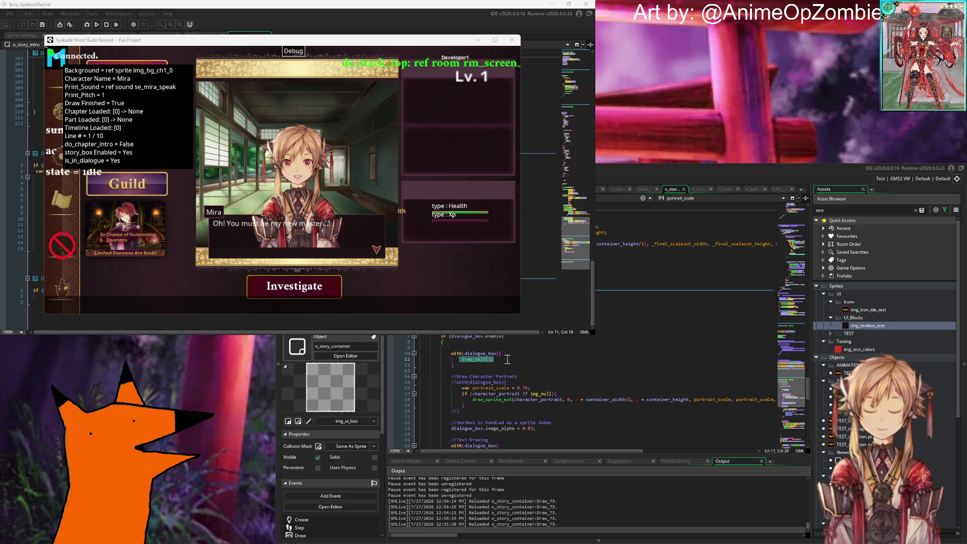
text(depth)
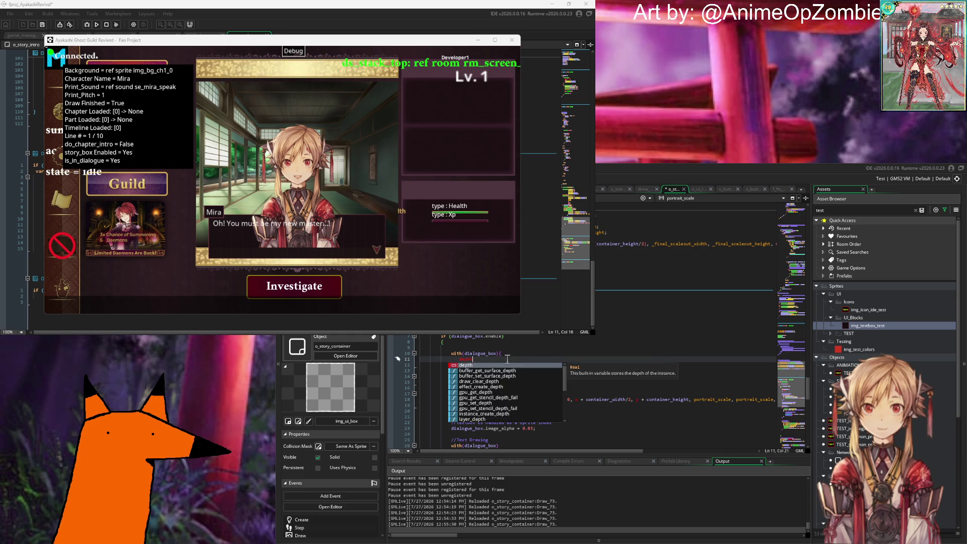
text( = 1;)
Test dialogue box depth 1 and 100, then delete the with(dialogue_box) block.
key(ctrl+s)
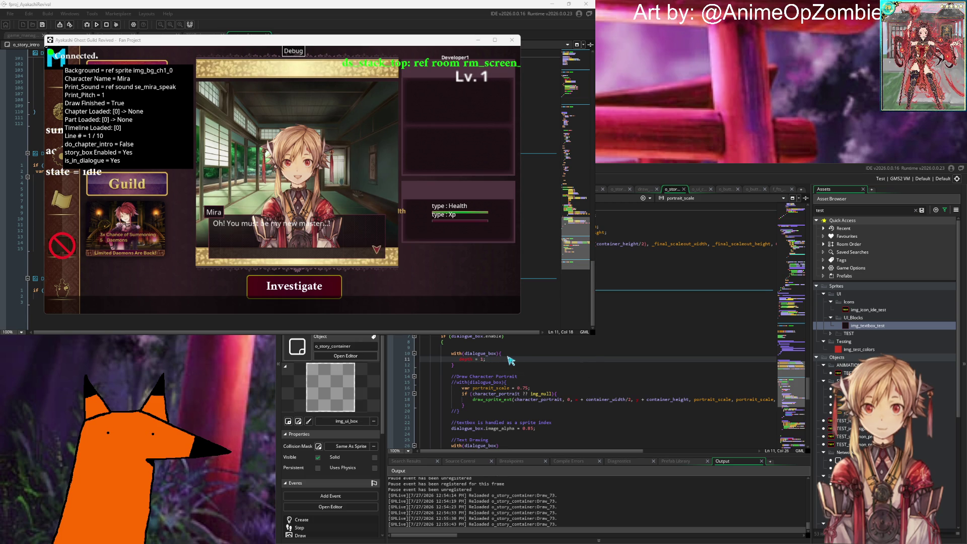
key(ctrl+s)
text(00)
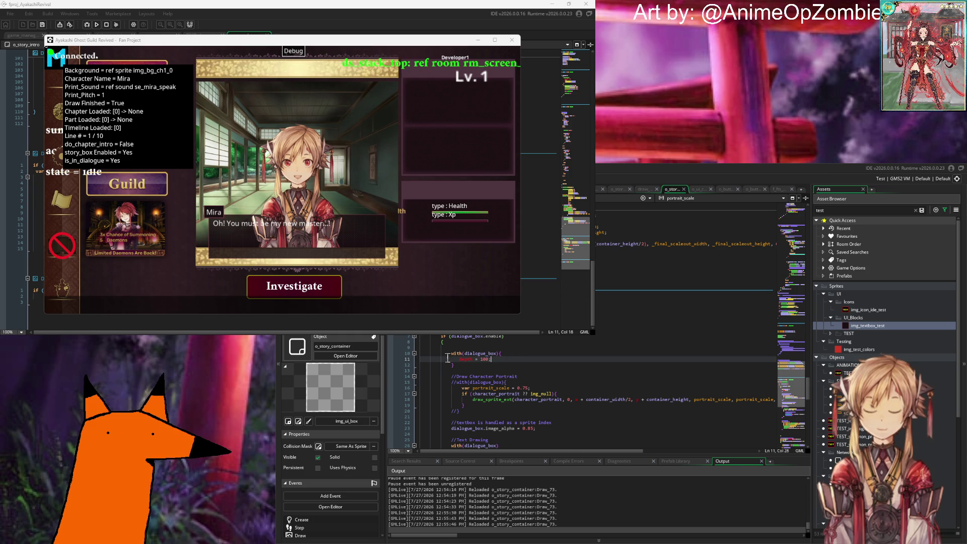
drag(456, 366, 410, 360)
key(Delete)
Set the textbox image_alpha from 0.85 to 1 and save.
click(568, 417)
key(Return)
text(dialo)
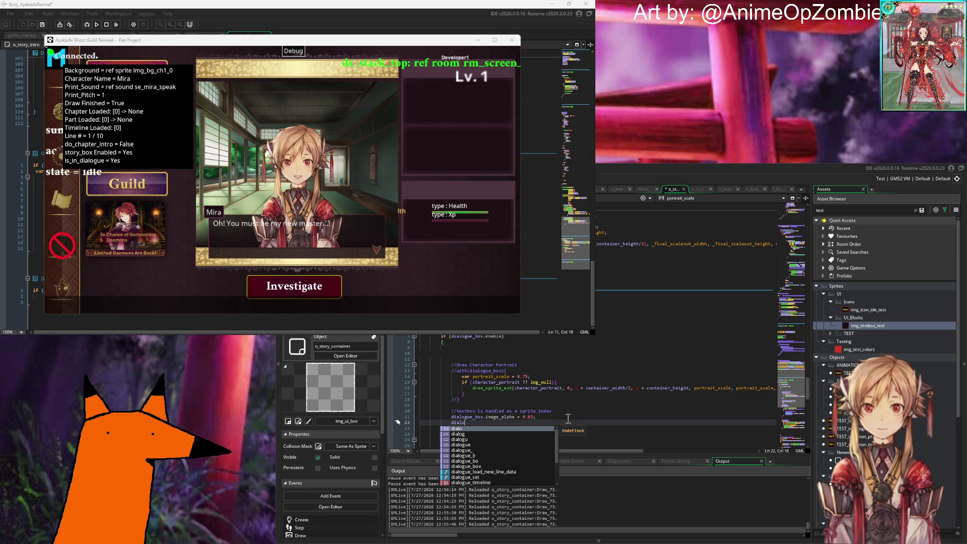
key(BackSpace)
key(BackSpace)
key(BackSpace)
click(568, 417)
key(BackSpace)
key(BackSpace)
key(BackSpace)
text(1)
key(ctrl+s)
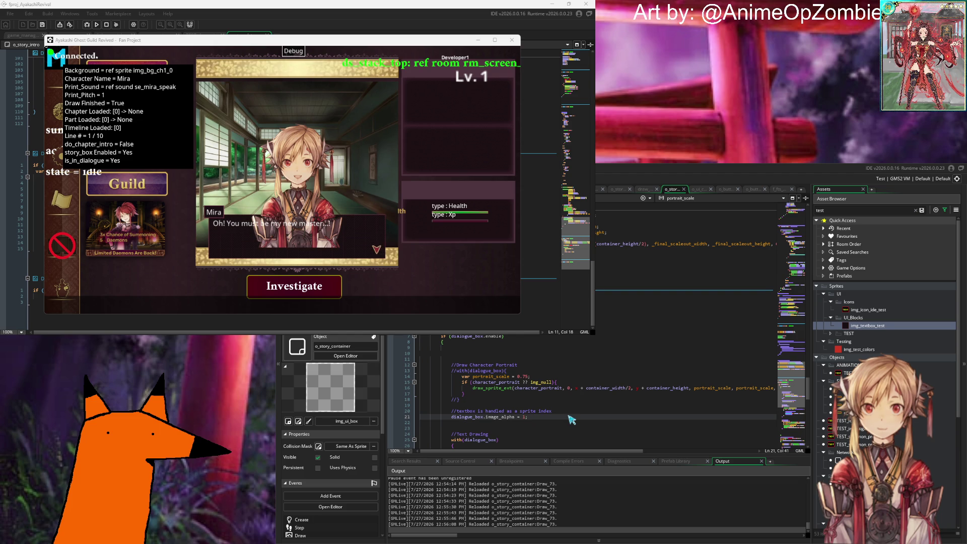
Try a 'dialogue_box.depth = 100;' line, then remove it.
key(Return)
text(dialo)
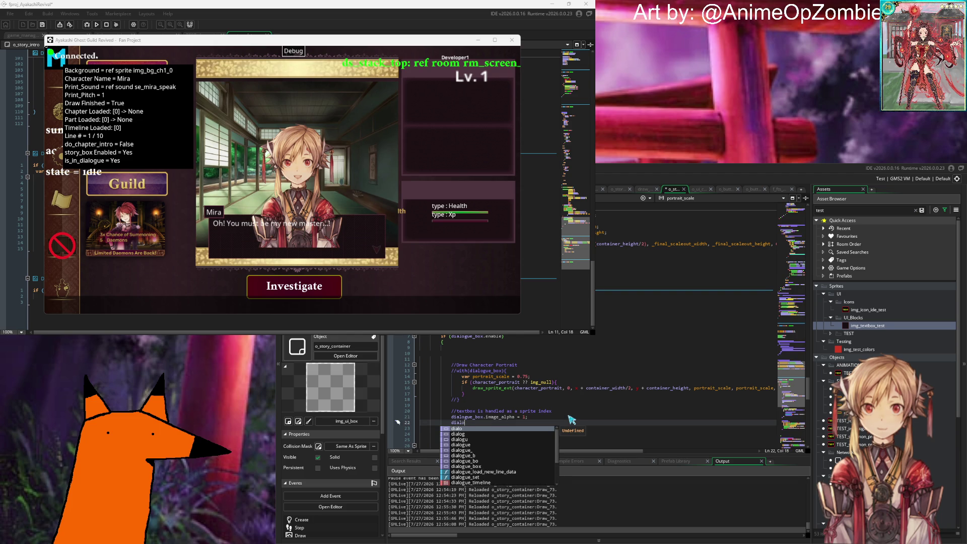
text(gue_box.depth = 0)
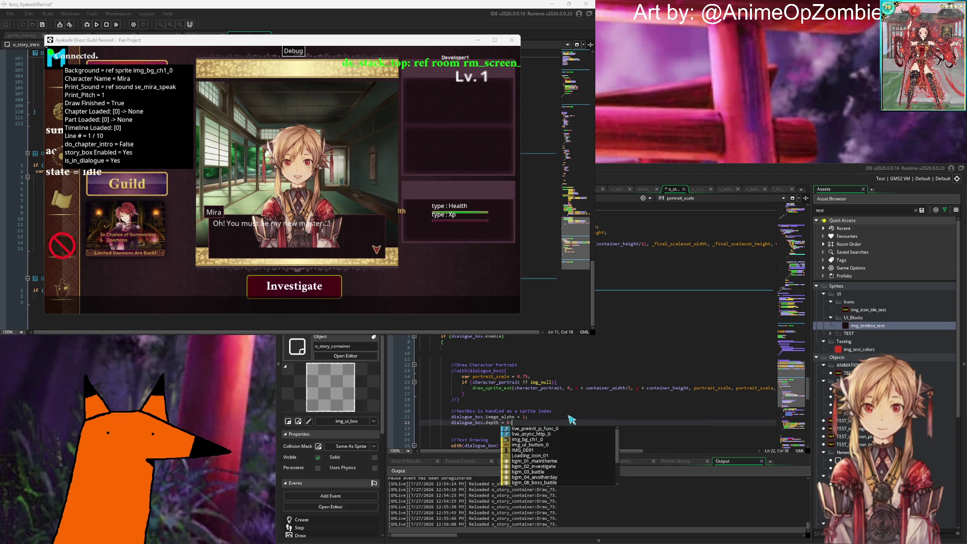
key(Escape)
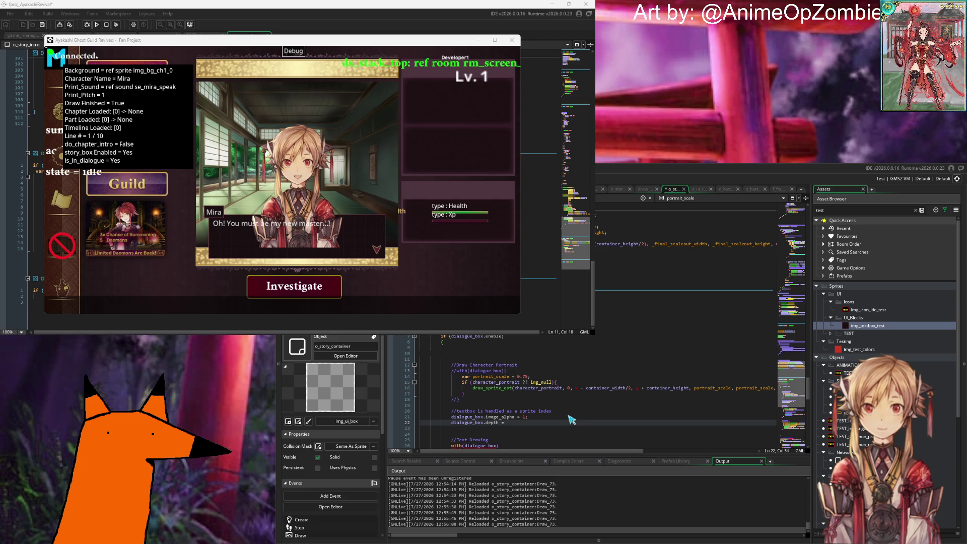
text(100;)
key(ctrl+s)
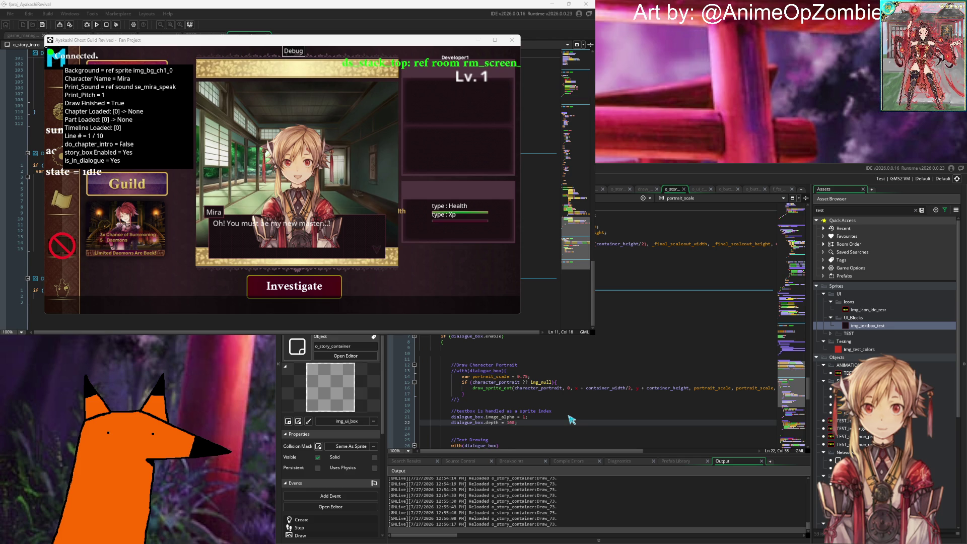
key(BackSpace)
key(BackSpace)
key(BackSpace)
key(BackSpace)
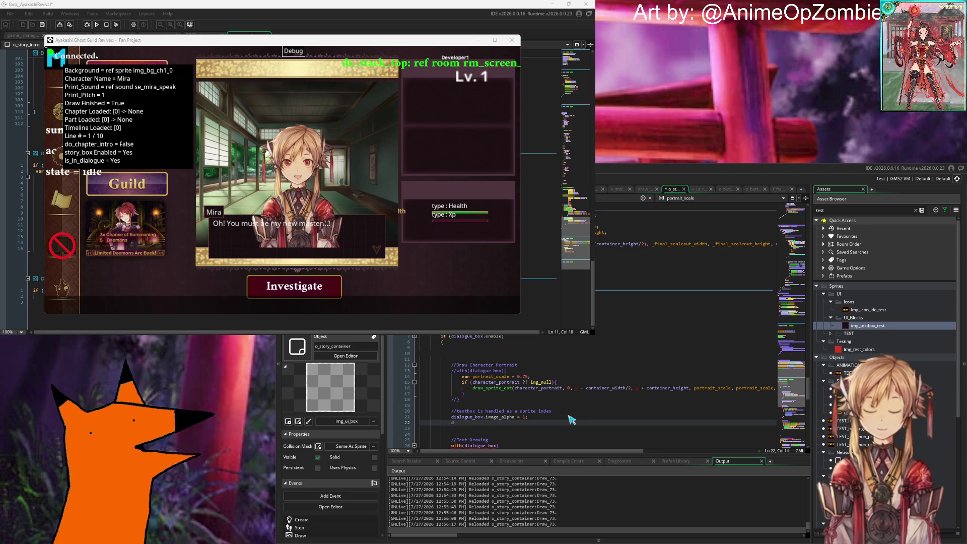
Uncomment the portrait's with(dialogue_box) line and closing brace, then save.
key(BackSpace)
key(Up)
key(Up)
key(Up)
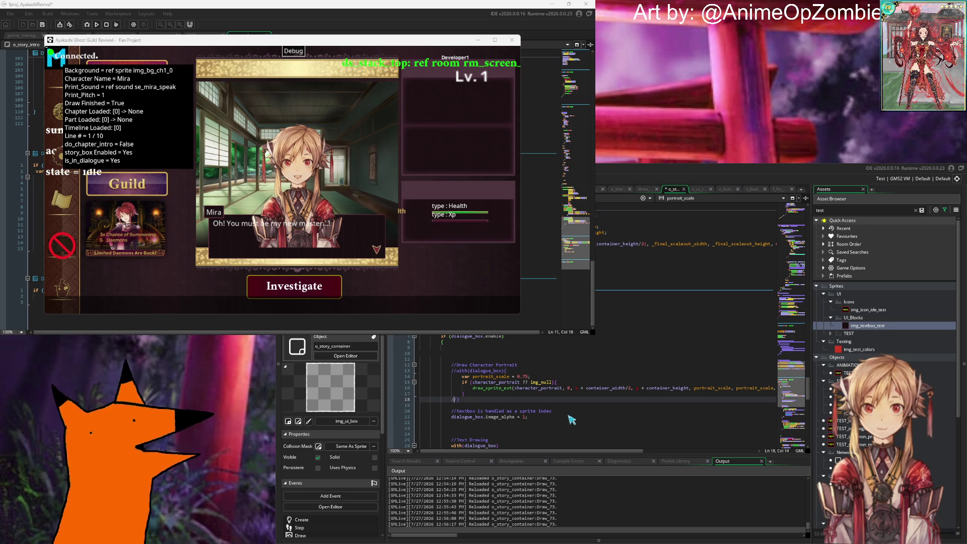
key(BackSpace)
key(BackSpace)
key(Up)
key(Up)
key(Up)
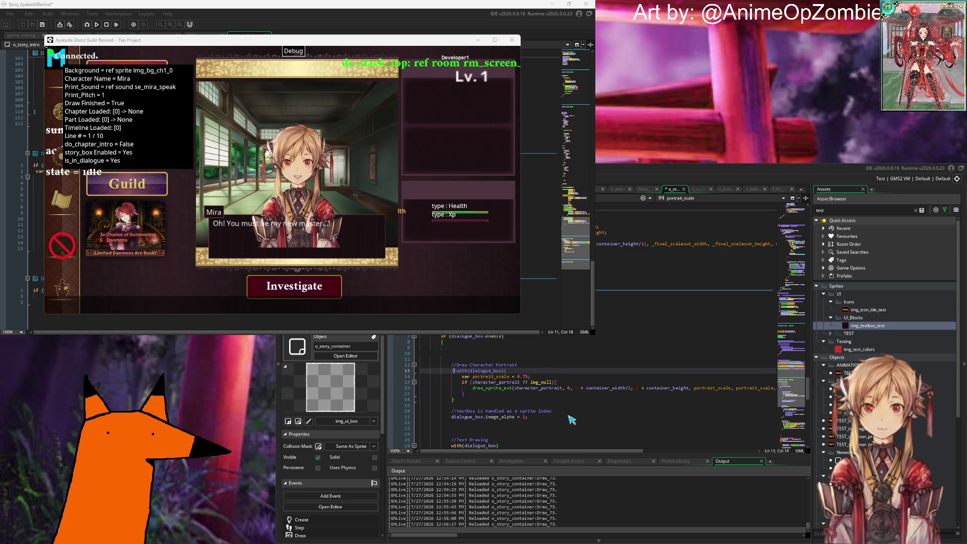
key(BackSpace)
key(BackSpace)
key(ctrl+s)
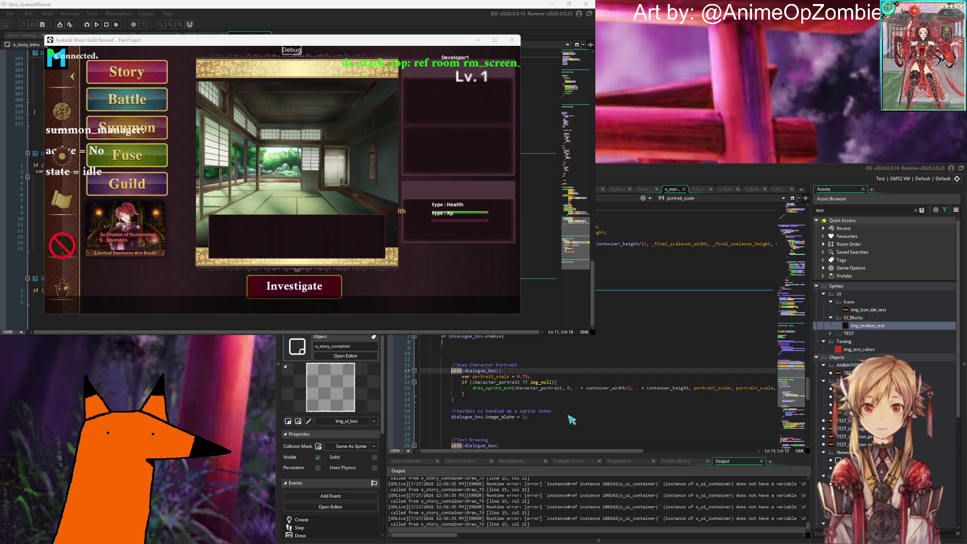
click(472, 383)
text(other.)
click(655, 377)
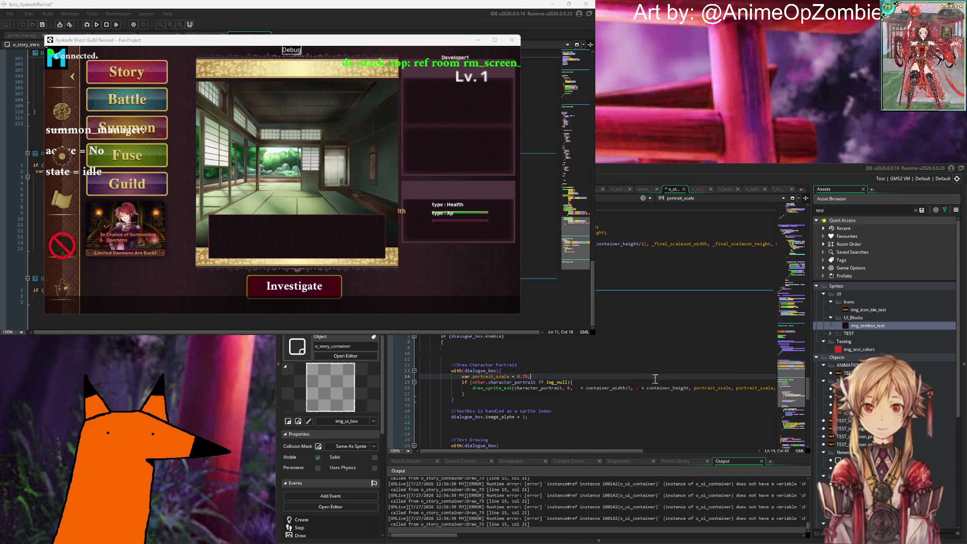
click(513, 388)
text(other.)
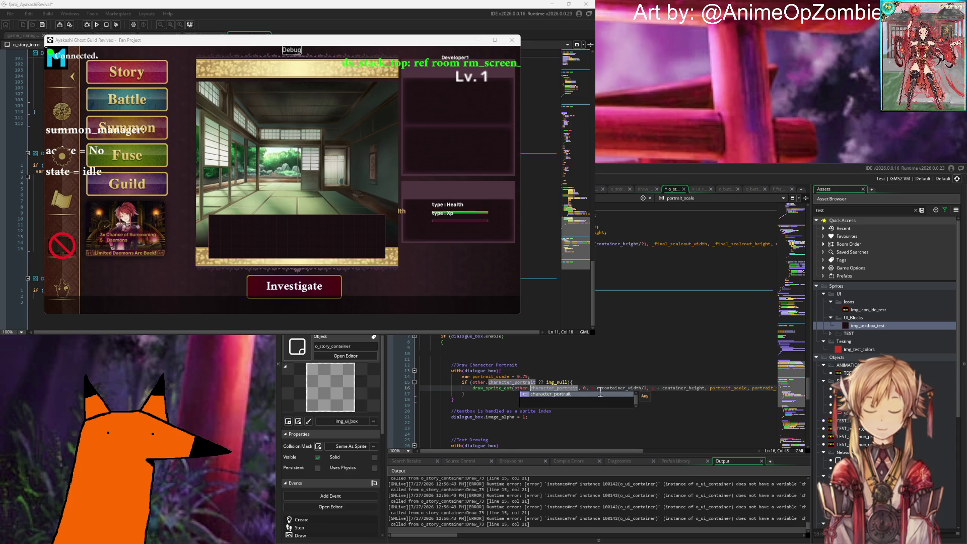
click(601, 389)
text(other.)
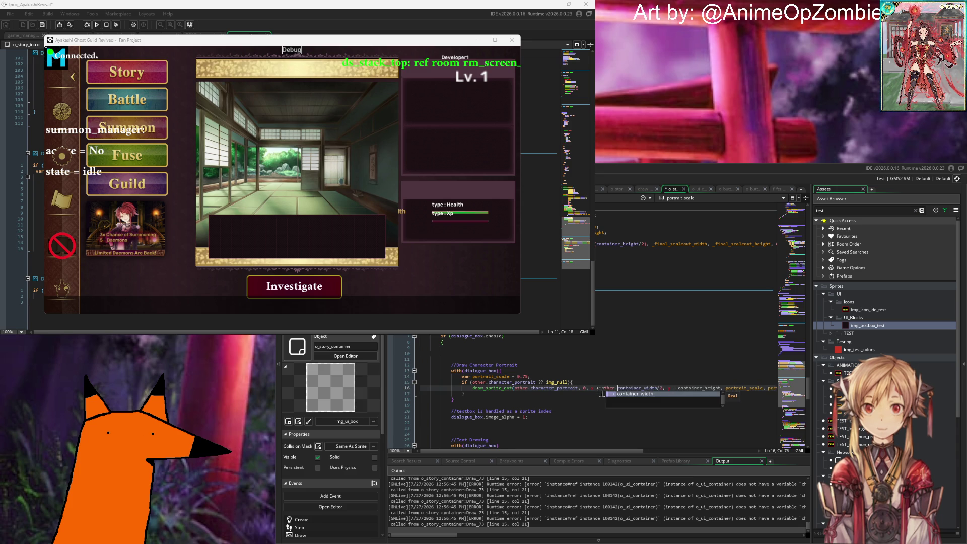
click(621, 388)
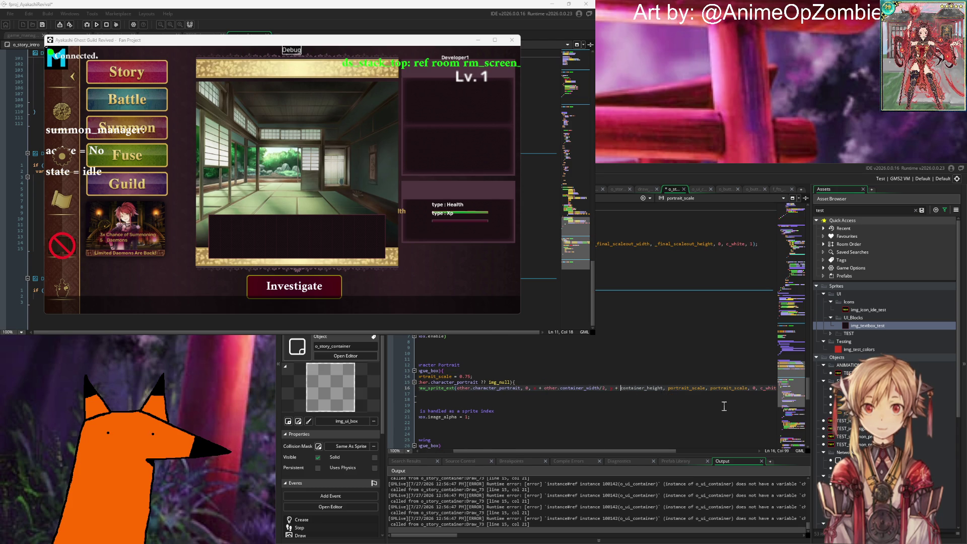
text(other.)
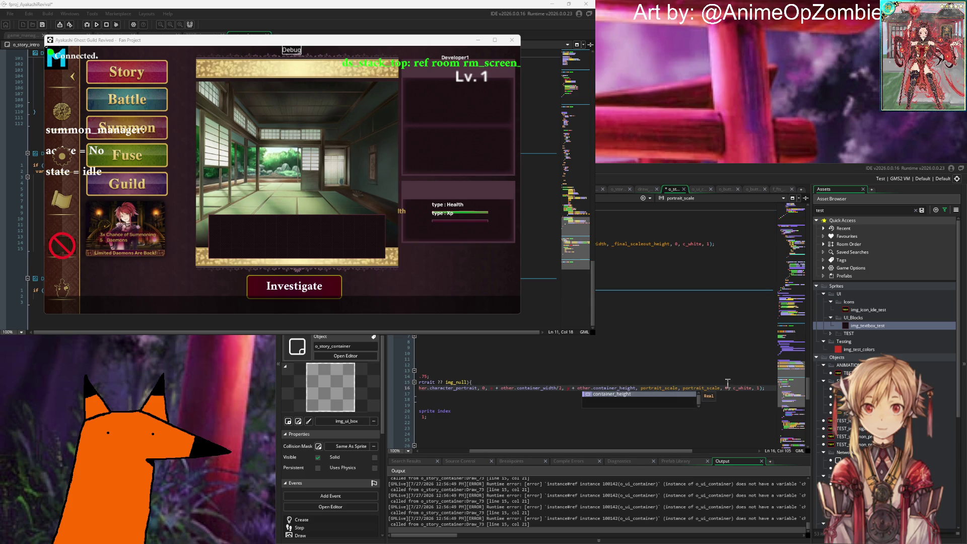
key(Escape)
key(Up)
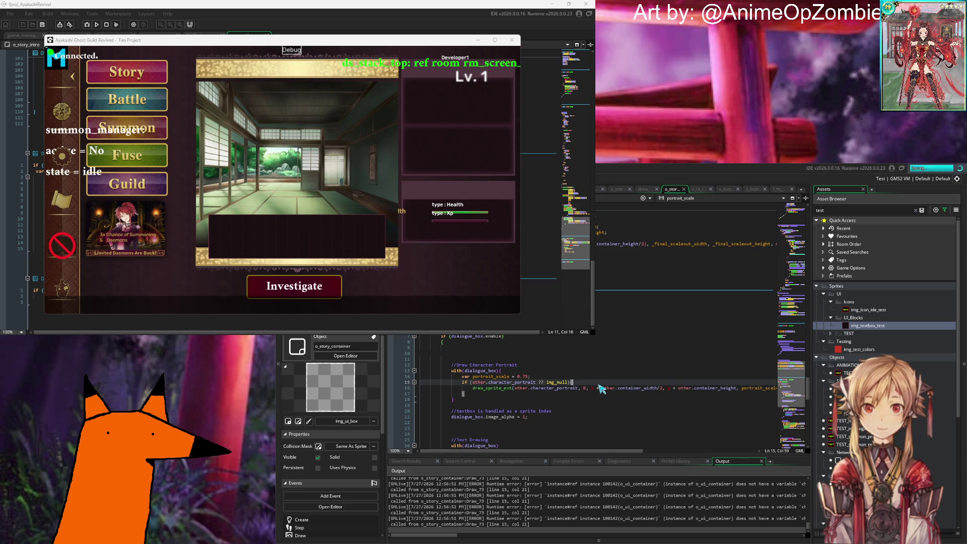
key(ctrl+s)
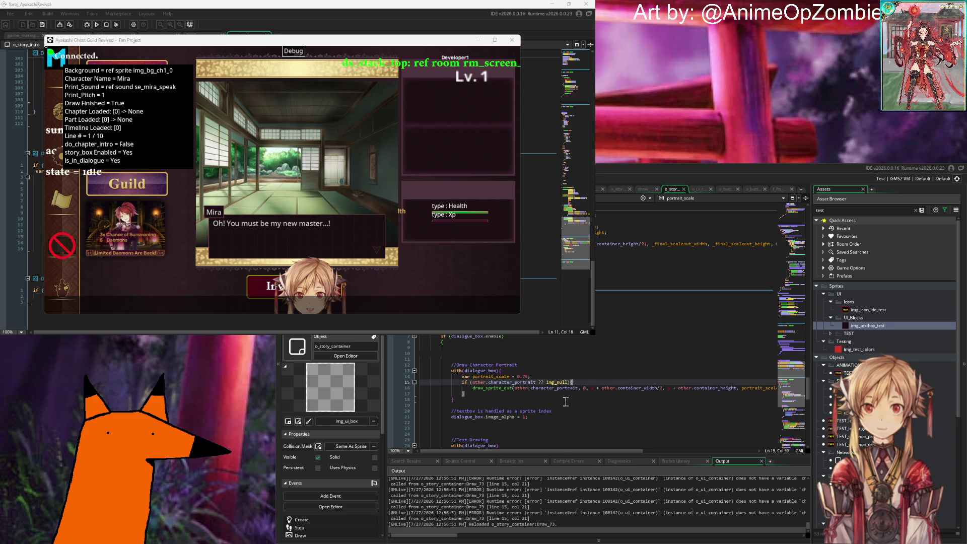
click(591, 389)
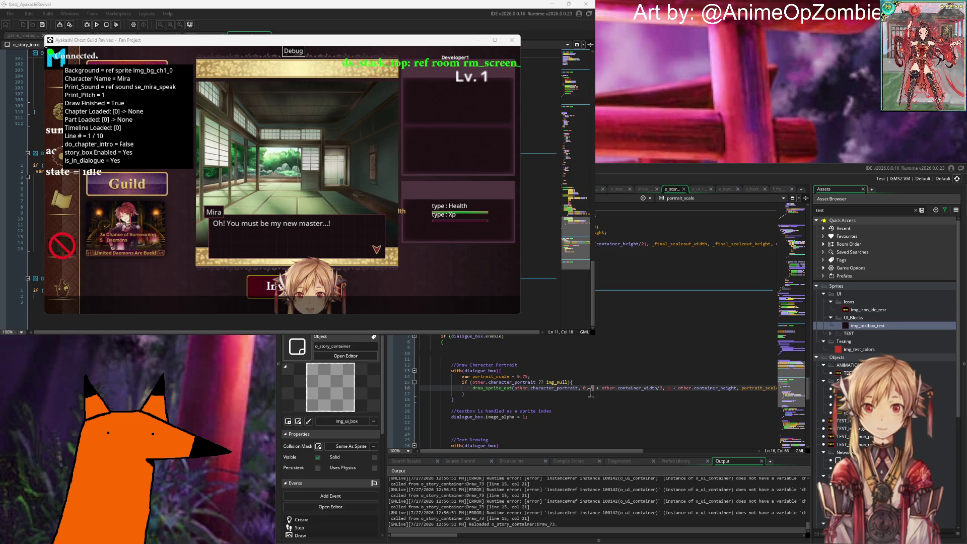
text(other.)
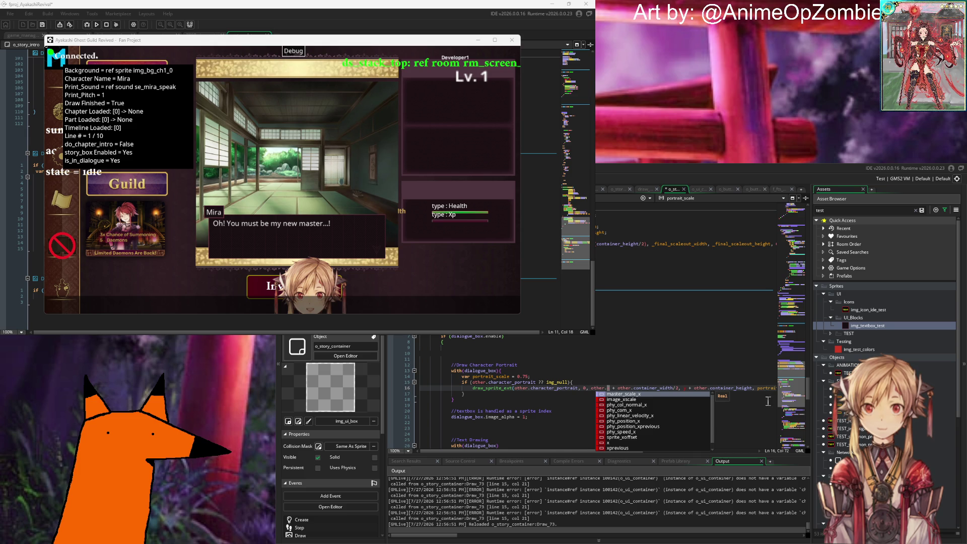
click(682, 387)
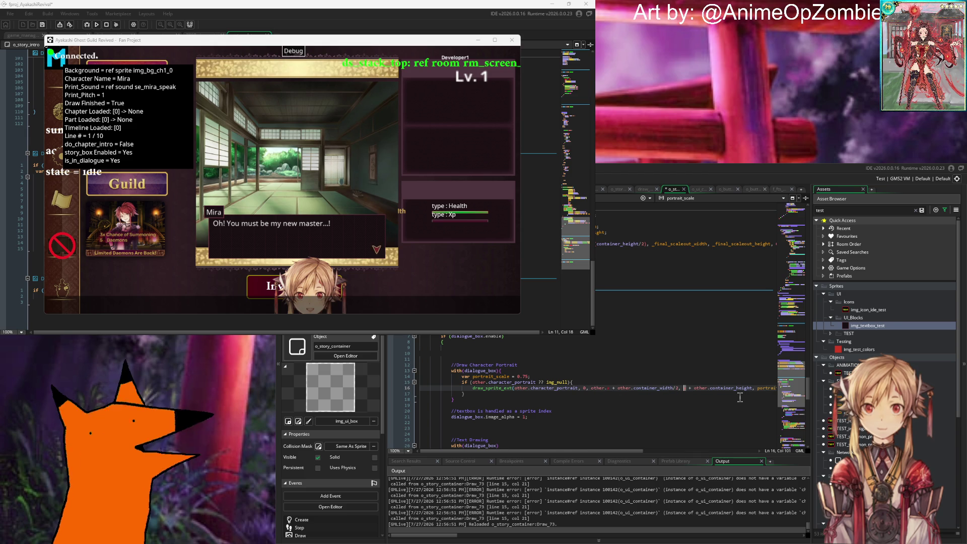
text(other.y)
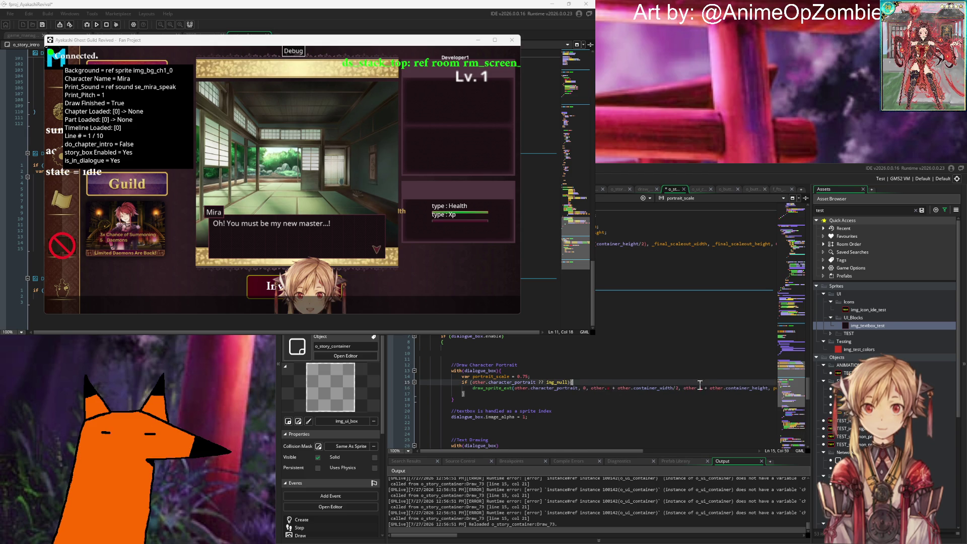
scroll(692, 399, right, 3)
key(Up)
key(ctrl+s)
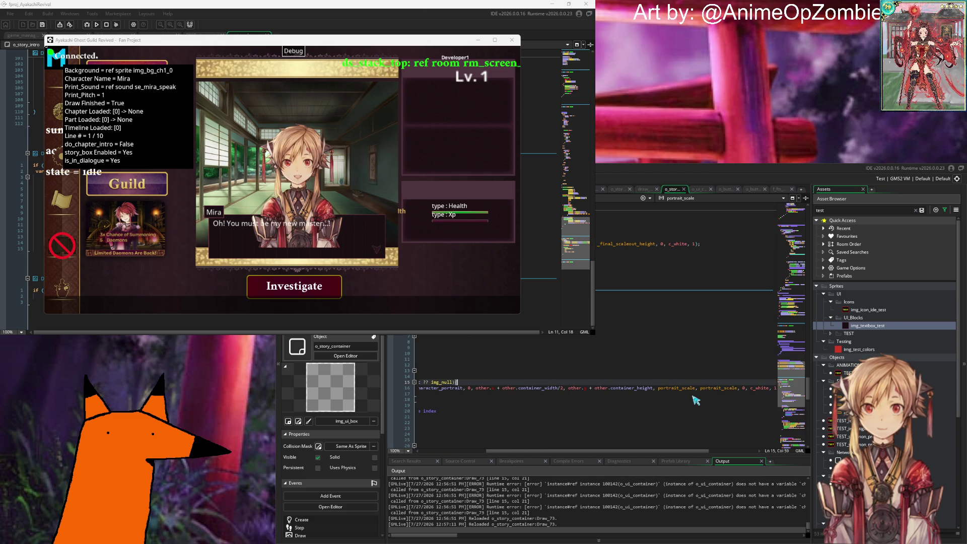
scroll(696, 399, left, 3)
mouse_move(548, 384)
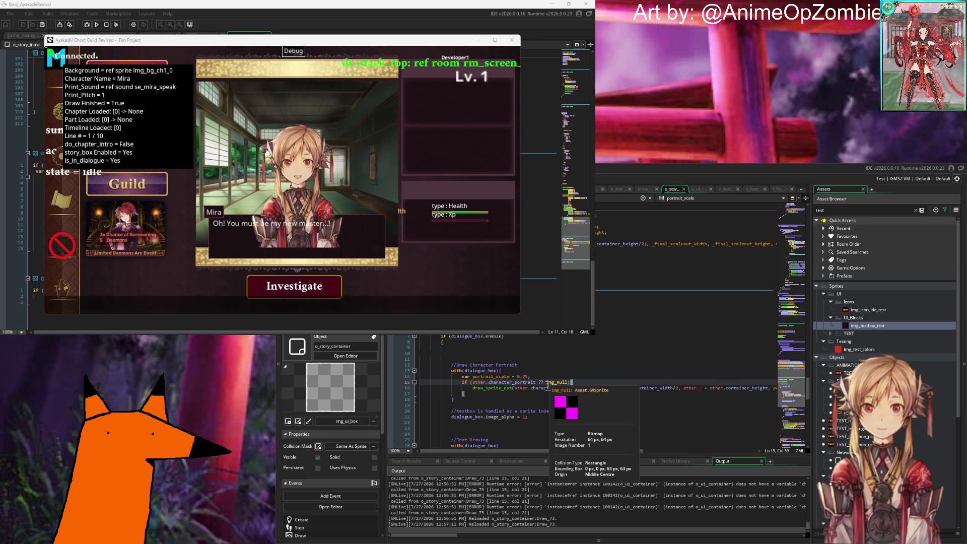
click(537, 367)
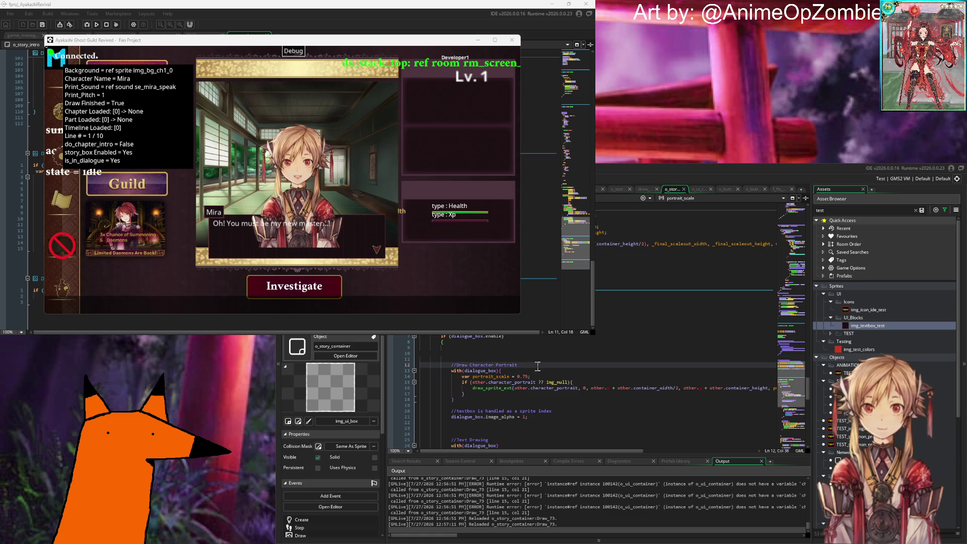
mouse_move(480, 405)
mouse_down()
mouse_move(468, 388)
mouse_move(453, 400)
mouse_up()
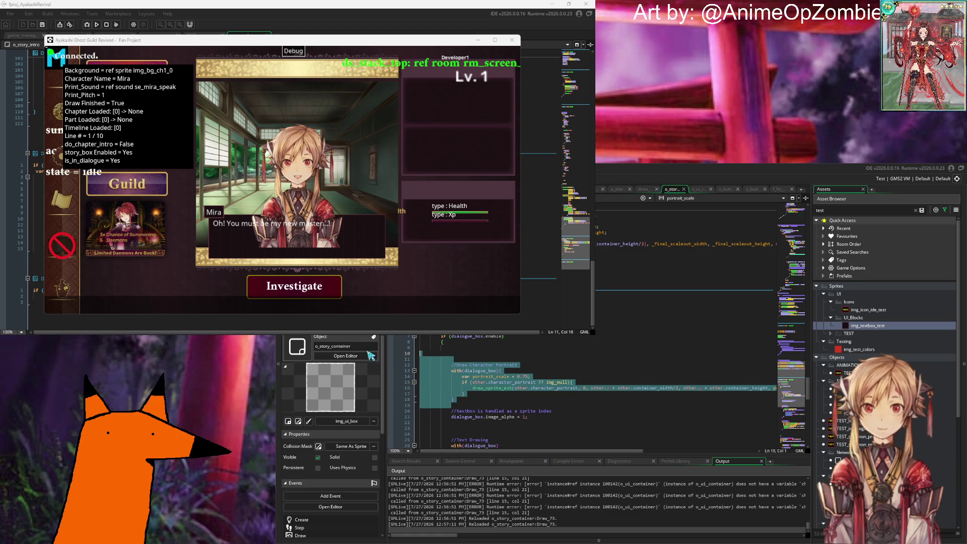
Undo the latest portrait-code edit and save so the game reloads.
key(ctrl+z)
key(ctrl+z)
key(ctrl+z)
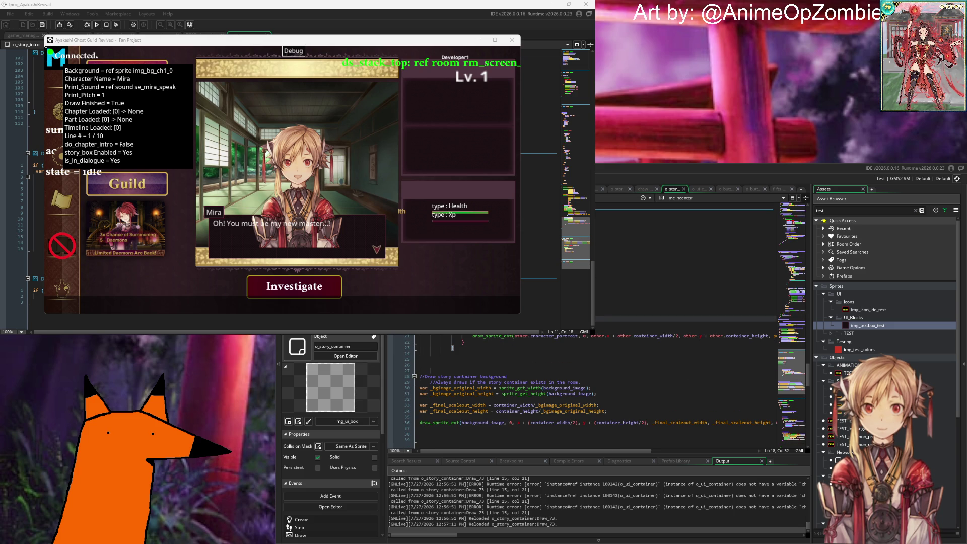
key(ctrl+s)
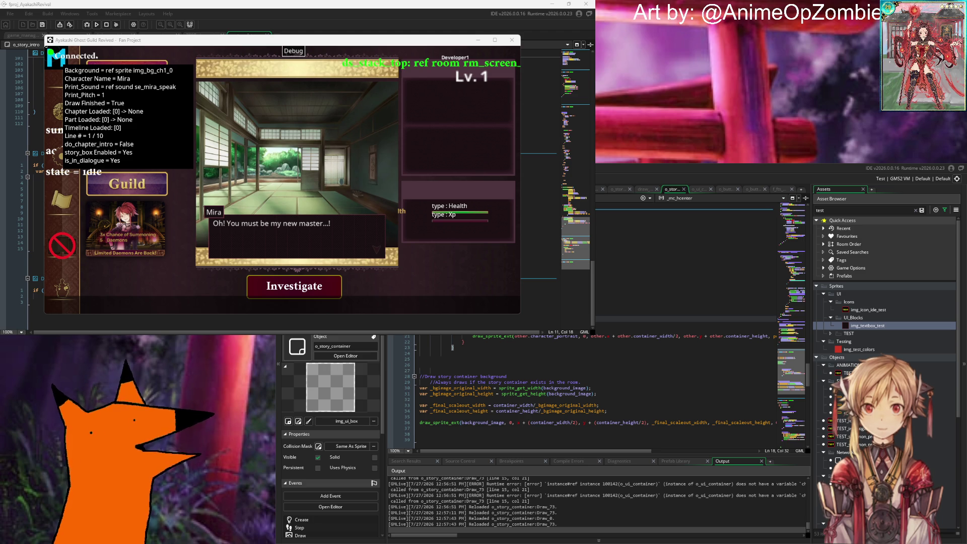
scroll(597, 393, up, 4)
scroll(579, 393, down, 5)
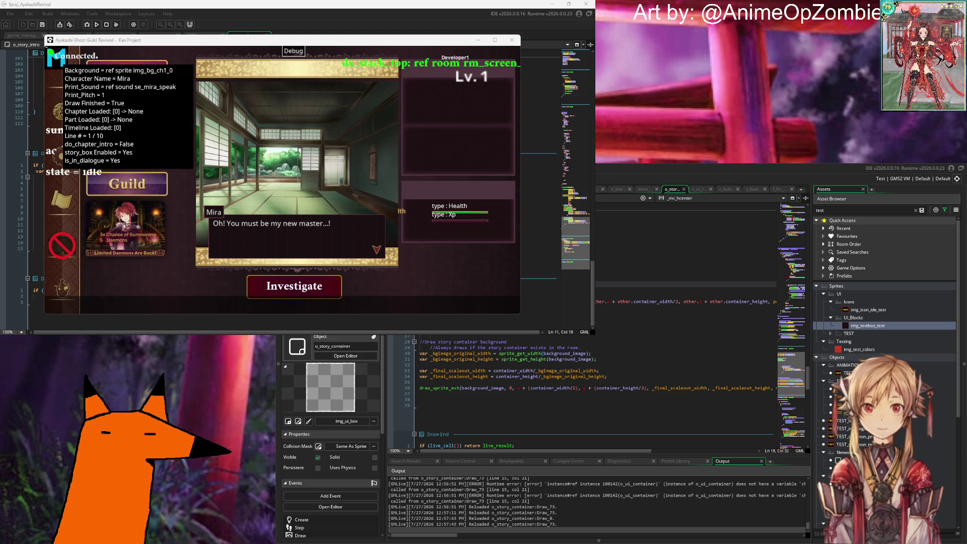
Move the Draw Character Portrait block below the background draw_sprite_ext, de-indent it, and save.
drag(420, 342, 420, 388)
key(Delete)
click(506, 353)
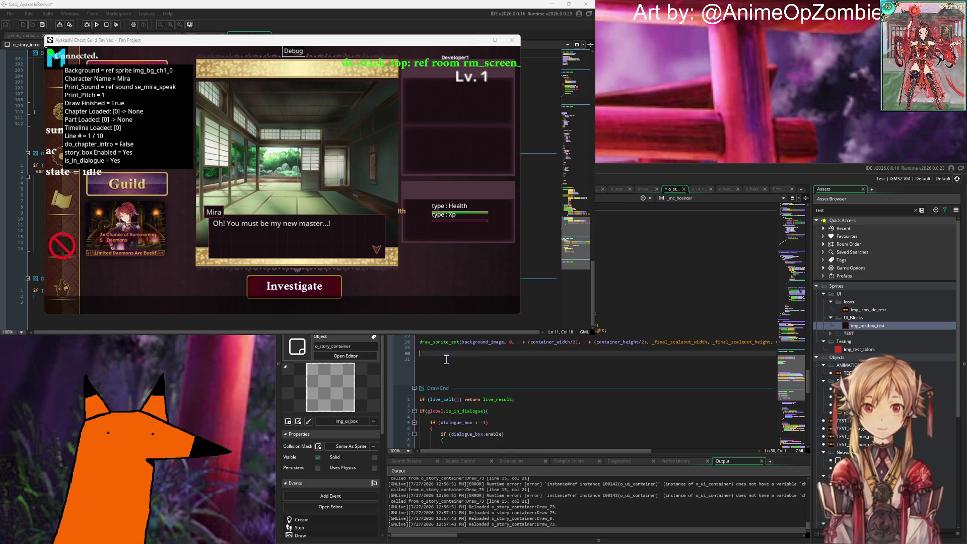
key(Return)
key(Return)
key(ctrl+v)
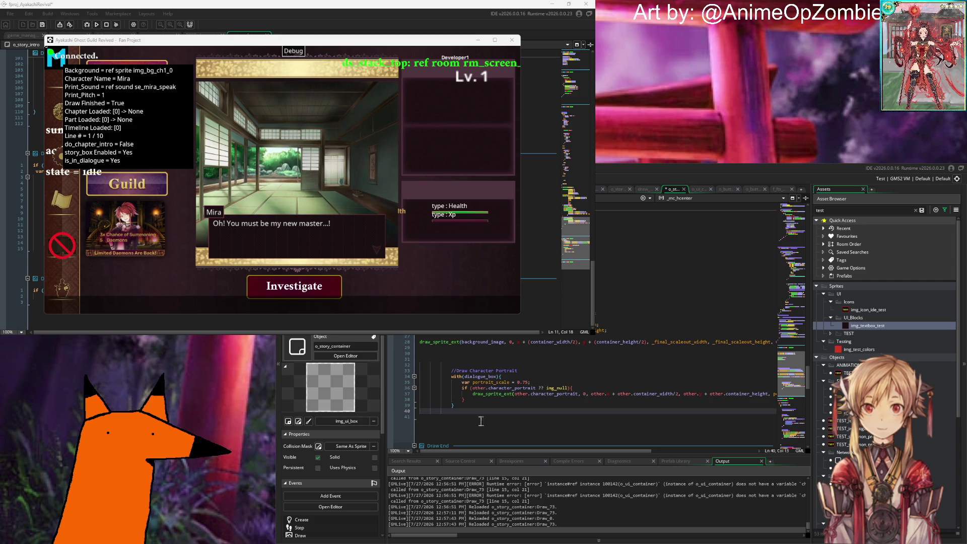
drag(455, 411, 379, 377)
key(shift+Tab)
key(shift+Tab)
key(shift+Tab)
click(574, 347)
key(ctrl+s)
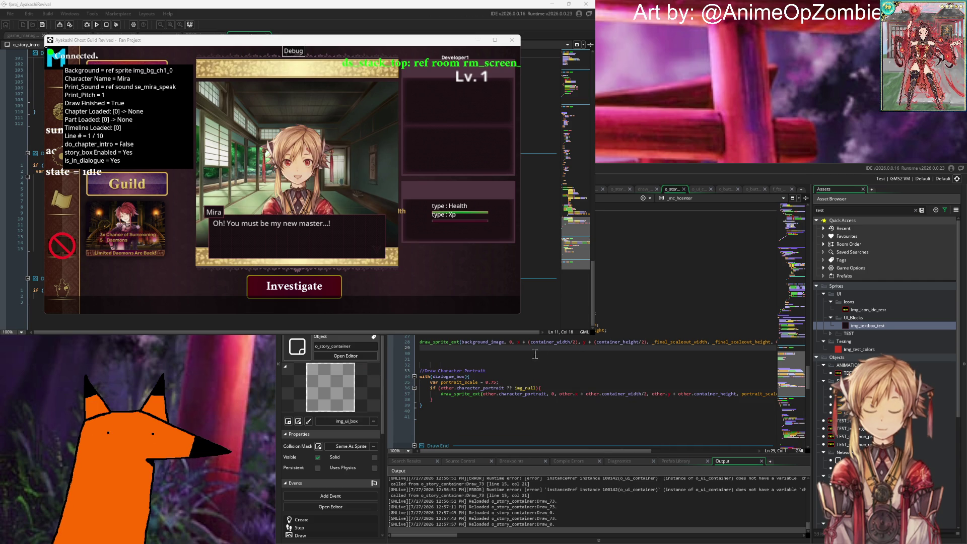
Review the moved block's comment, with(dialogue_box) and portrait_scale lines.
click(488, 372)
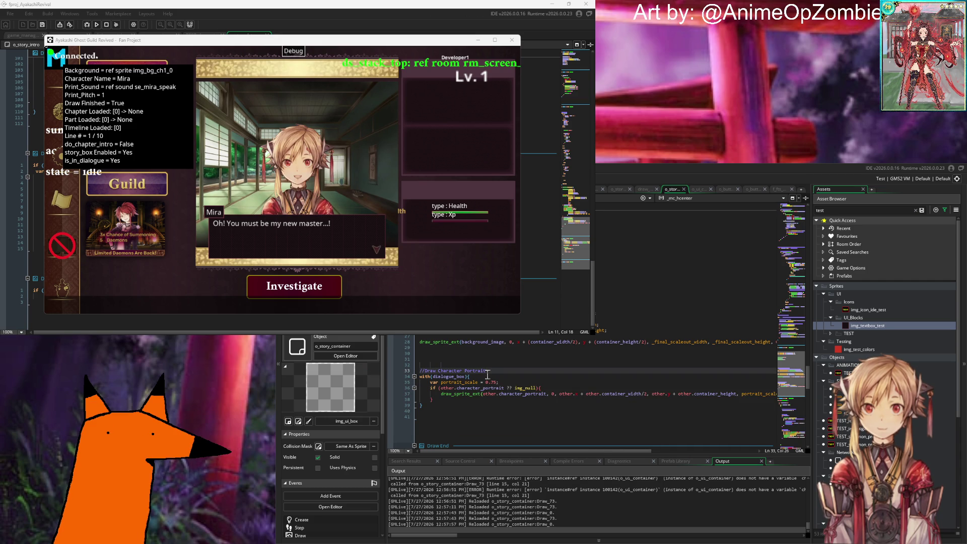
key(Down)
click(505, 383)
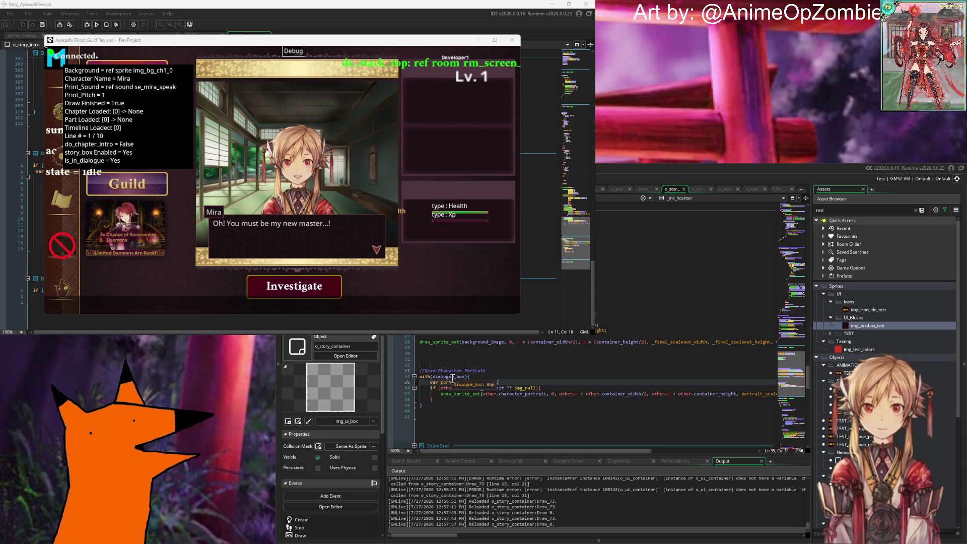
click(419, 376)
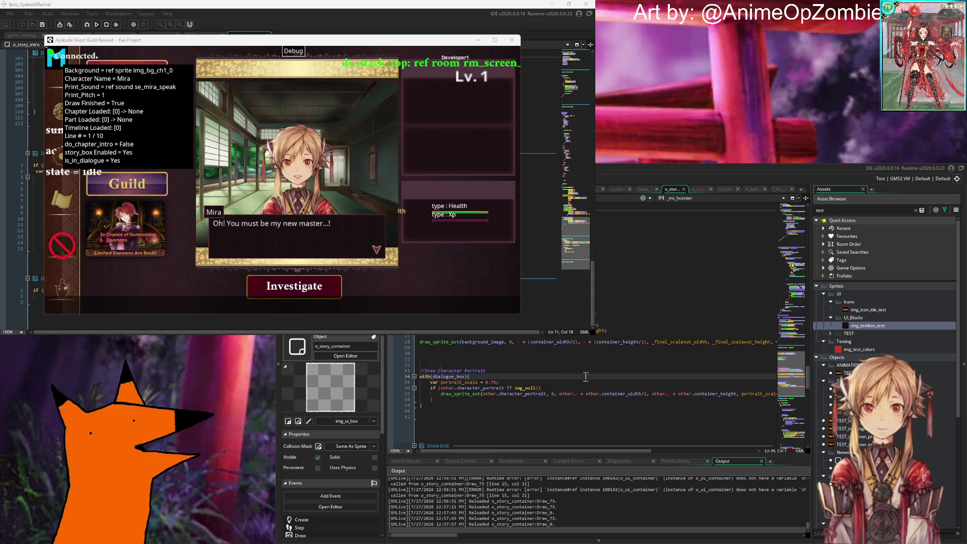
Comment out the with(dialogue_box){ line and its closing brace with //.
text(//)
key(Down)
key(Down)
key(Down)
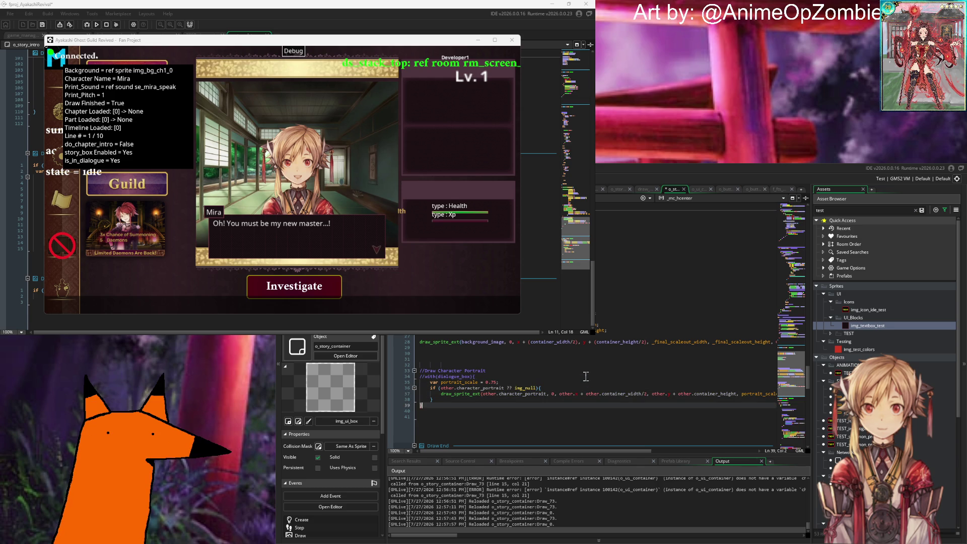
text(//)
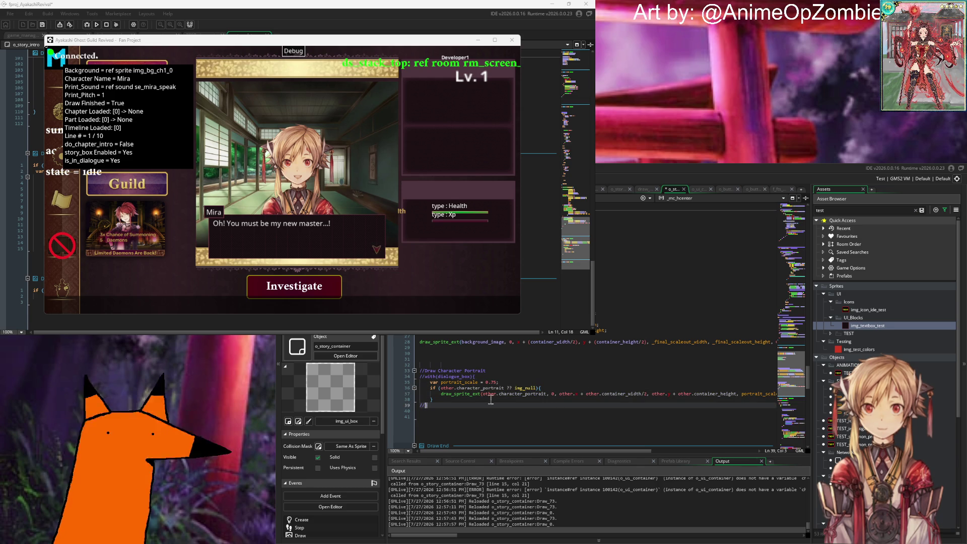
Remove the other. prefix from the if condition, the character_portrait argument and the x coordinate.
double_click(448, 388)
key(BackSpace)
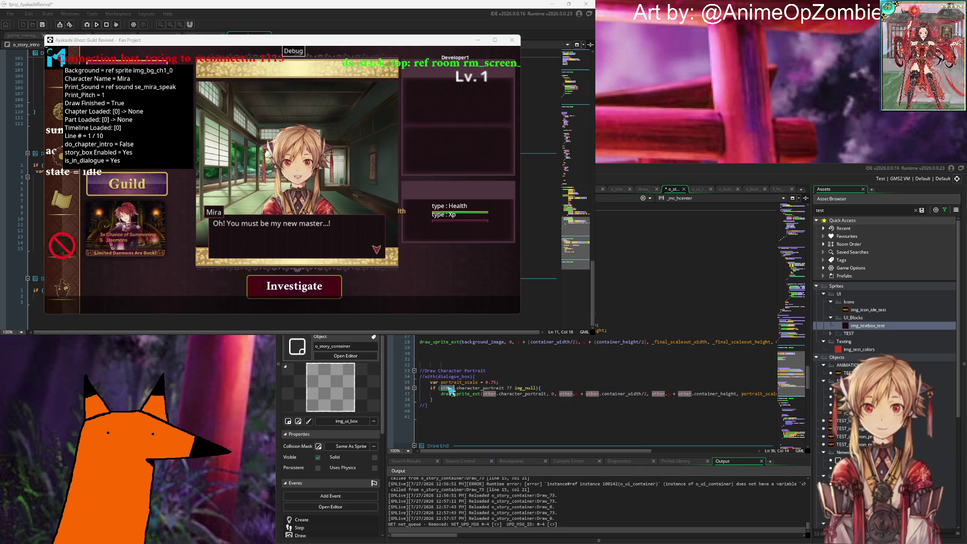
key(Delete)
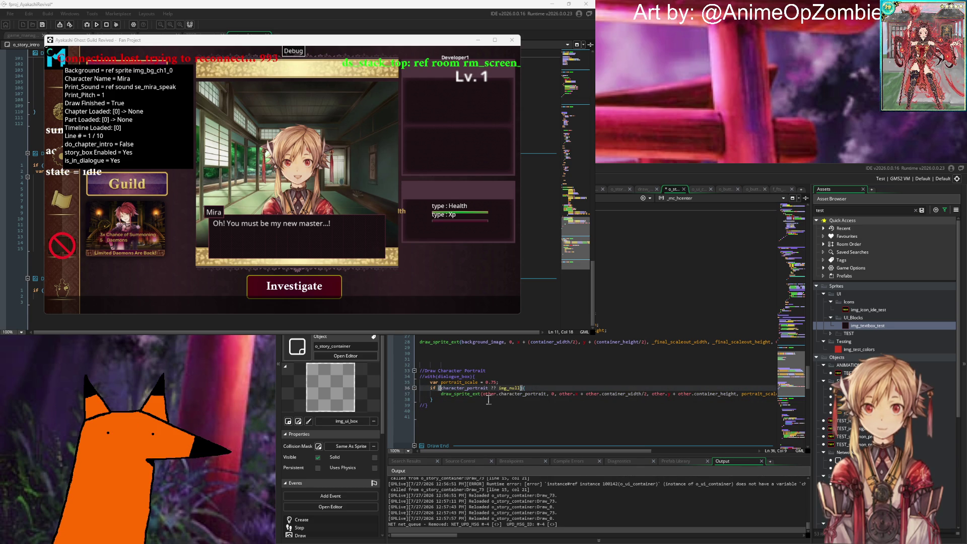
double_click(489, 394)
key(BackSpace)
key(Delete)
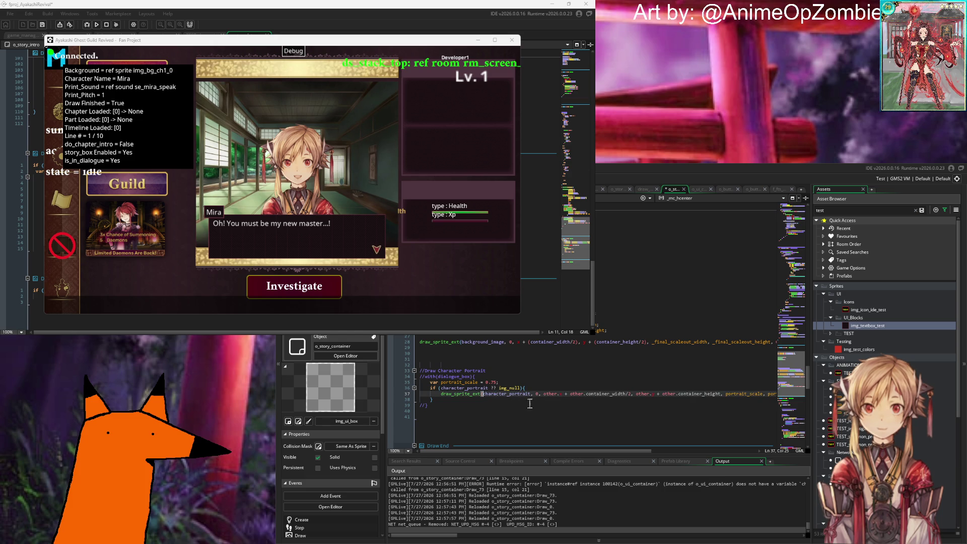
double_click(548, 393)
key(BackSpace)
key(Delete)
Remove the other. prefix before container_width, the y coordinate and container_height in draw_sprite_ext.
double_click(559, 393)
key(BackSpace)
key(Delete)
double_click(609, 394)
key(BackSpace)
key(Delete)
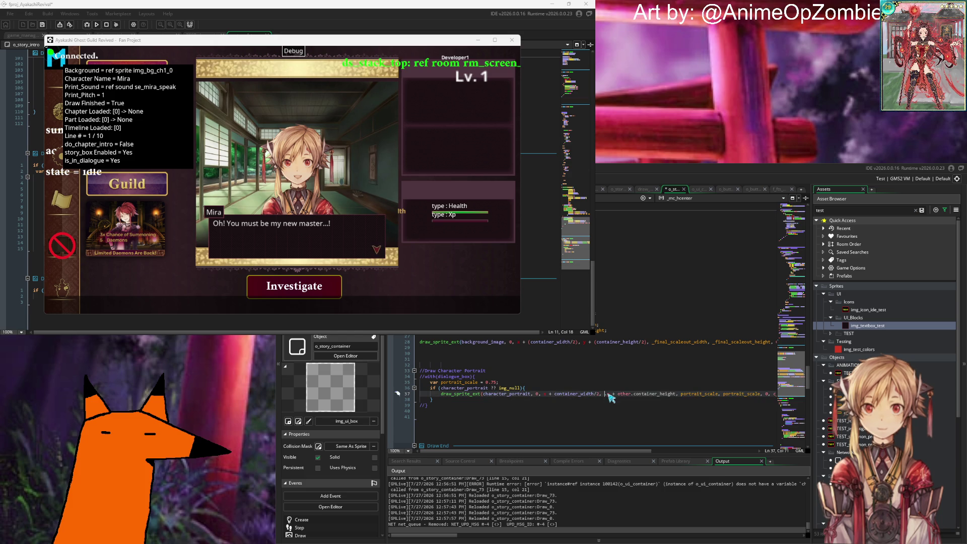
double_click(606, 394)
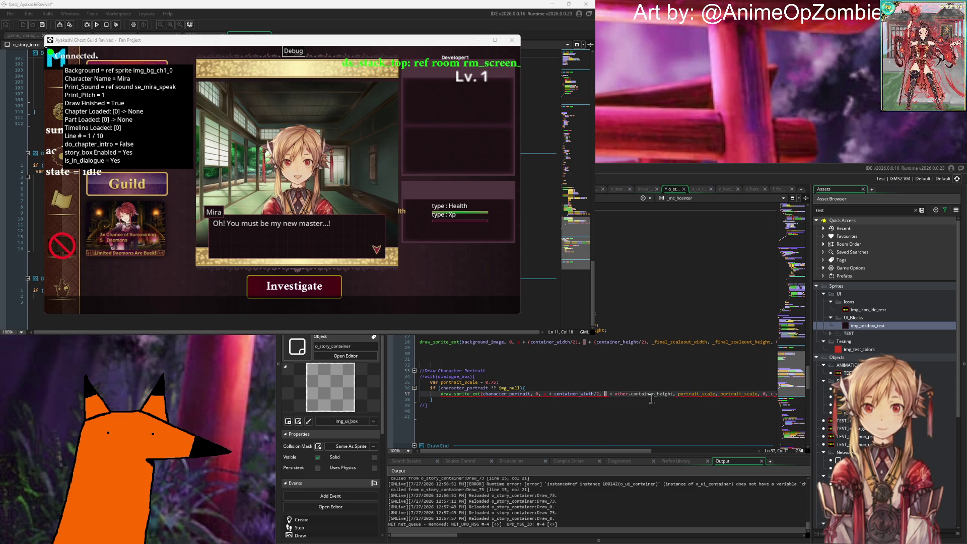
double_click(619, 394)
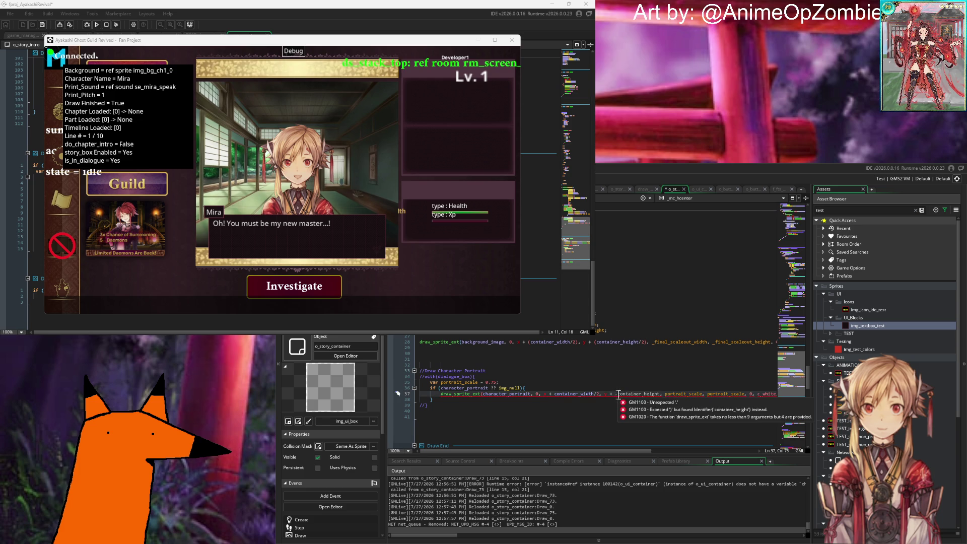
key(BackSpace)
key(Delete)
Check the Draw Character Portrait comment line and save the portrait code.
key(Up)
key(Up)
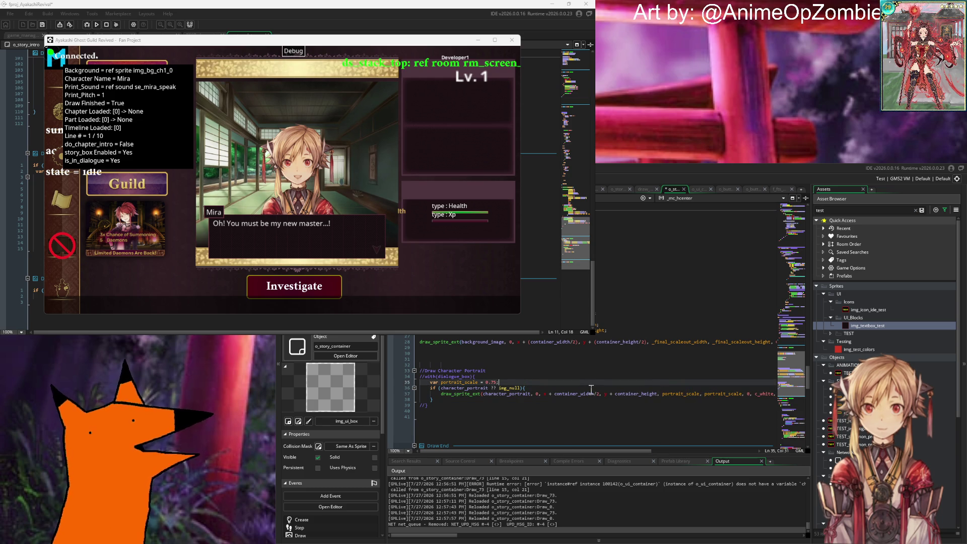
click(554, 371)
key(shift+Up)
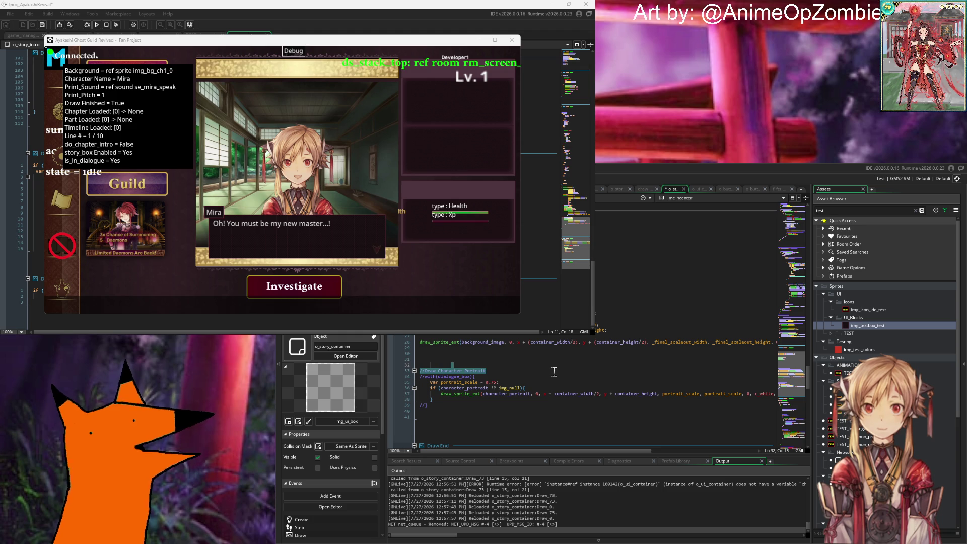
click(521, 375)
key(ctrl+s)
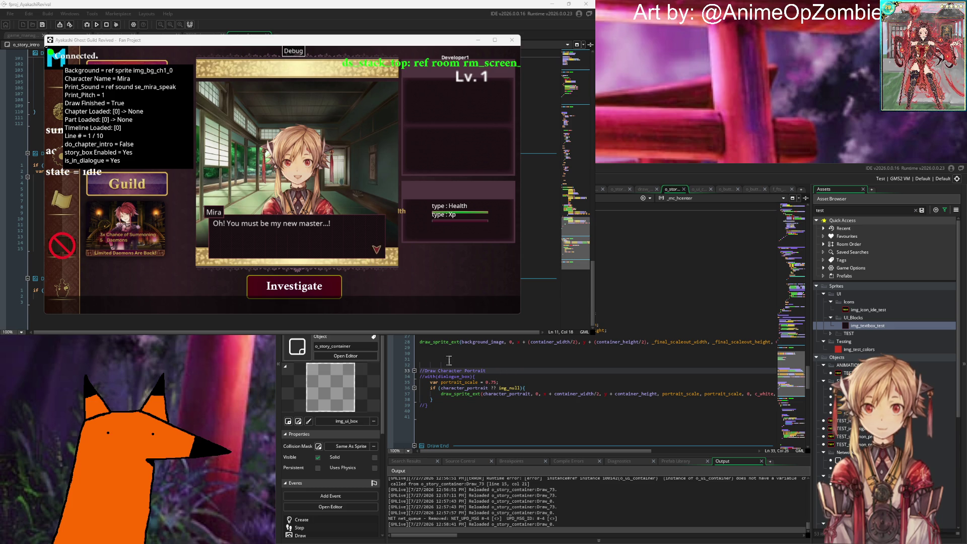
click(603, 331)
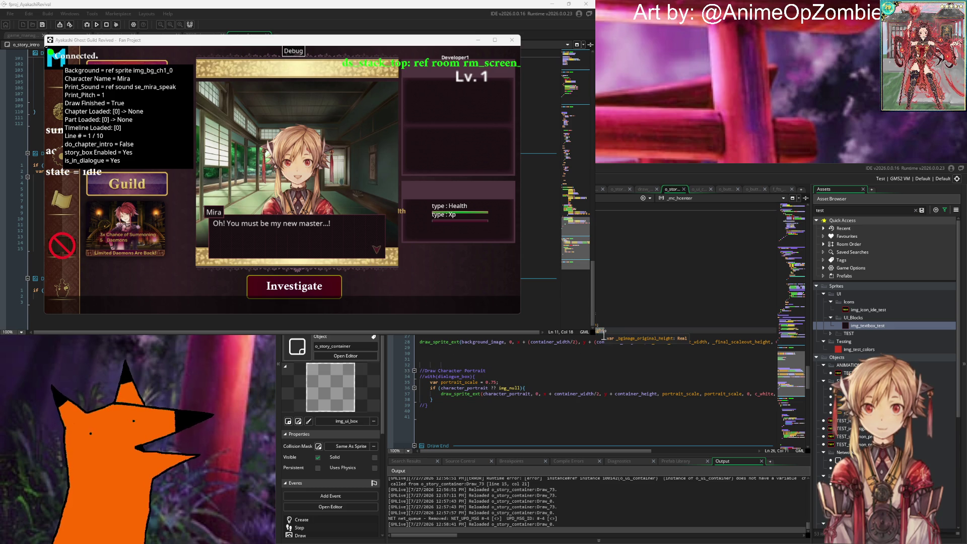
click(643, 322)
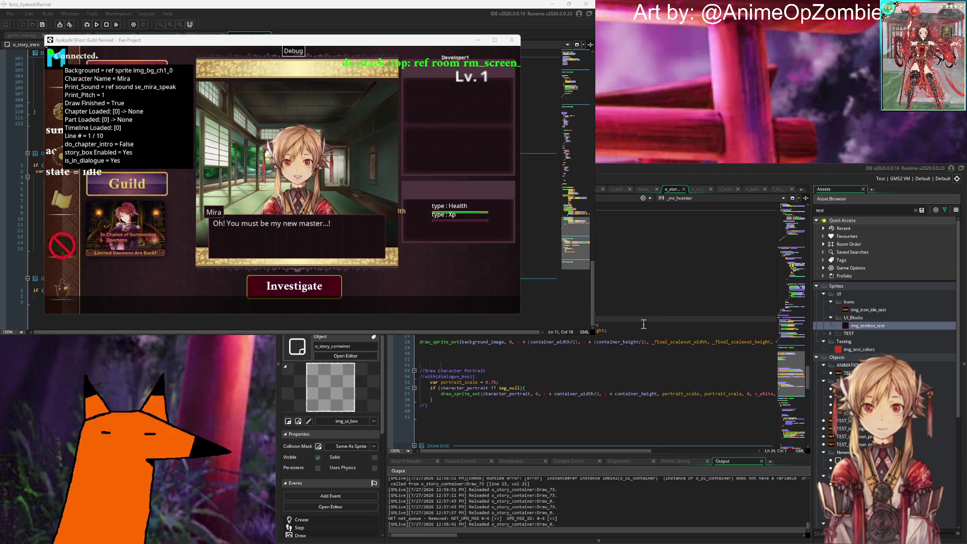
click(642, 296)
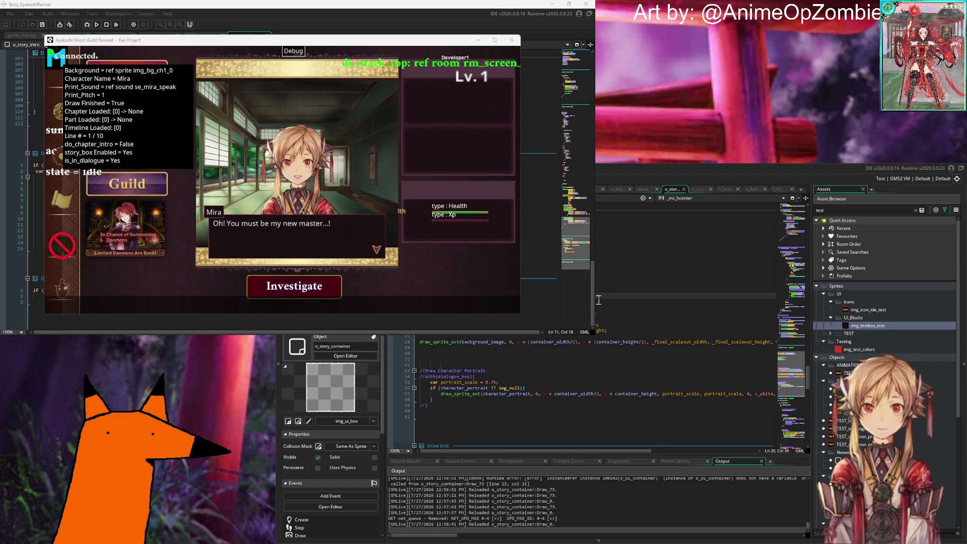
click(366, 252)
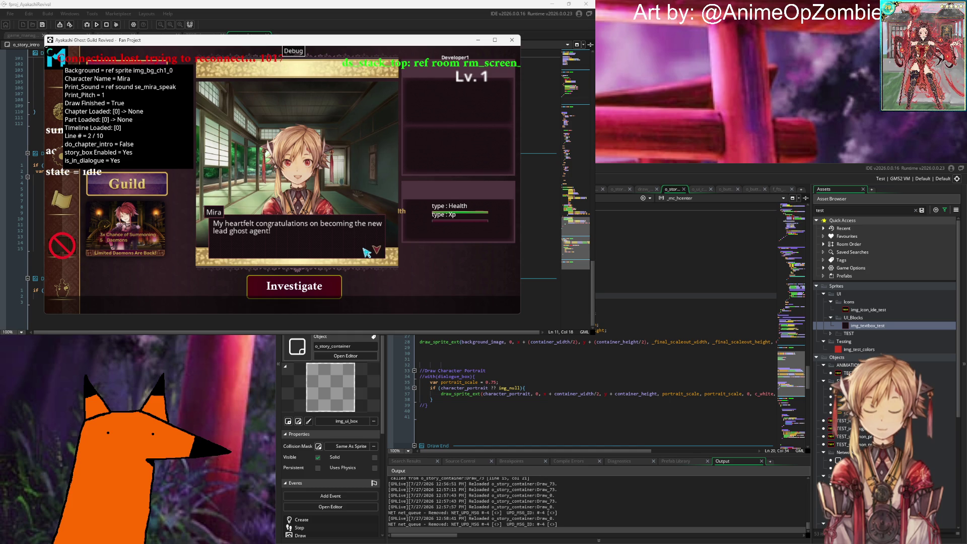
click(366, 252)
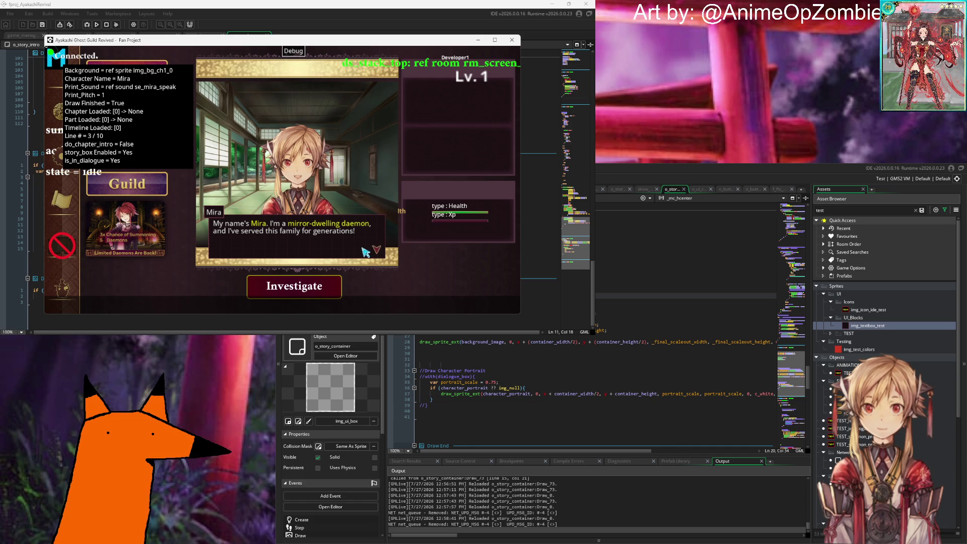
click(363, 251)
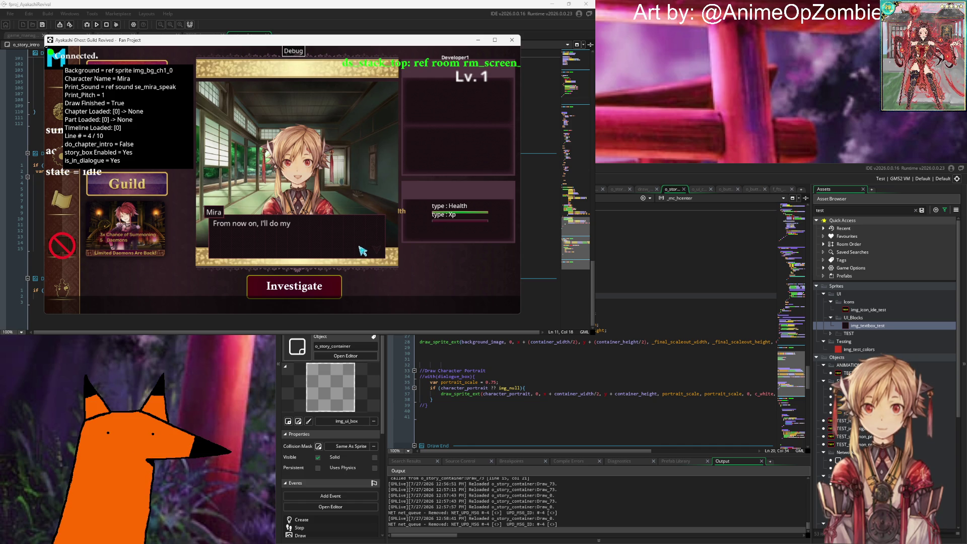
click(363, 250)
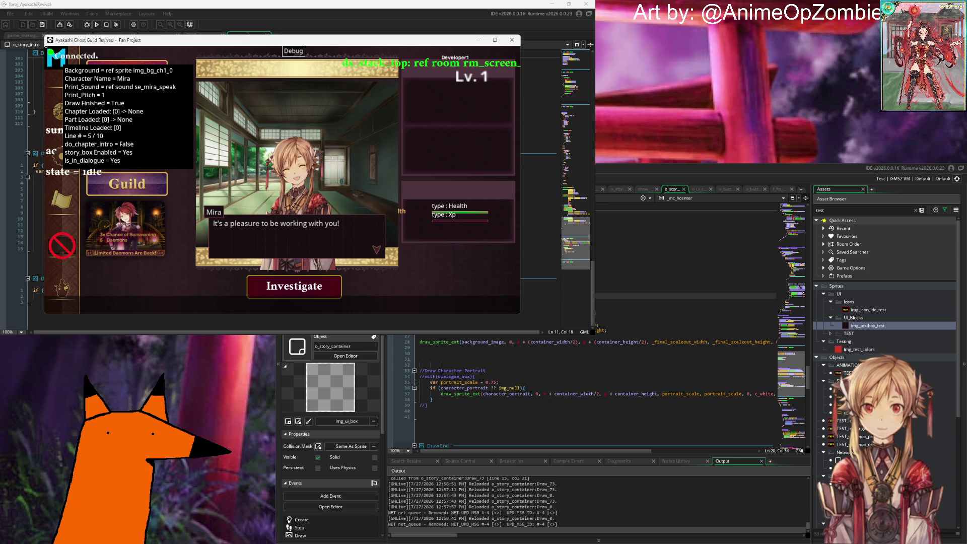
scroll(598, 327, down, 5)
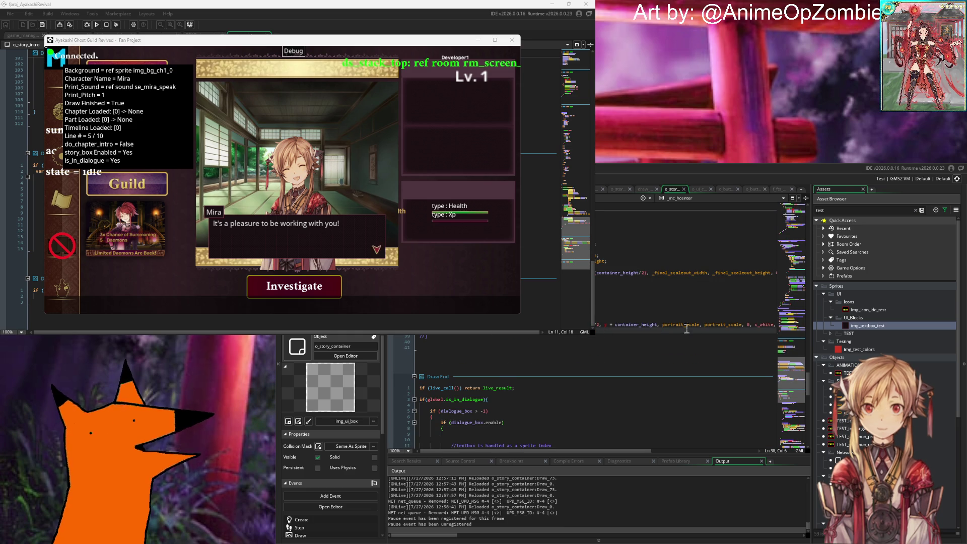
Add a var _portrait_imgsprite line and subtract portrait_offset_y from the portrait height, then save.
click(637, 318)
key(Return)
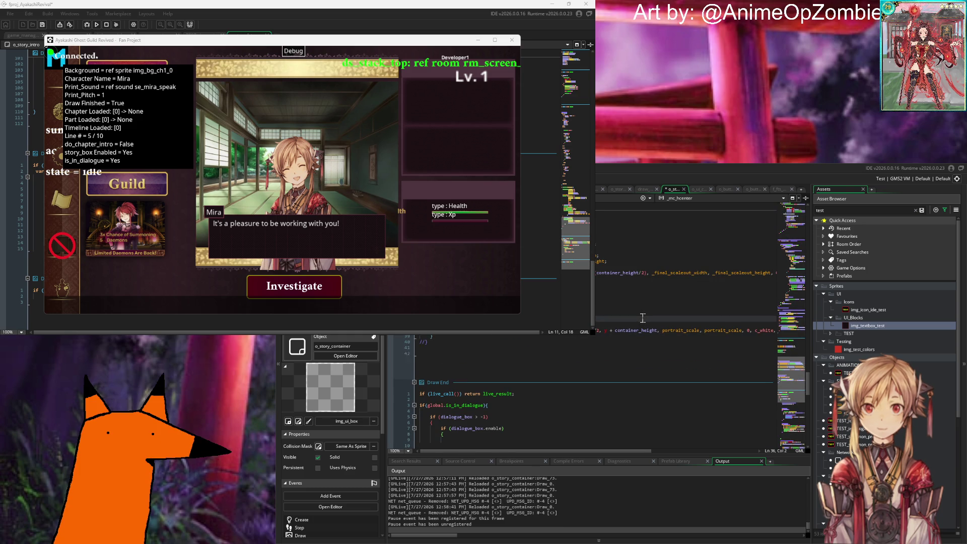
text(var _portrait)
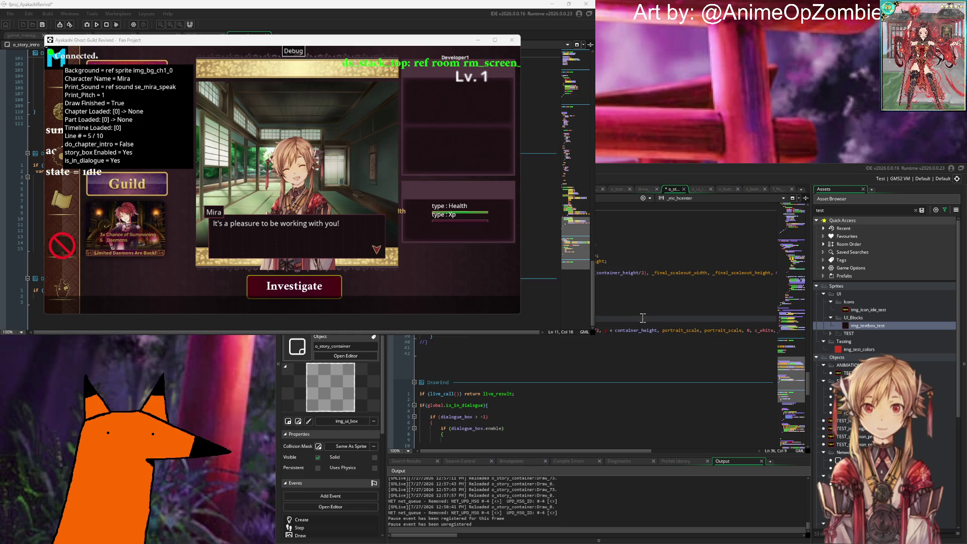
text(_img)
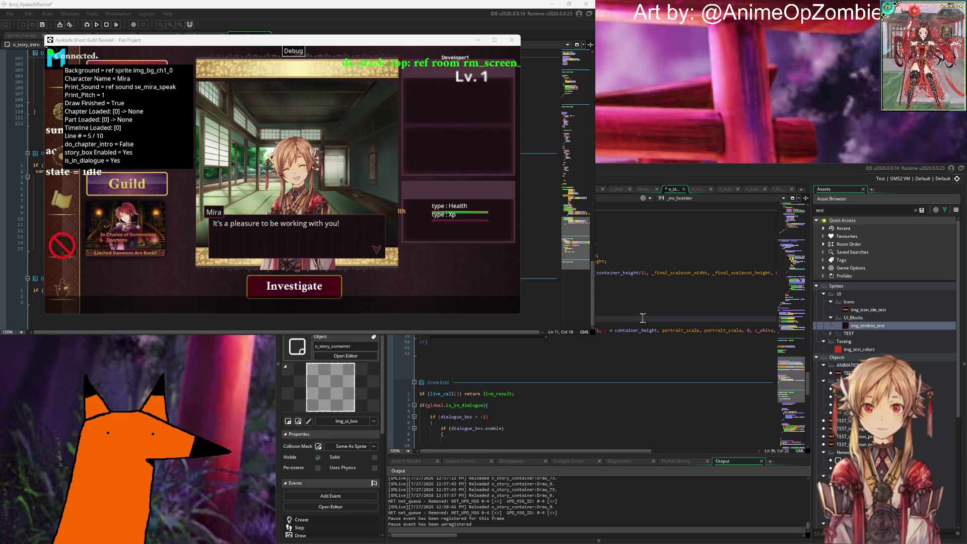
text(spr)
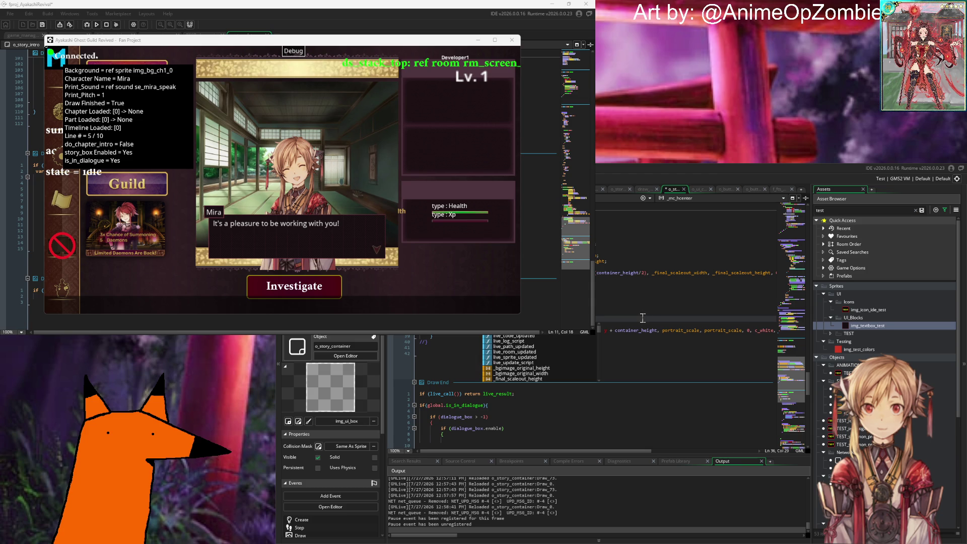
text(ite)
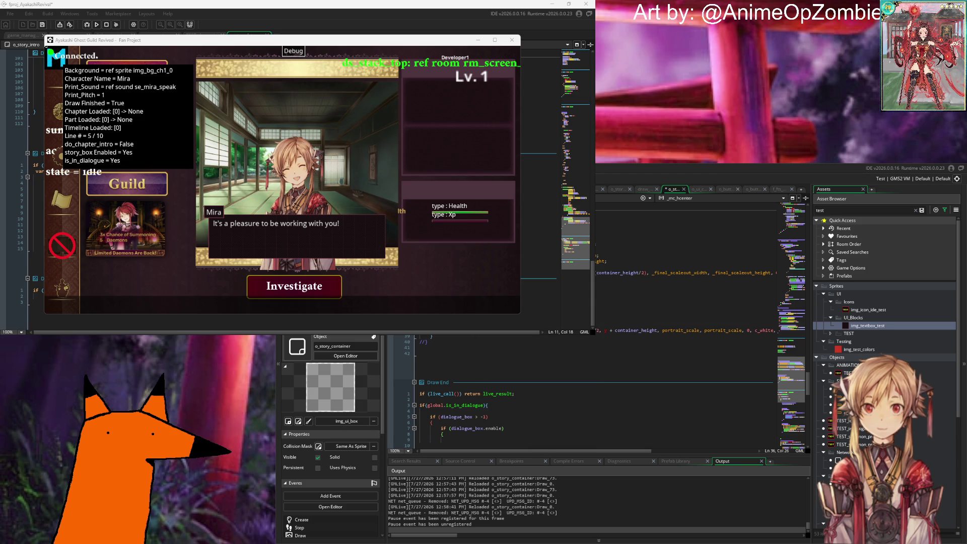
double_click(657, 330)
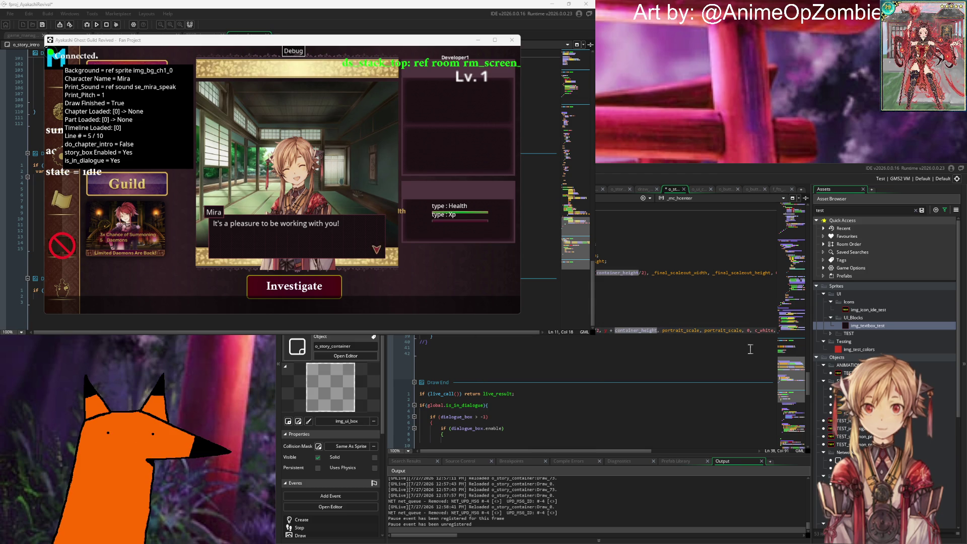
text(- portrait_offset_y)
key(ctrl+s)
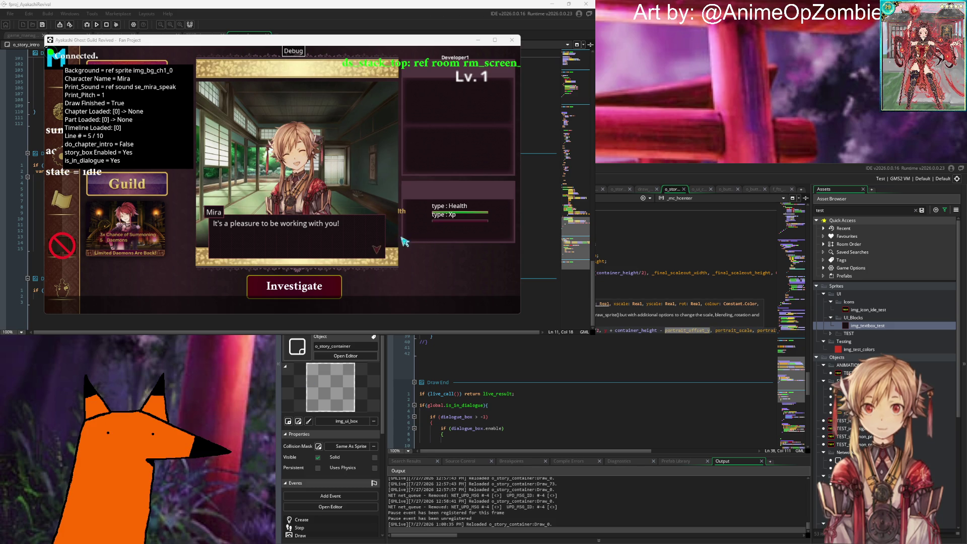
Play Mira's dialogue through to the summon room.
click(376, 245)
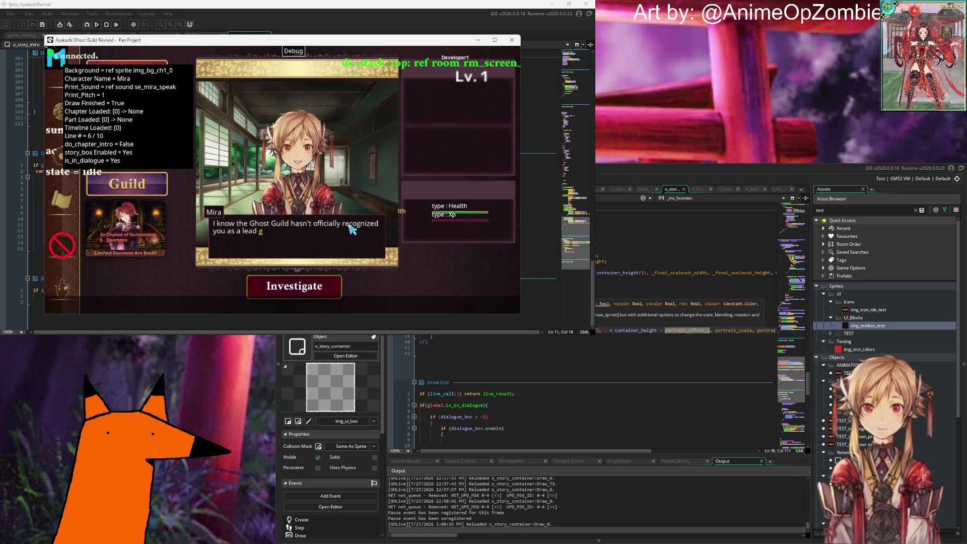
click(356, 249)
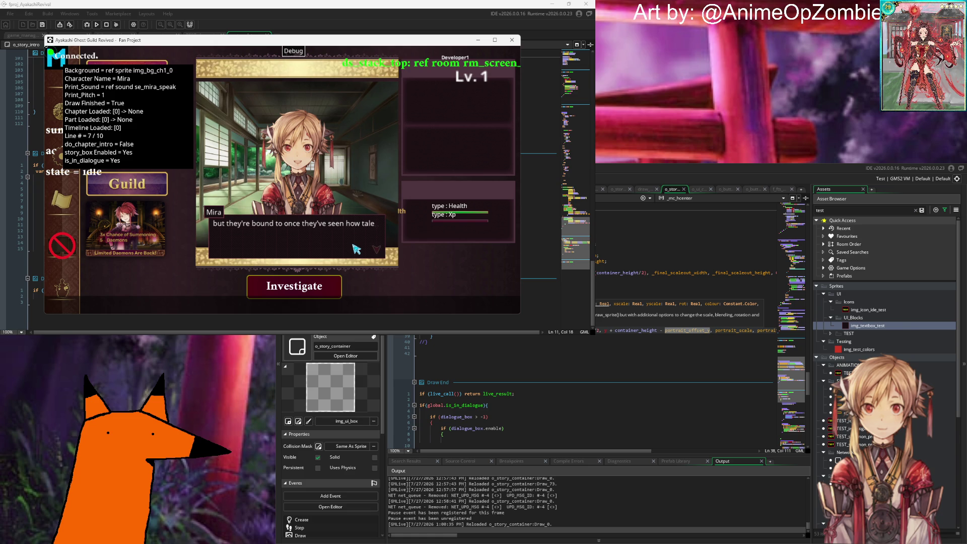
click(364, 250)
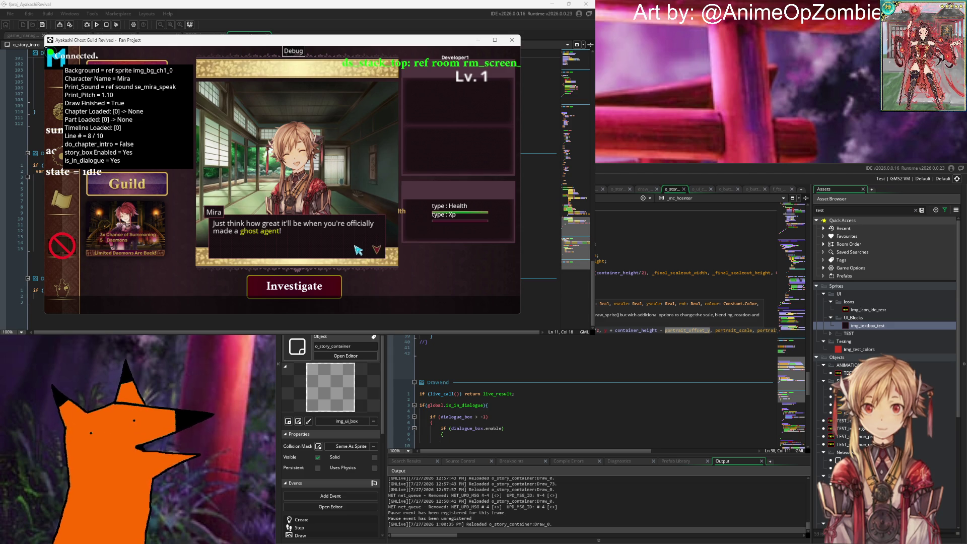
click(358, 250)
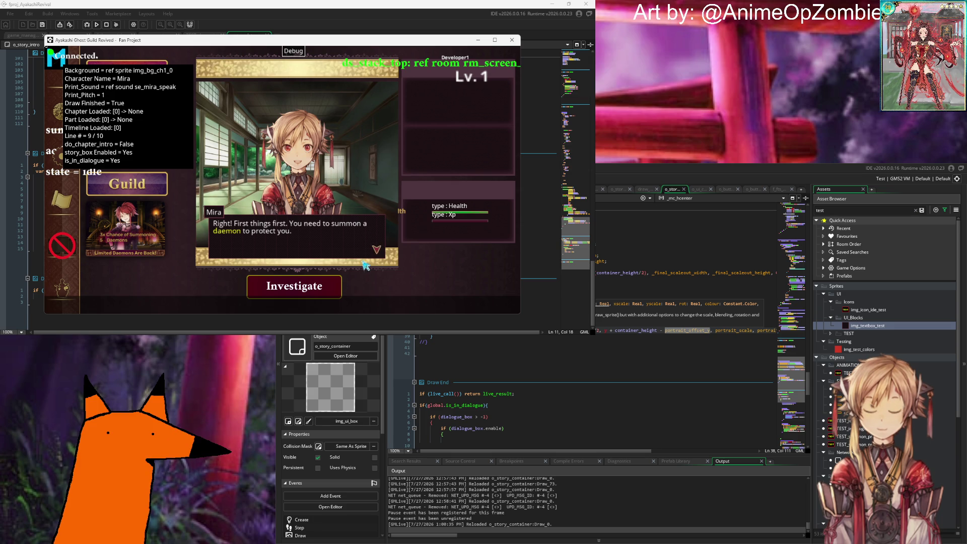
click(364, 260)
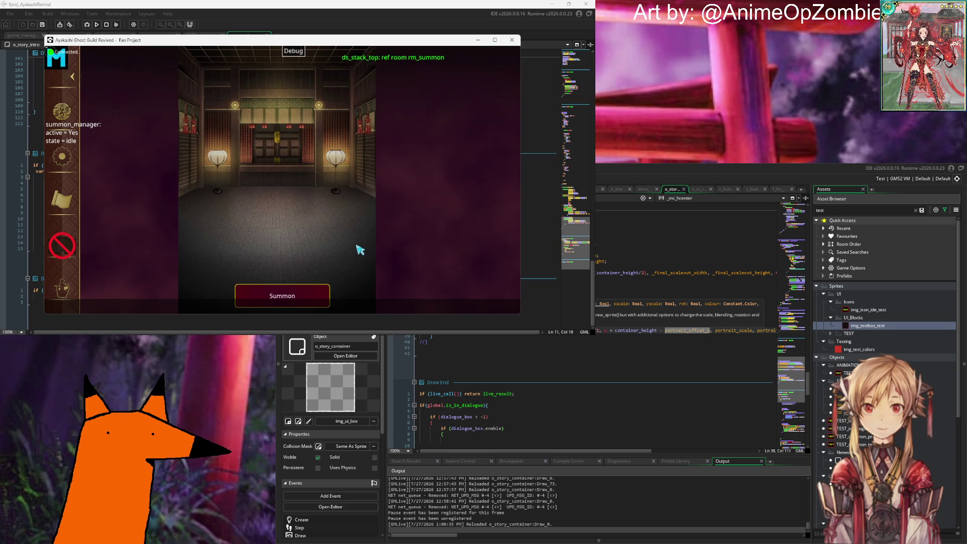
Try a summon, read the resulting Code Error message, and abort the game run.
click(295, 297)
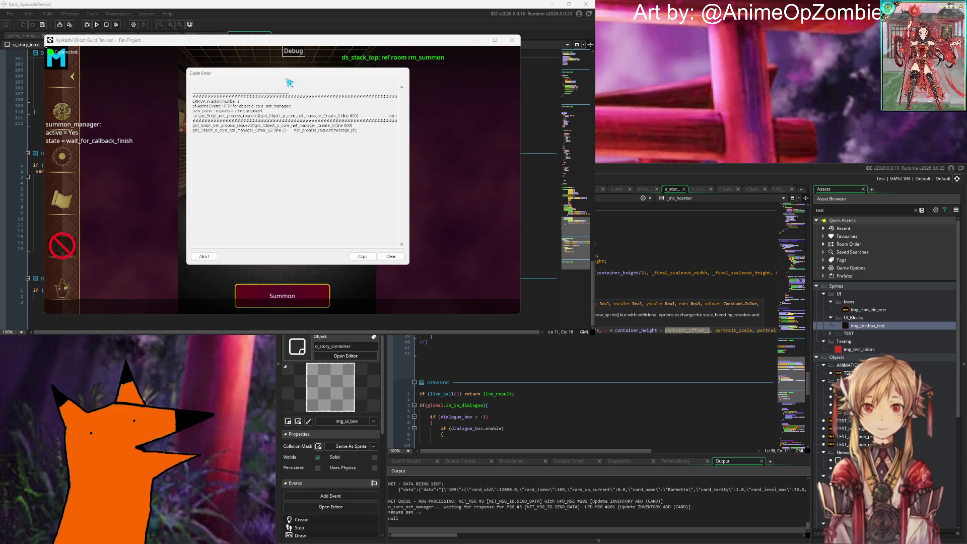
drag(289, 83, 413, 121)
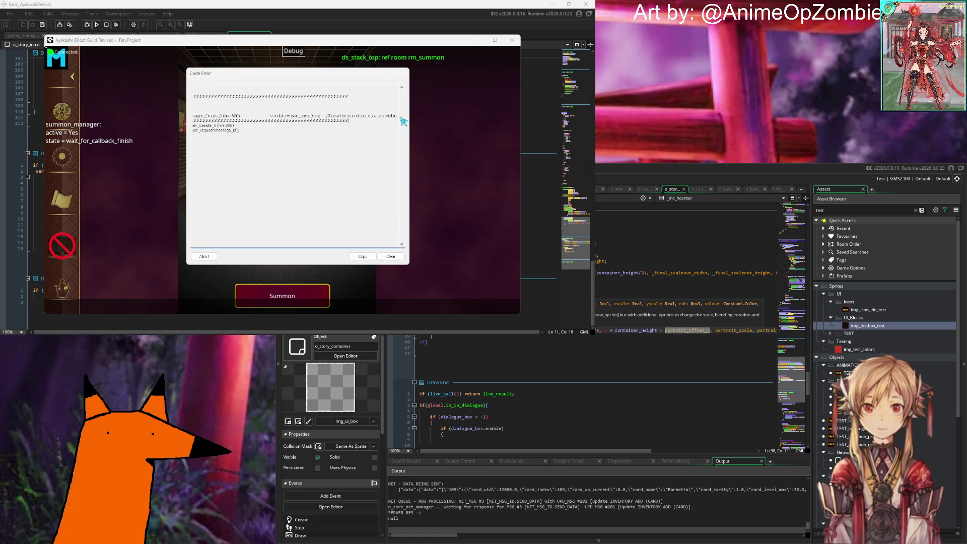
drag(396, 119, 276, 144)
click(276, 146)
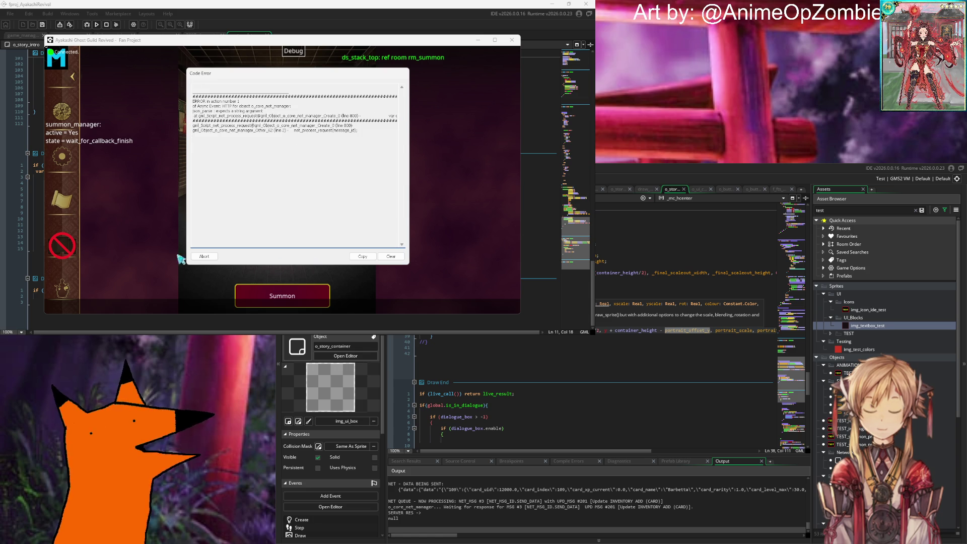
click(207, 256)
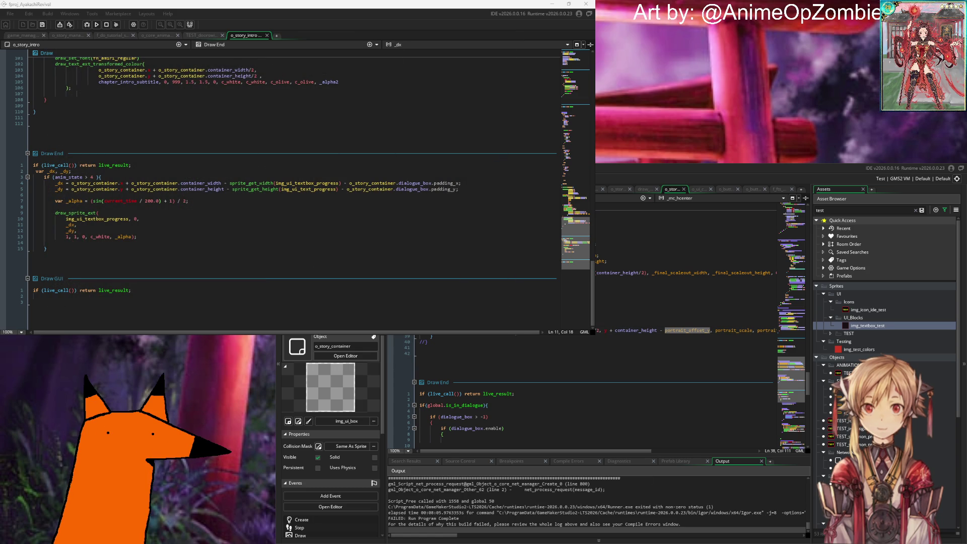
Rebuild and relaunch the game with F5 from the code editor.
click(579, 350)
key(F5)
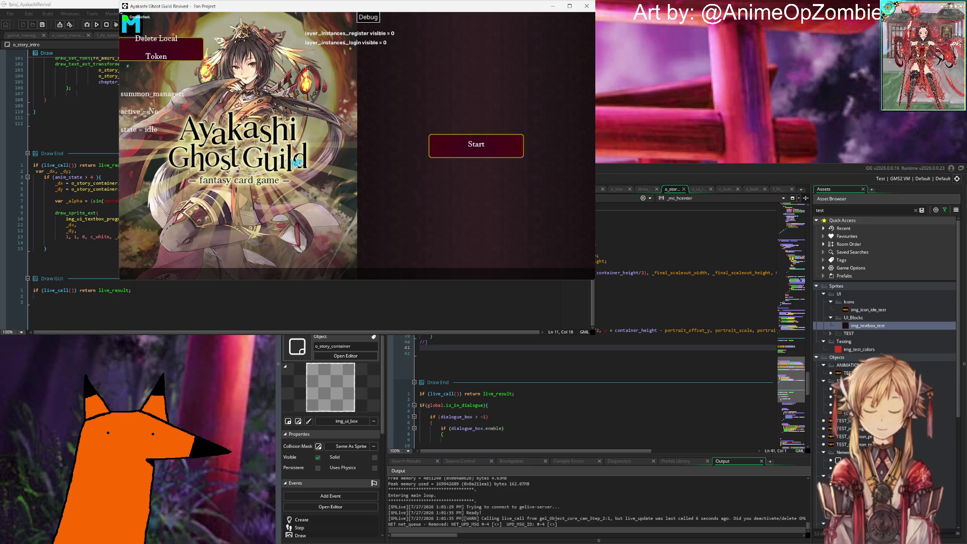
Log in with the saved test account from the title screen and dismiss the player-data message.
click(464, 136)
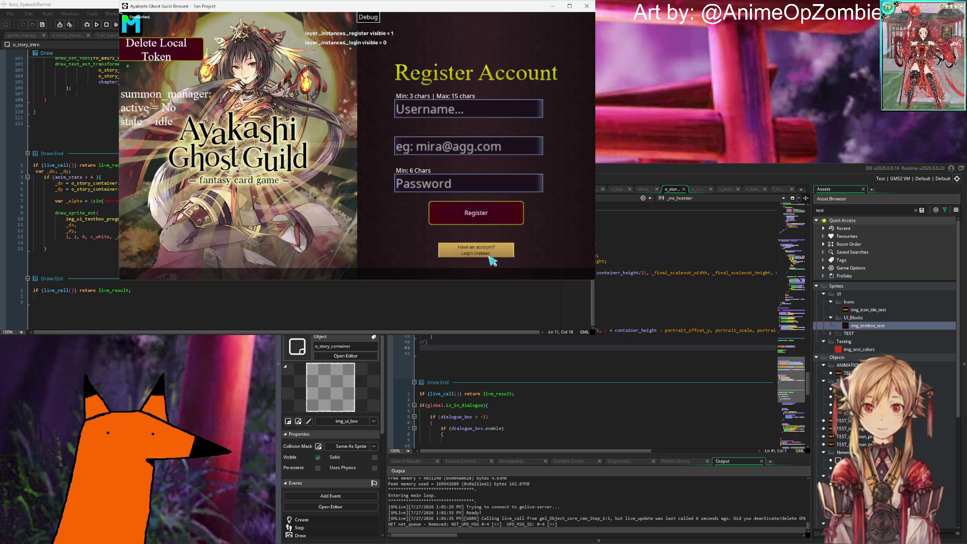
click(473, 250)
click(476, 213)
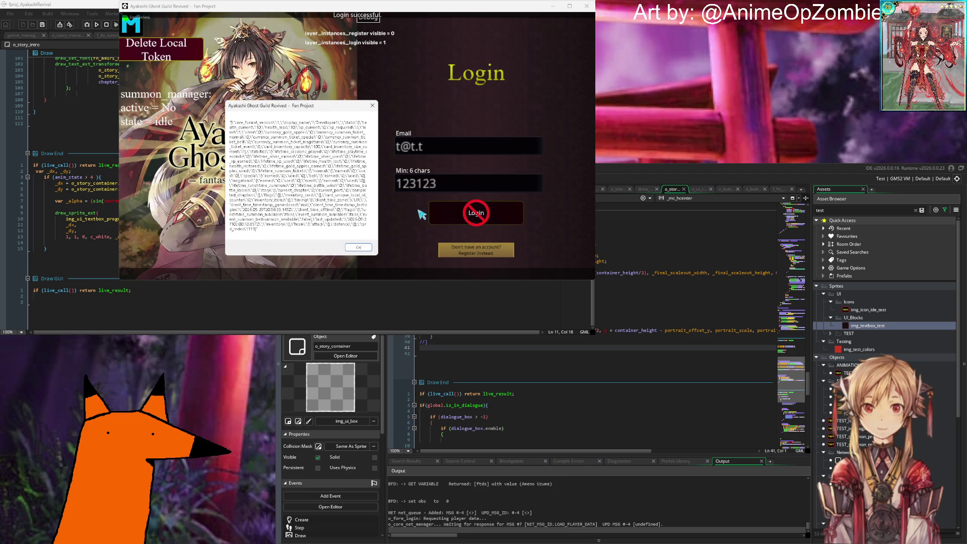
key(Return)
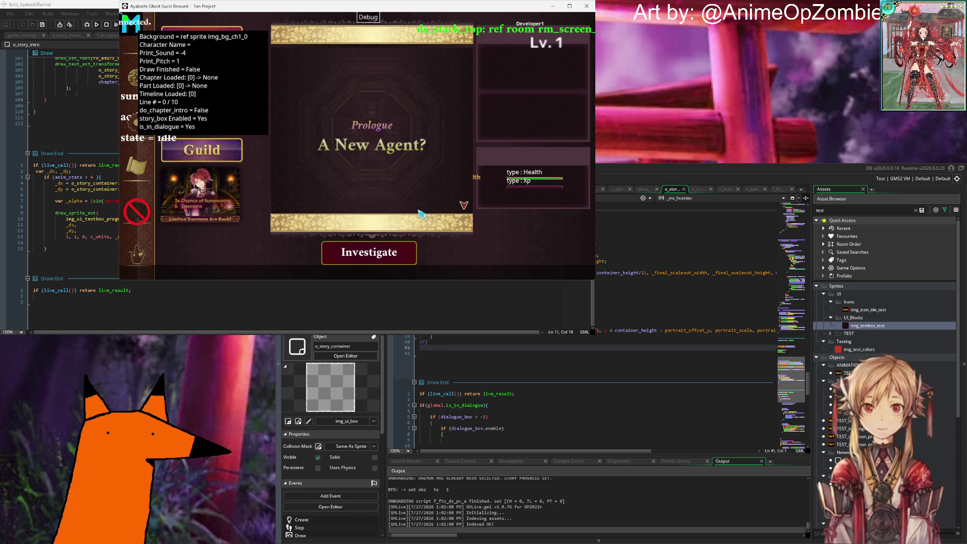
Advance past the prologue title card and Mira's lines until the summon reveals a card.
click(419, 214)
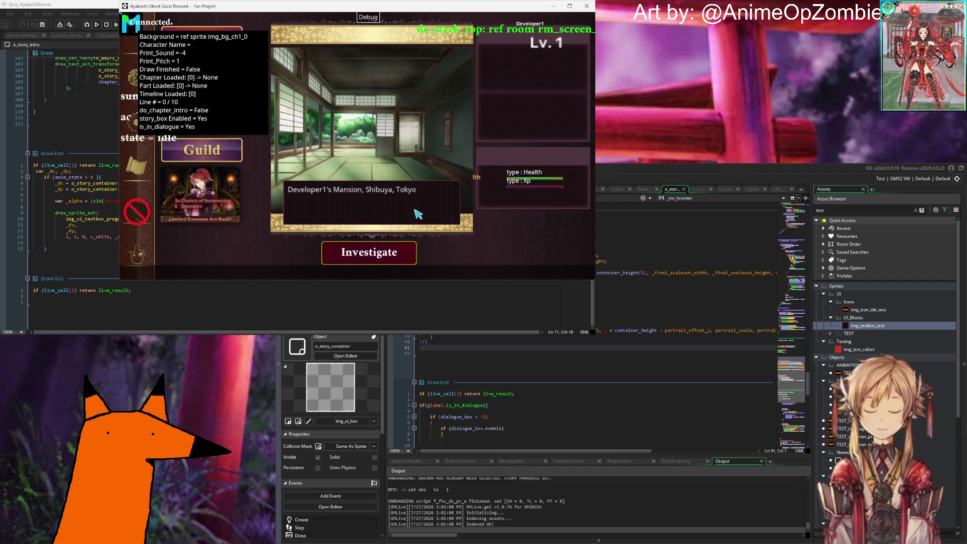
click(440, 218)
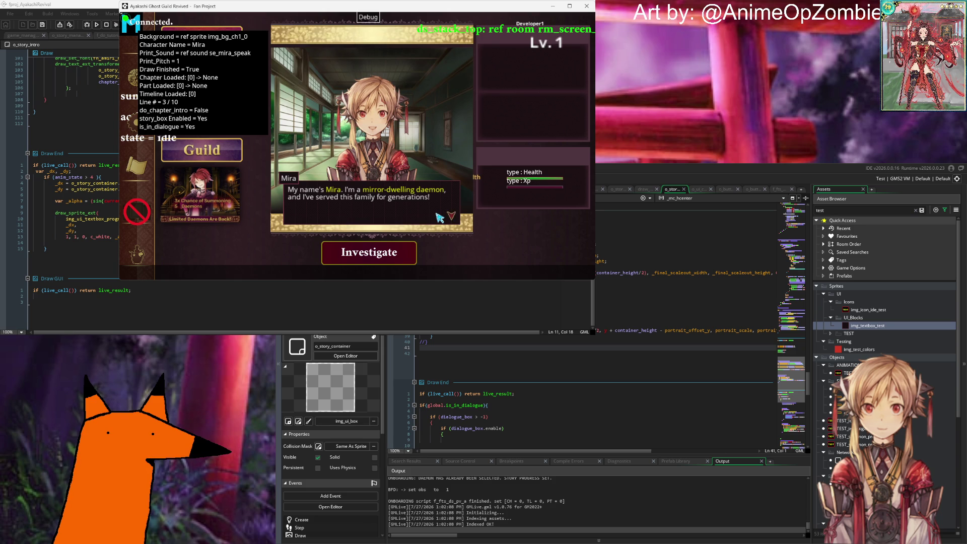
click(438, 218)
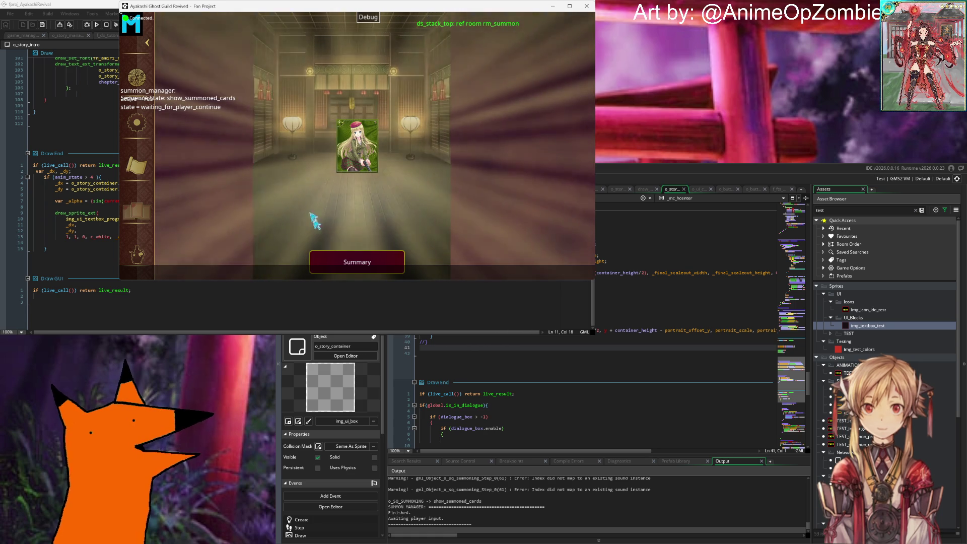
View the Summary for the summoned Barbetta card, then go back Home.
click(395, 262)
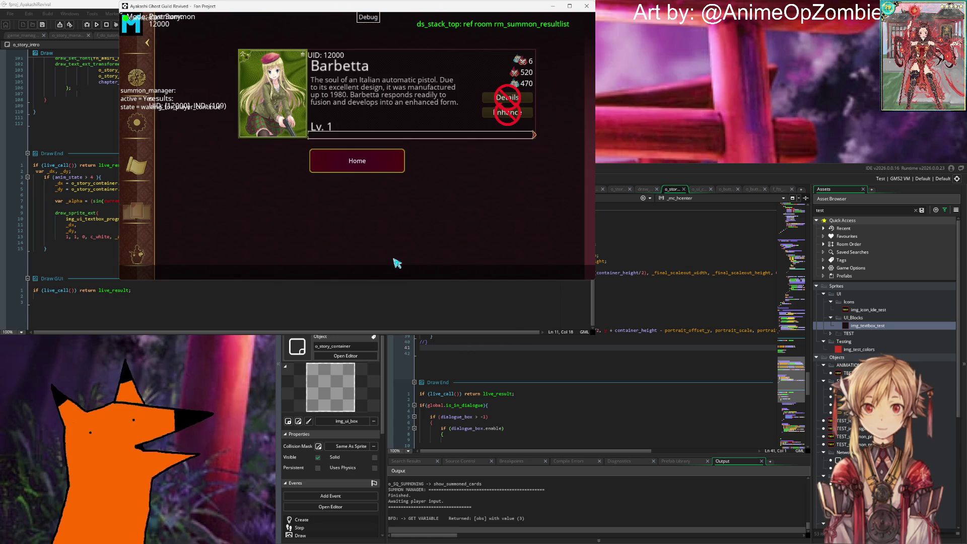
click(371, 162)
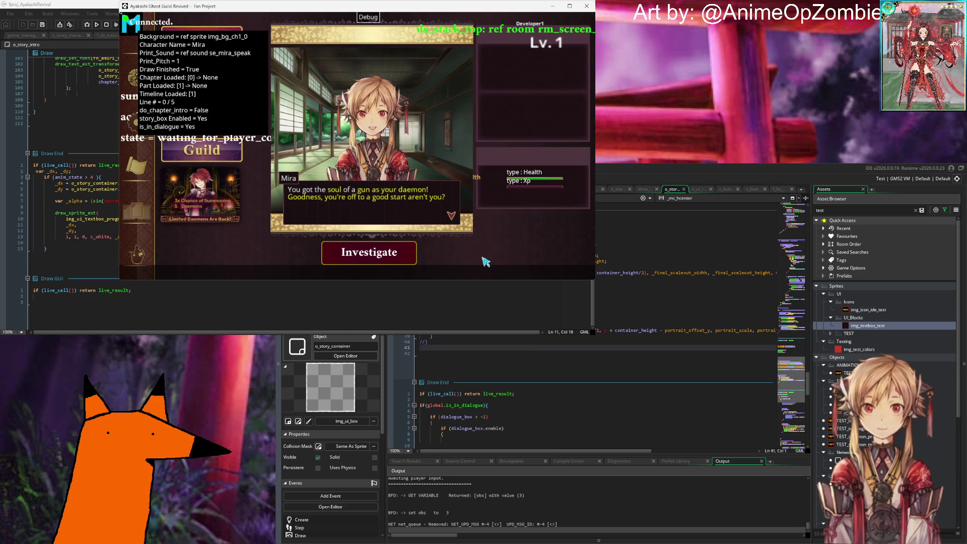
Advance Mira's home-screen dialogue to 'Goodness, you're off to a good start aren't you?' and return to the code.
click(429, 220)
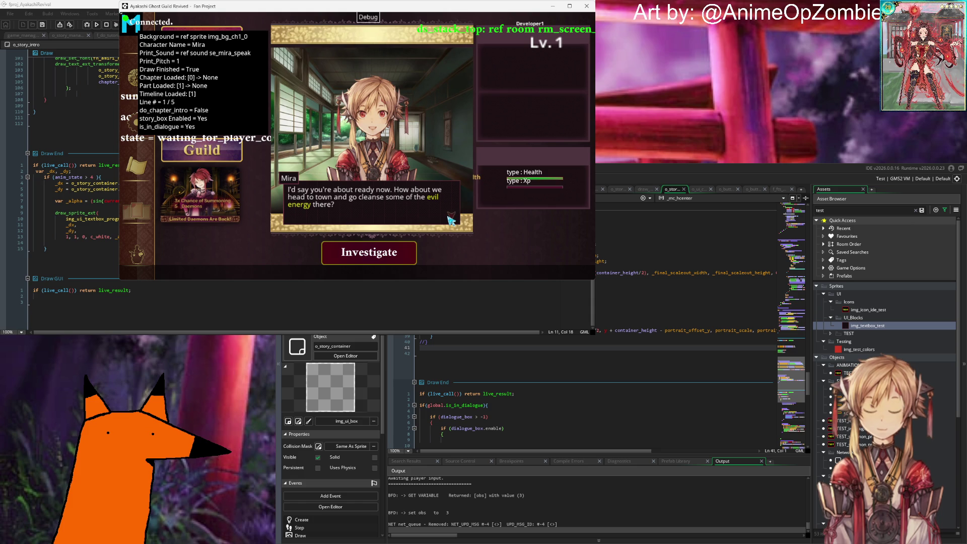
click(451, 220)
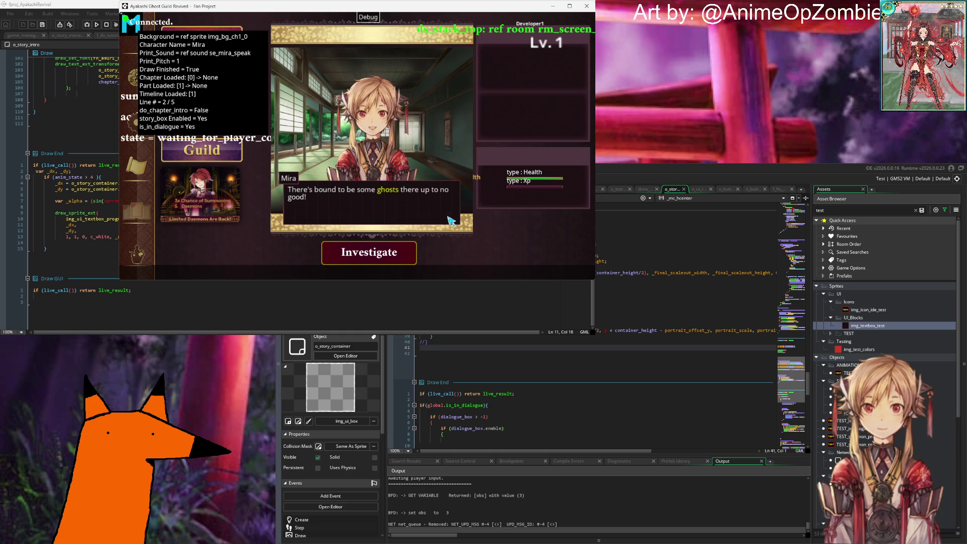
click(451, 220)
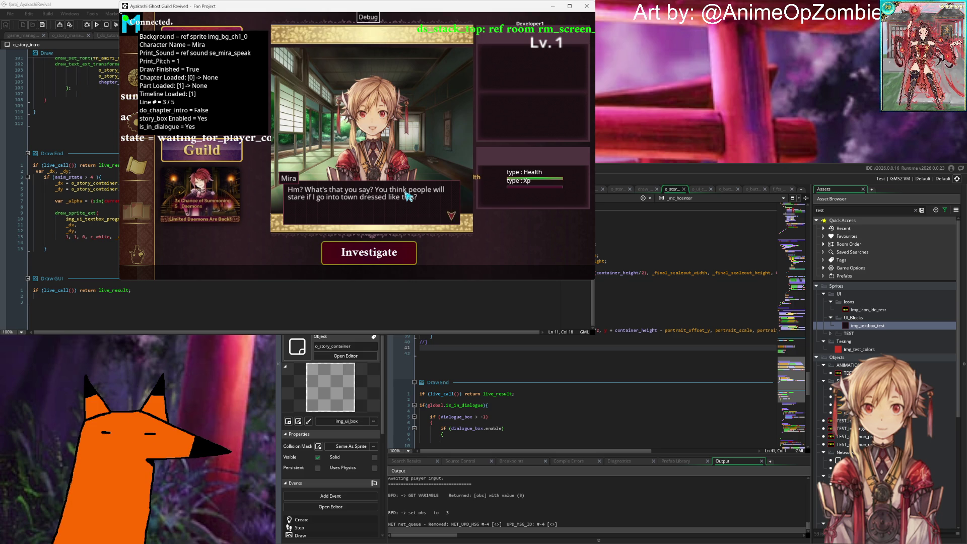
click(428, 208)
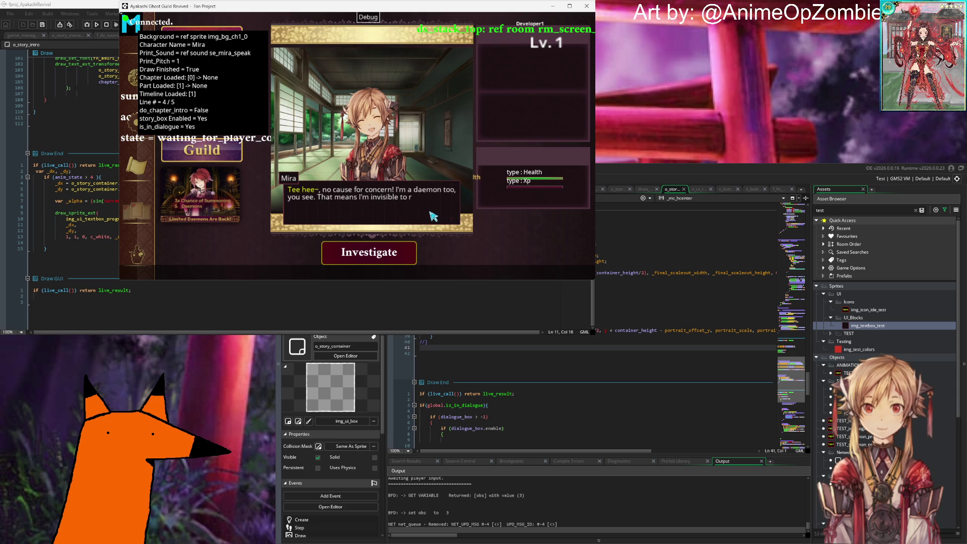
click(432, 216)
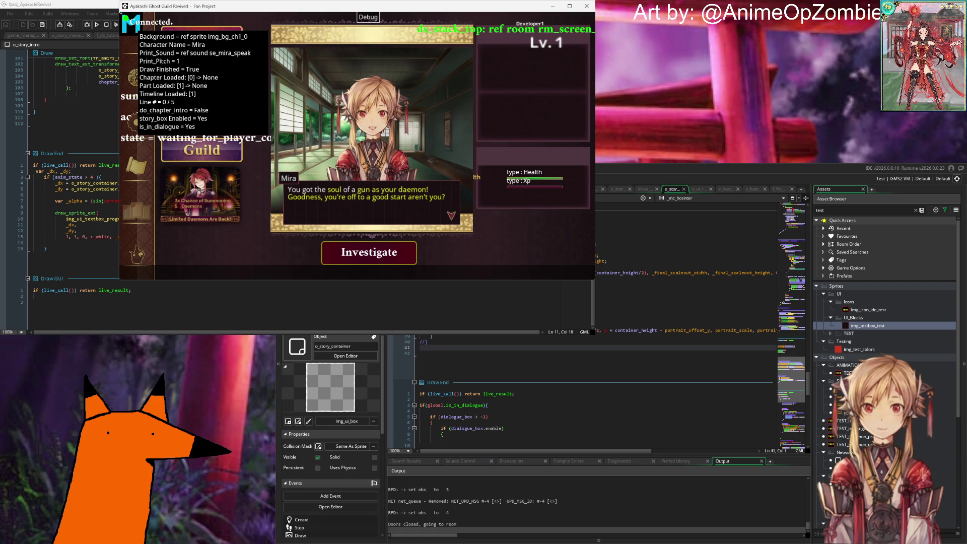
click(654, 307)
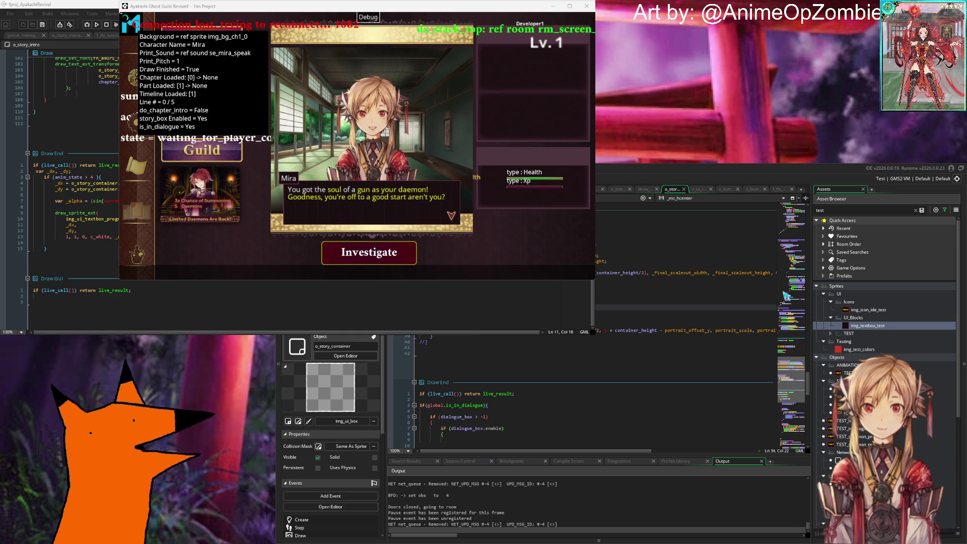
mouse_move(786, 295)
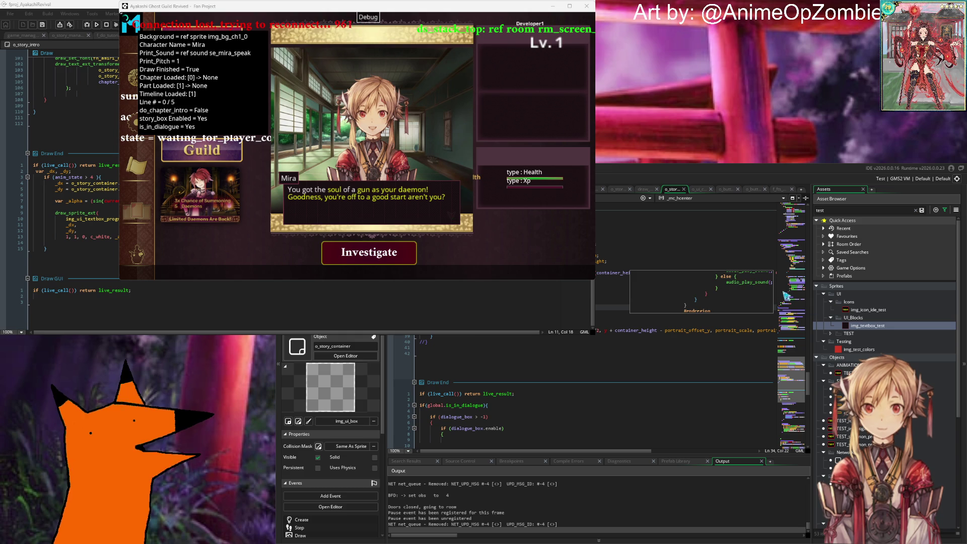
scroll(867, 313, down, 10)
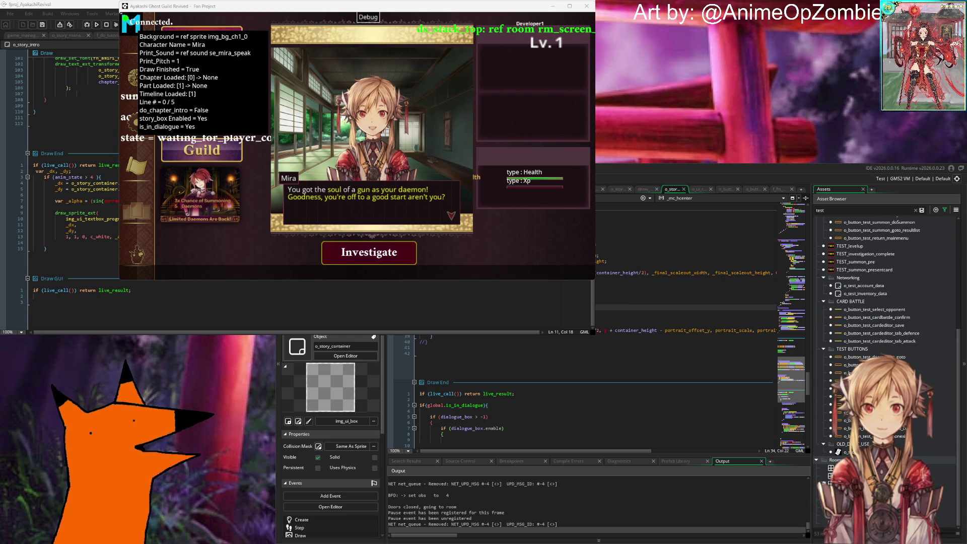
scroll(867, 314, up, 5)
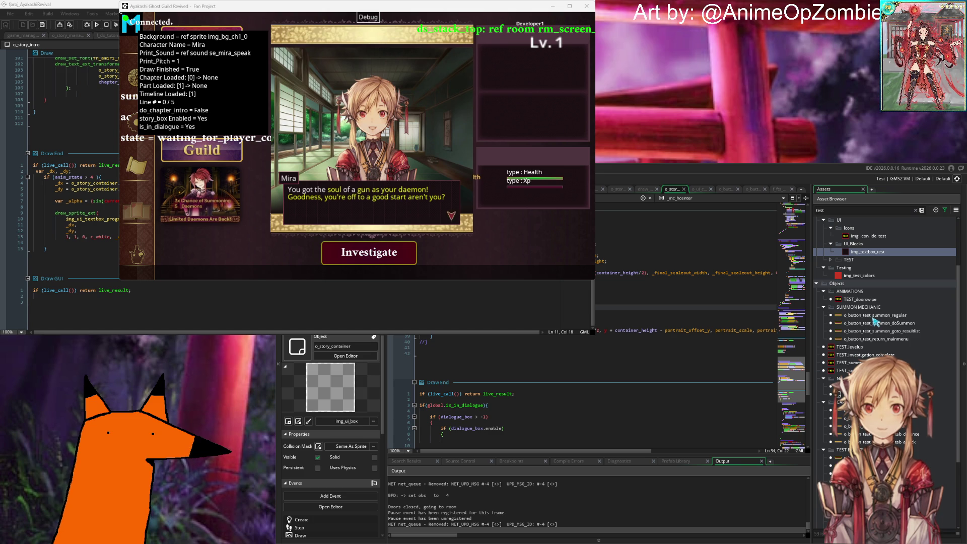
scroll(890, 305, down, 4)
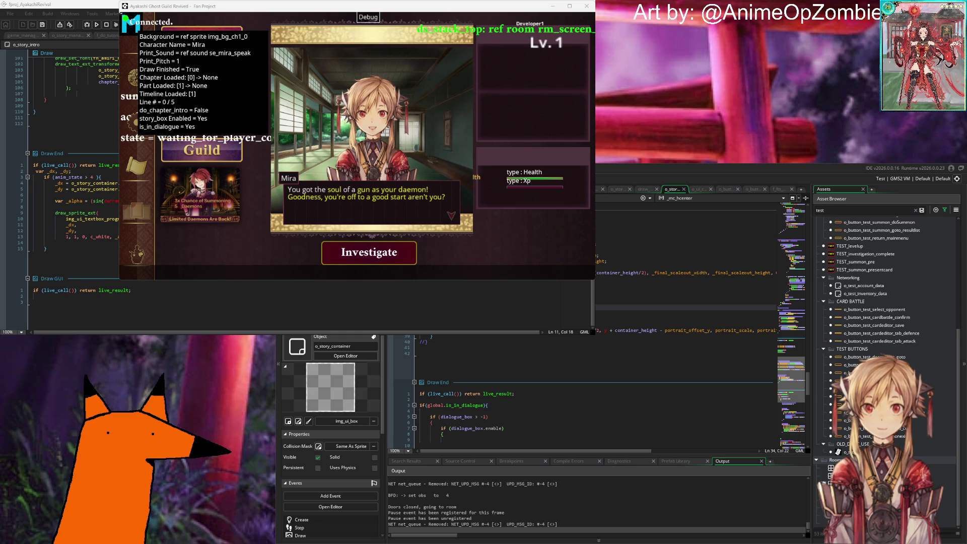
key(Down)
key(Down)
key(Down)
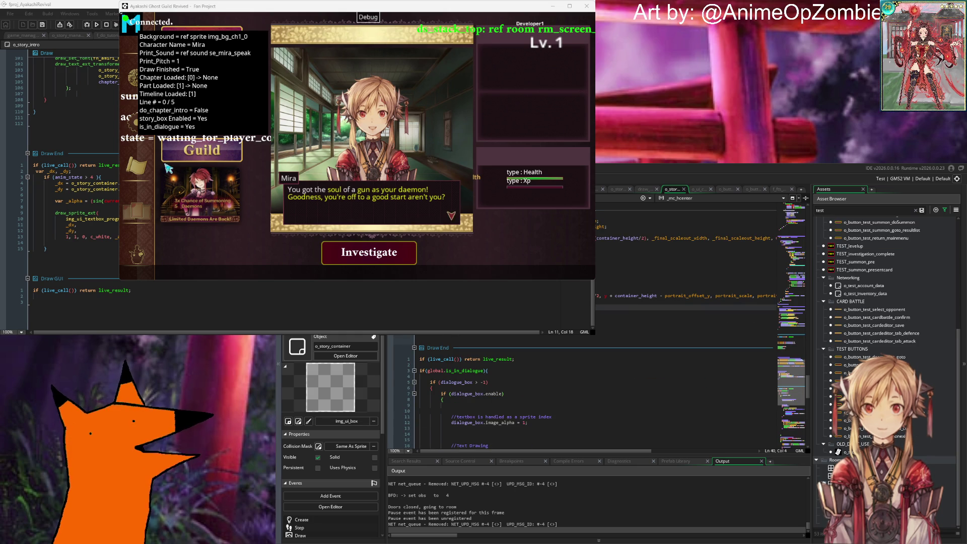
click(101, 105)
In f_do_tutorial_story_cleanse_A, add global.is_in_dialogue = false; on a new line after bfd_set.
click(121, 35)
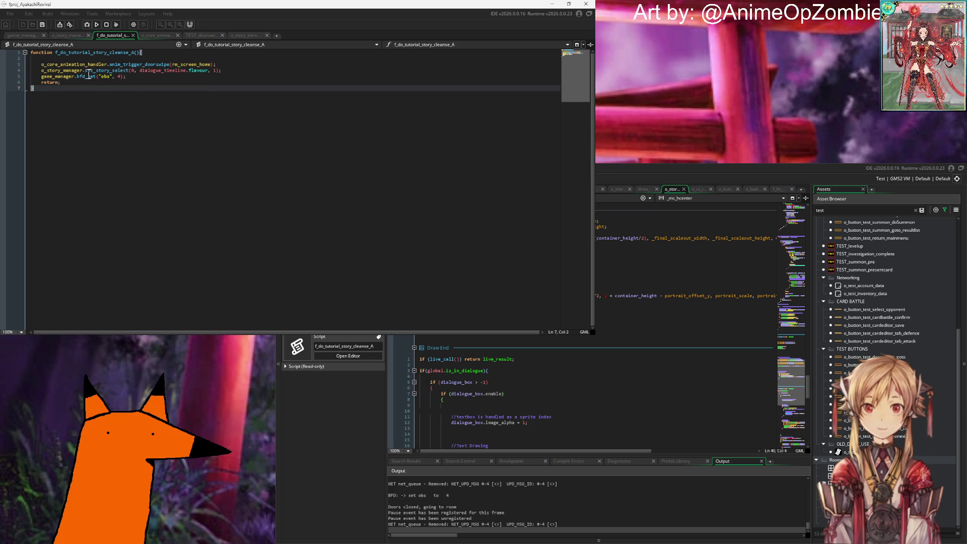
click(213, 65)
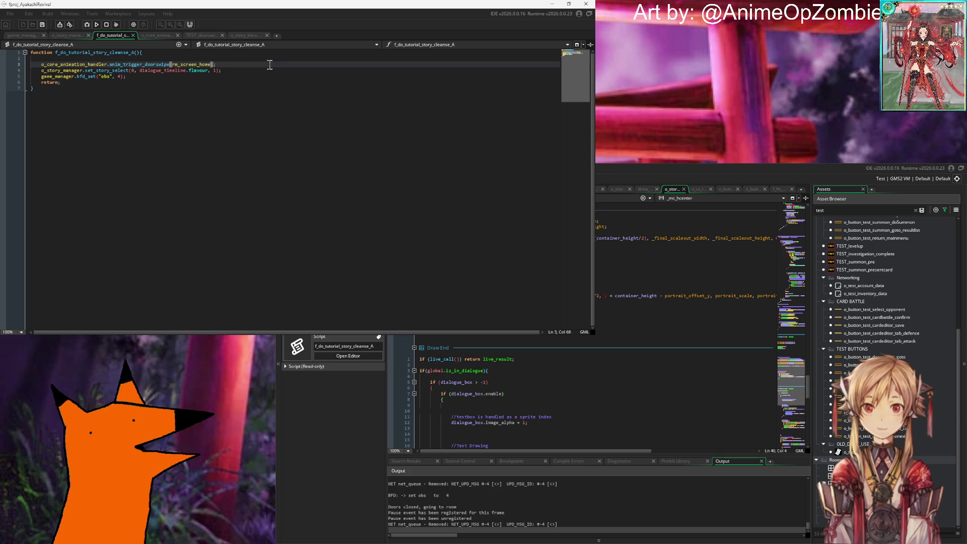
key(Left)
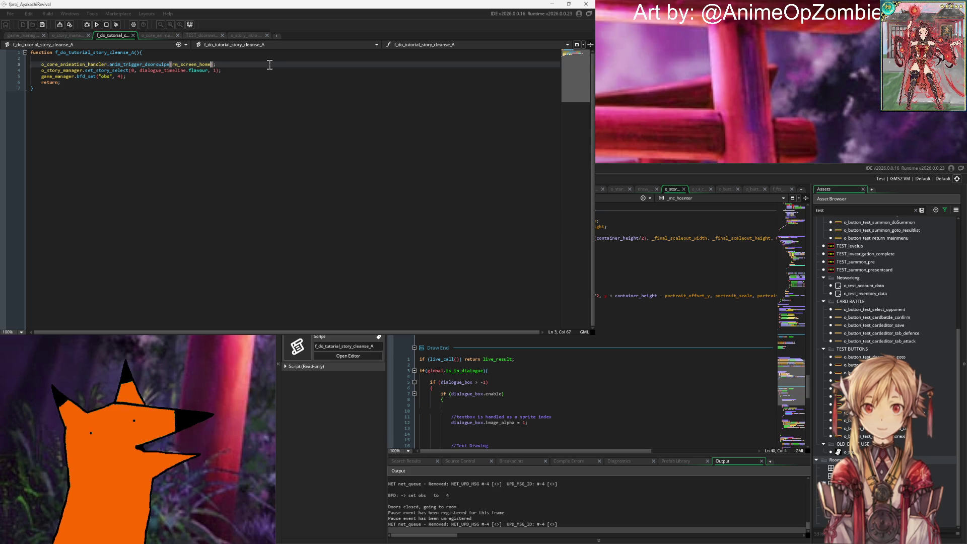
key(Down)
key(Down)
key(Return)
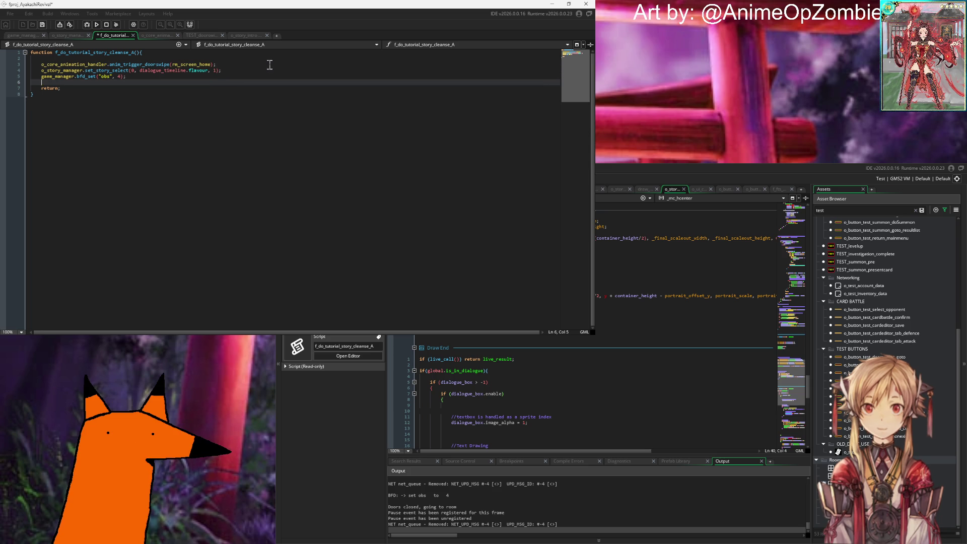
text(glovba)
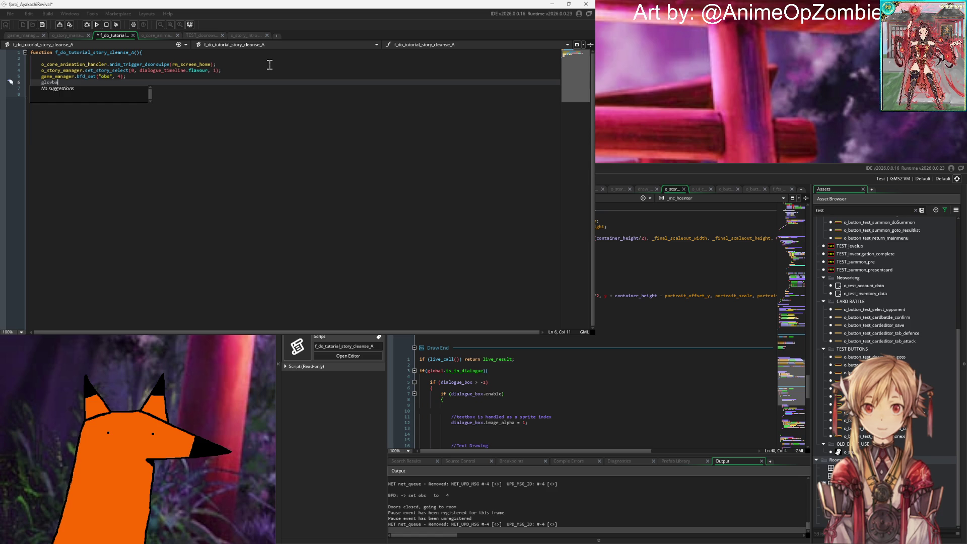
key(BackSpace)
text(bal.is_in)
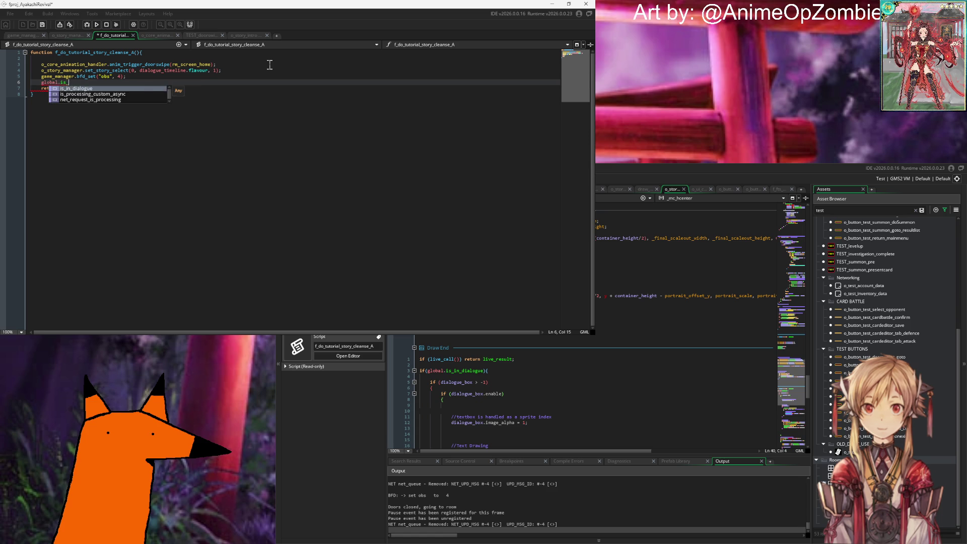
key(Return)
text(= false;)
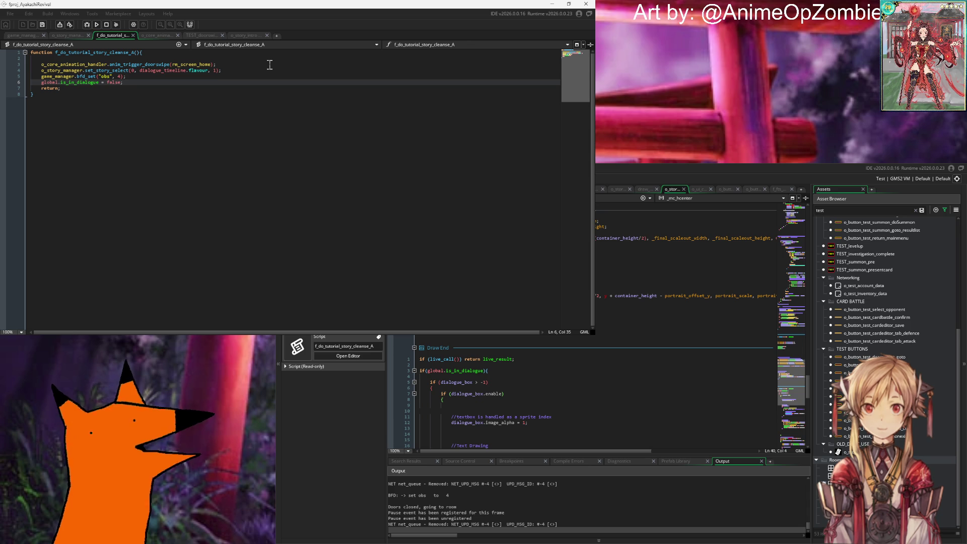
Review the edited script's empty line 2 and closing brace.
click(92, 59)
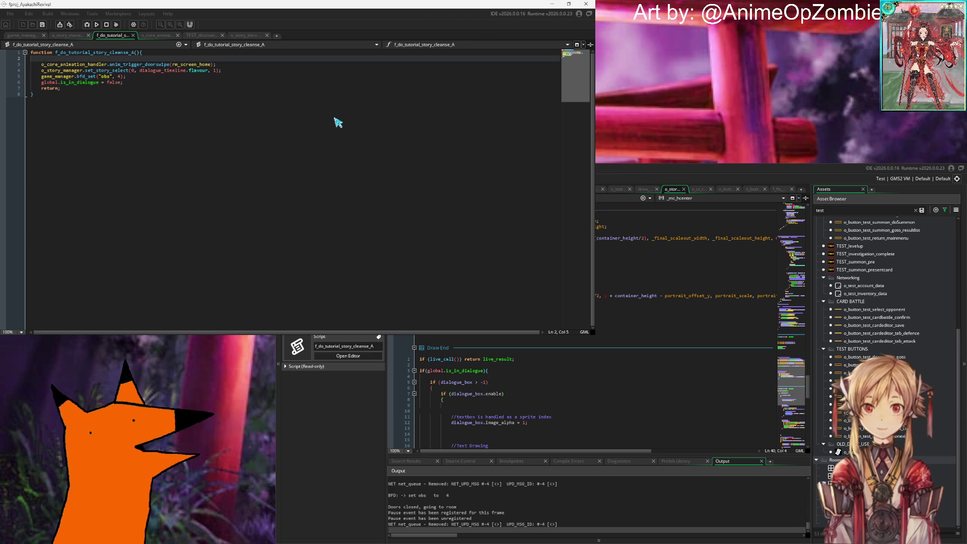
click(132, 94)
click(80, 58)
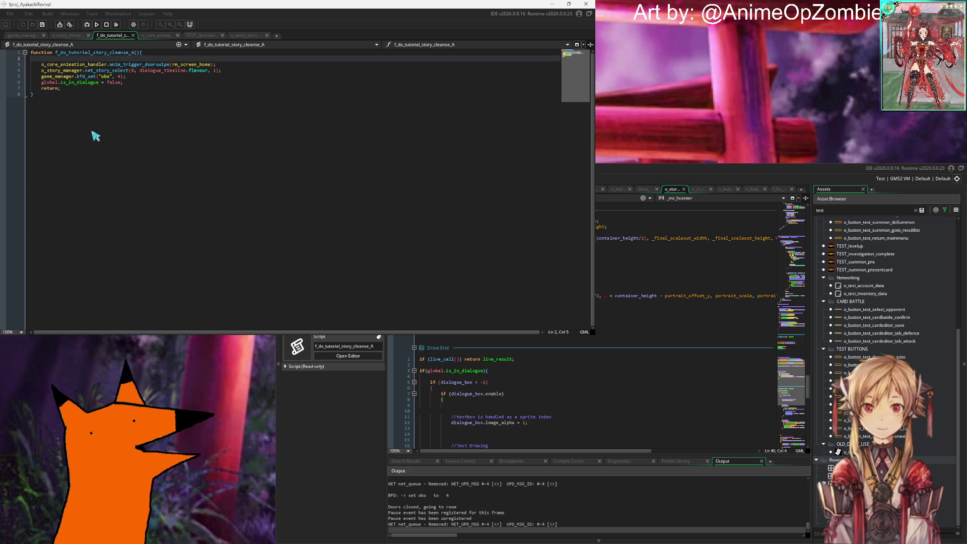
click(680, 290)
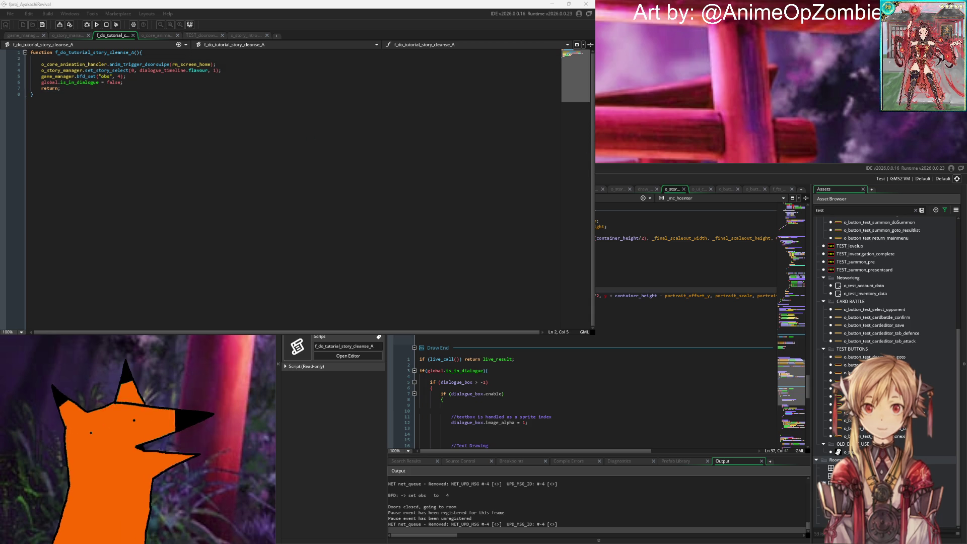
key(Down)
key(Down)
key(Down)
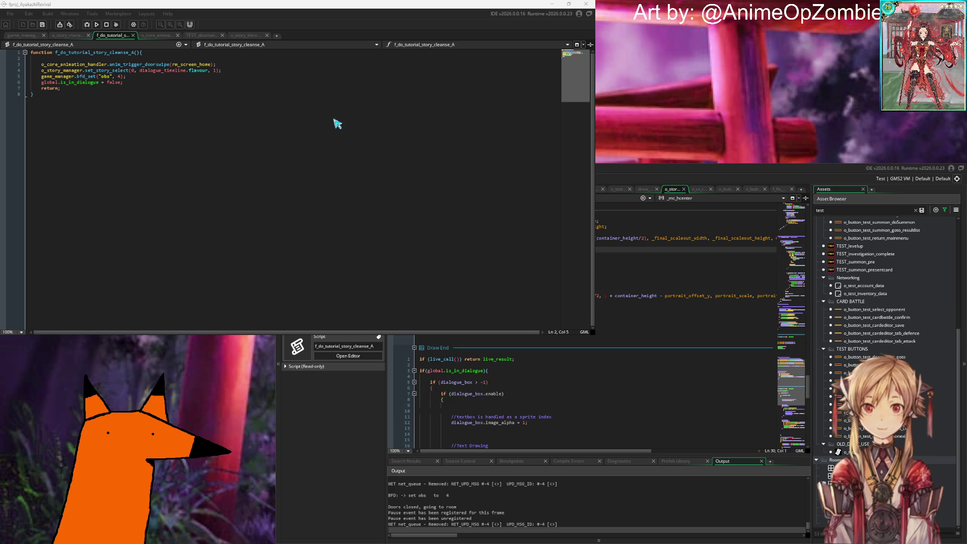
click(243, 60)
text(live_up)
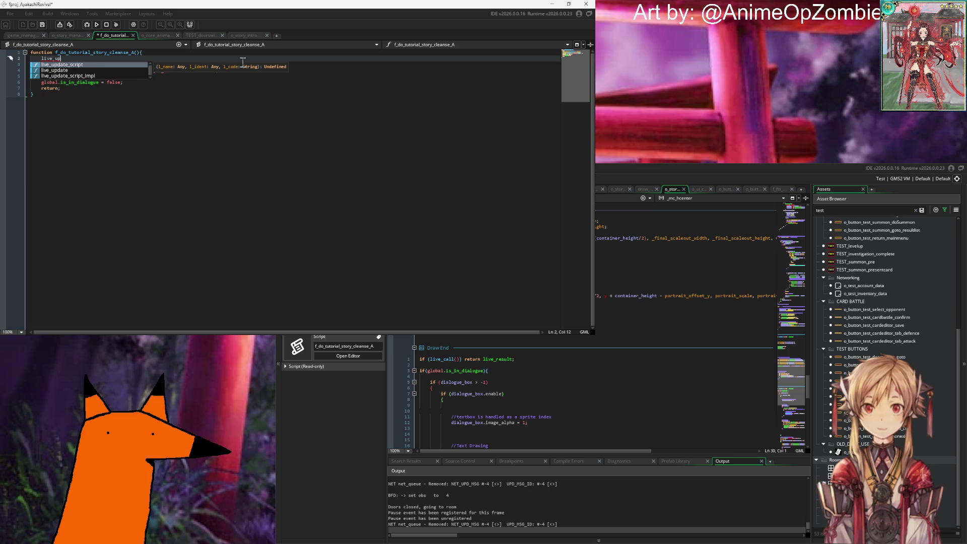
key(BackSpace)
key(BackSpace)
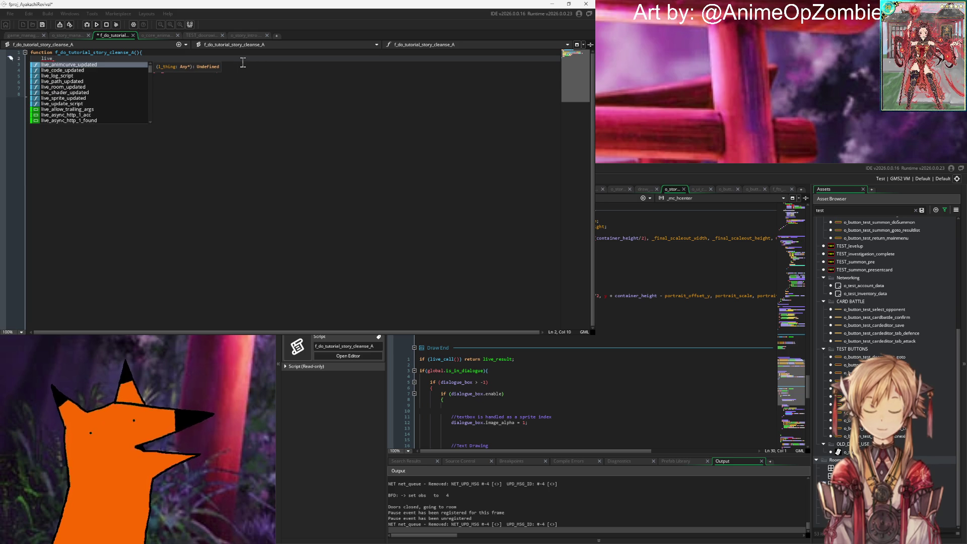
key(Up)
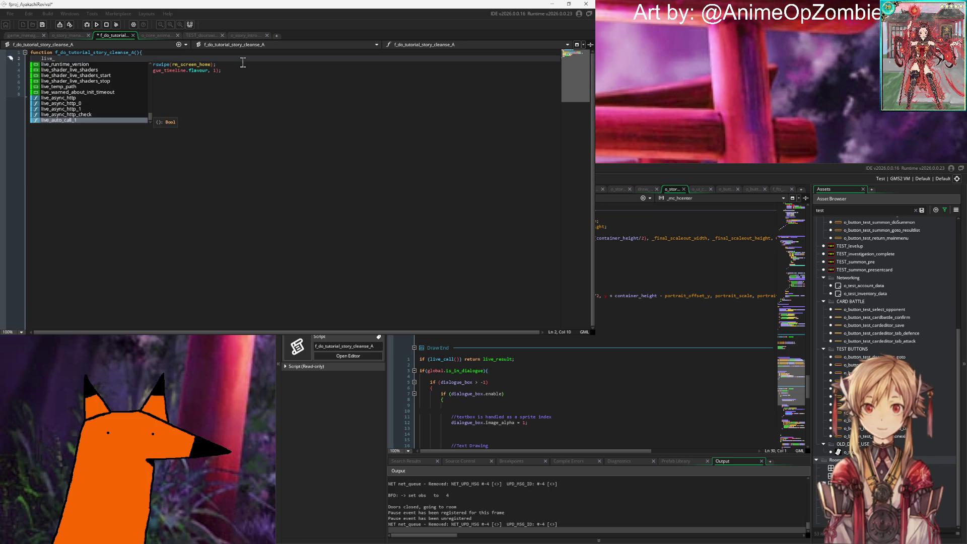
key(Up)
key(Up)
key(Up)
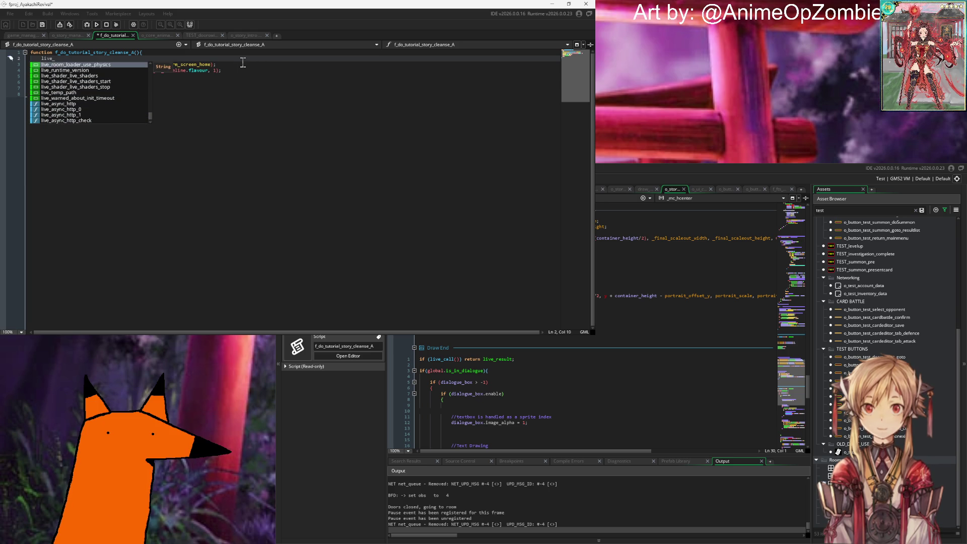
key(Down)
key(Down)
key(Down)
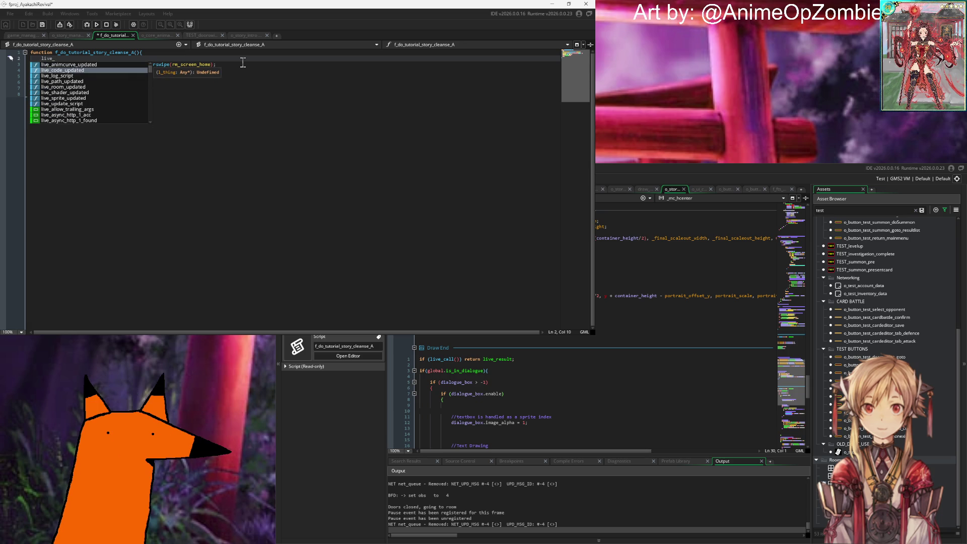
key(Down)
key(Down)
key(Down)
key(Down)
key(Down)
key(Down)
key(Return)
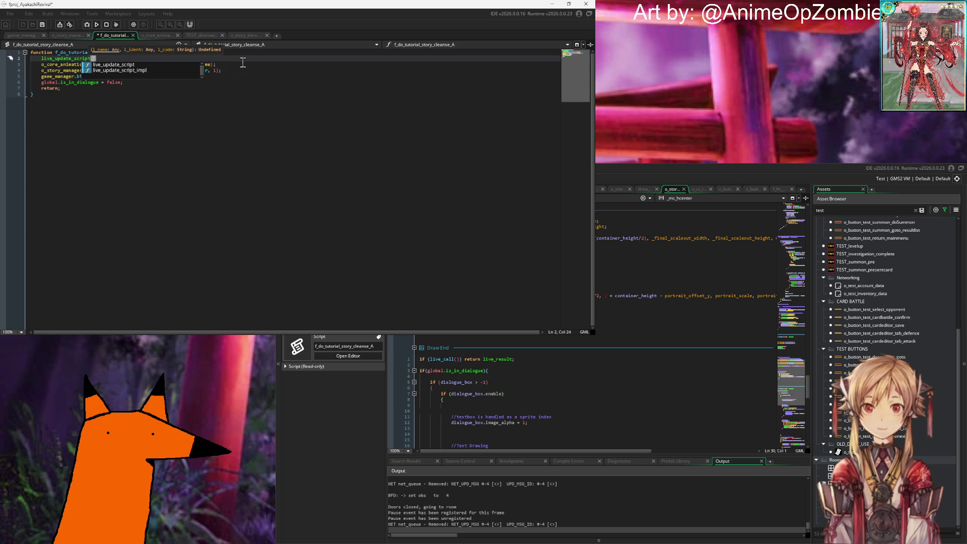
key(BackSpace)
key(BackSpace)
key(BackSpace)
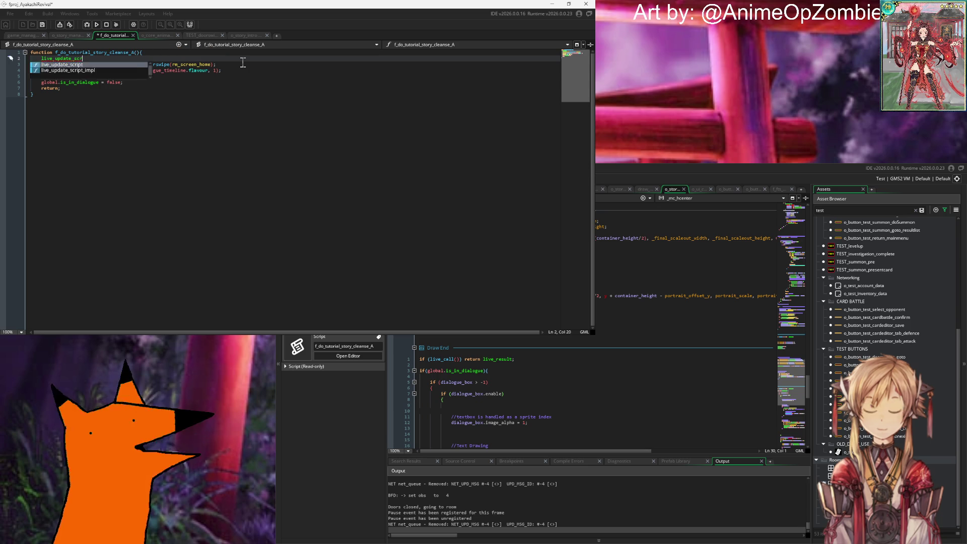
key(BackSpace)
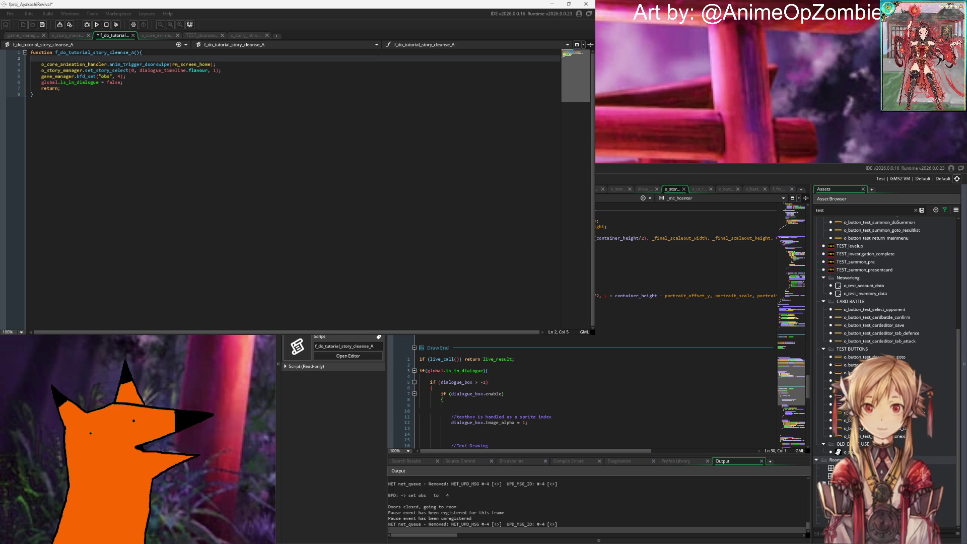
click(655, 319)
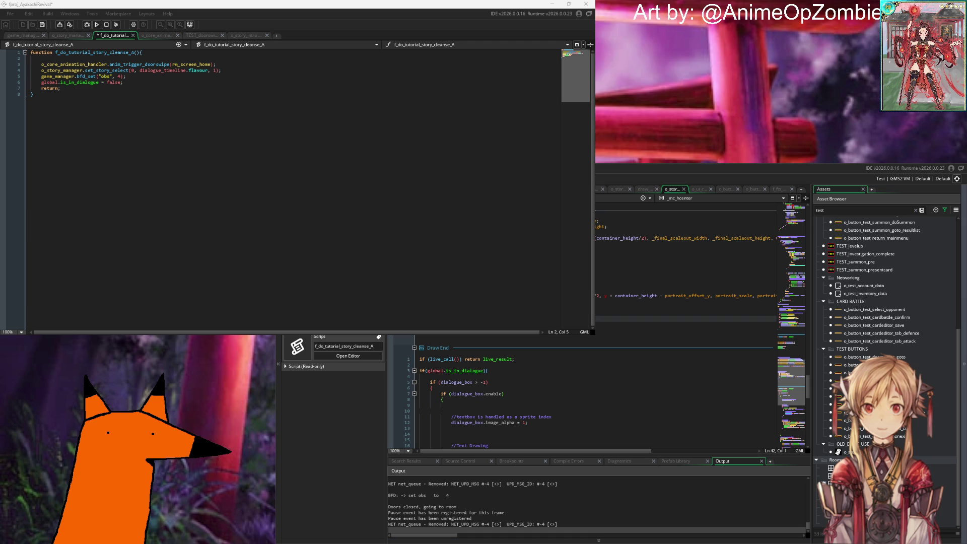
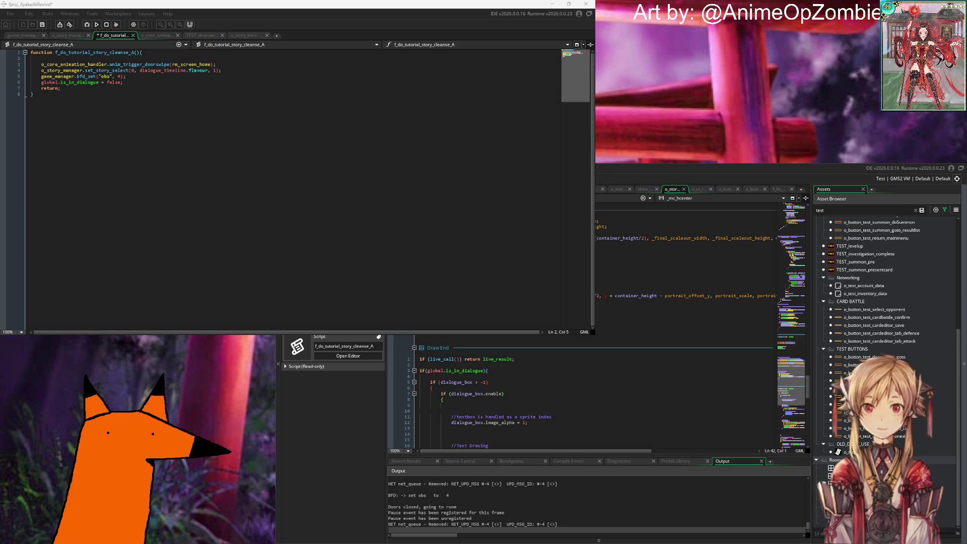
Read through the draw_3d.gml script in Notepad++.
key(alt+Tab)
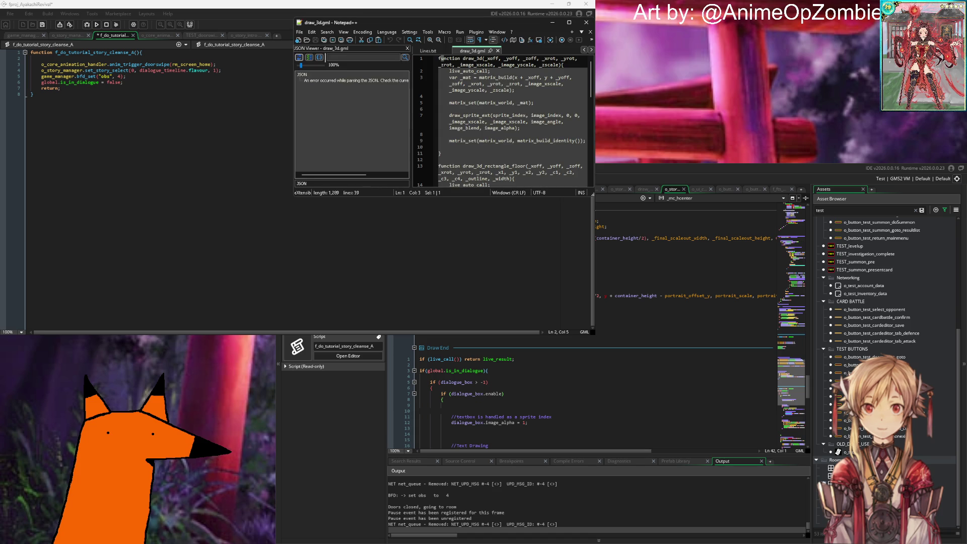
click(493, 96)
scroll(494, 99, down, 4)
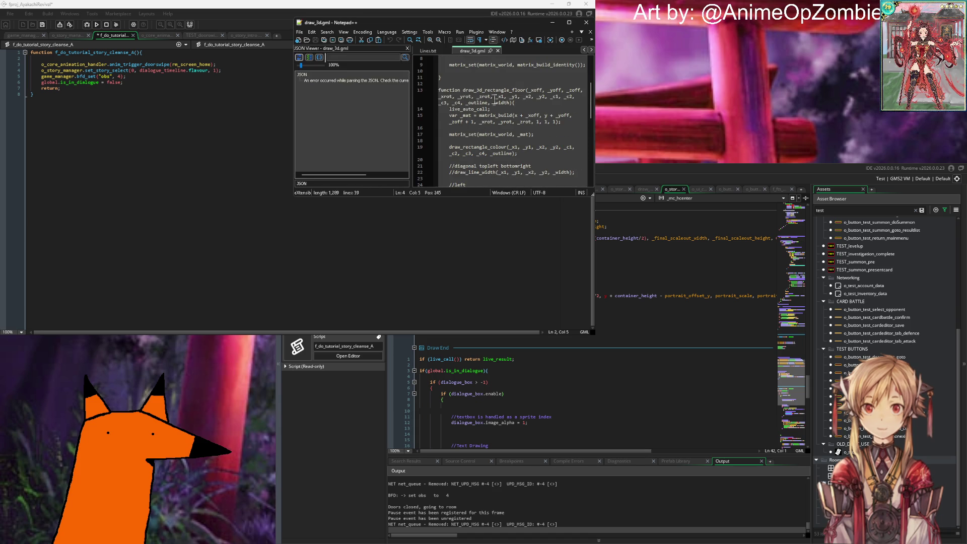
scroll(494, 99, down, 5)
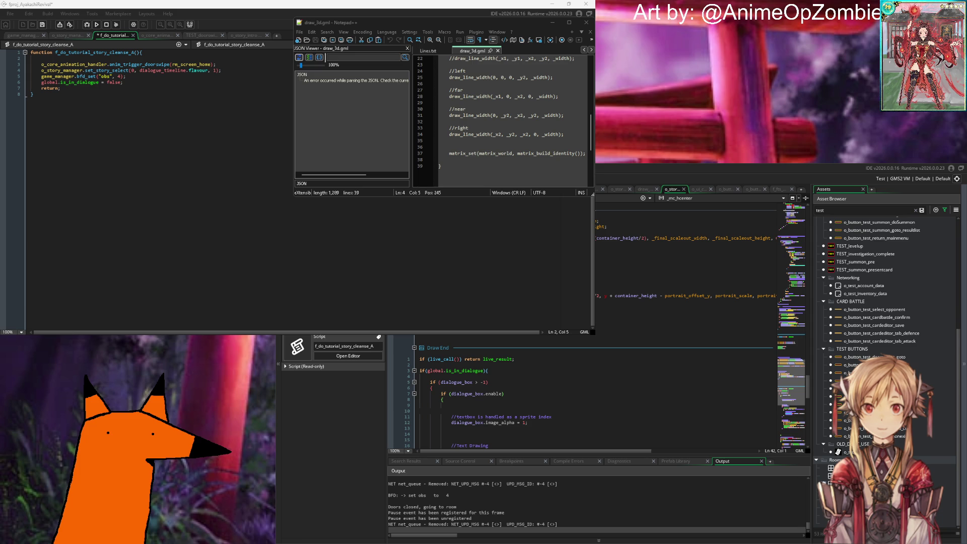
Read draw_sprite_3d.gml to its end, then return to the GameMaker code editor.
key(ctrl+shift+t)
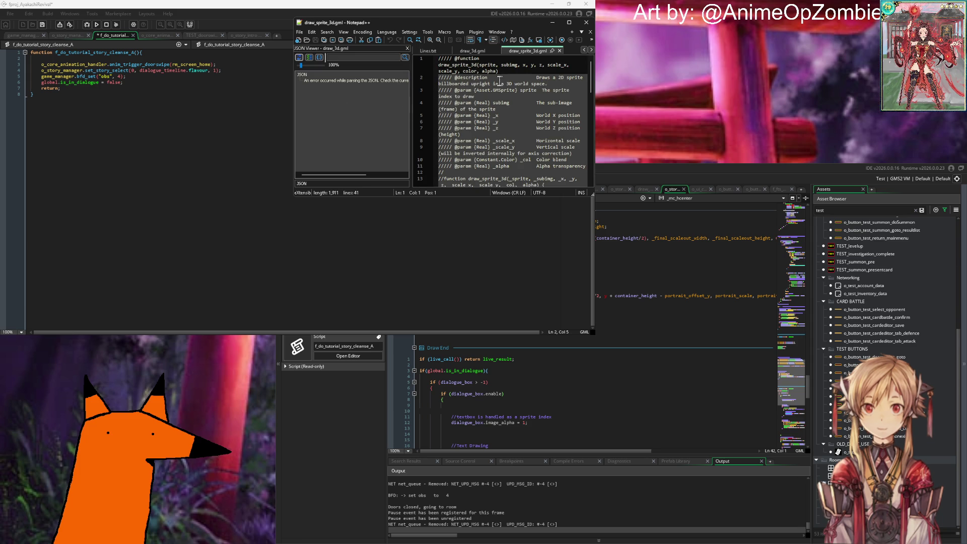
scroll(499, 81, down, 15)
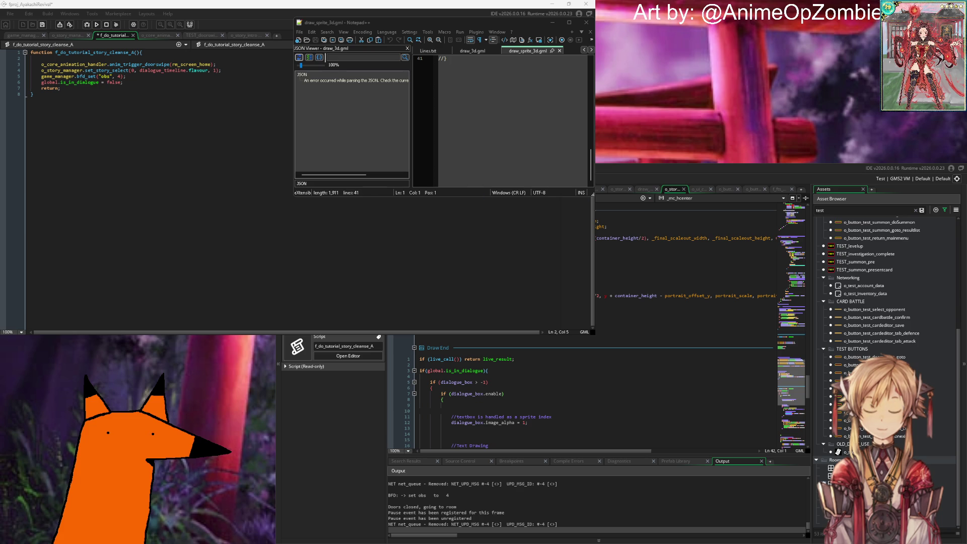
click(205, 84)
Insert live_update(); on line 2 of f_do_tutorial_story_cleanse_A and run the game with F5.
click(179, 60)
text(li)
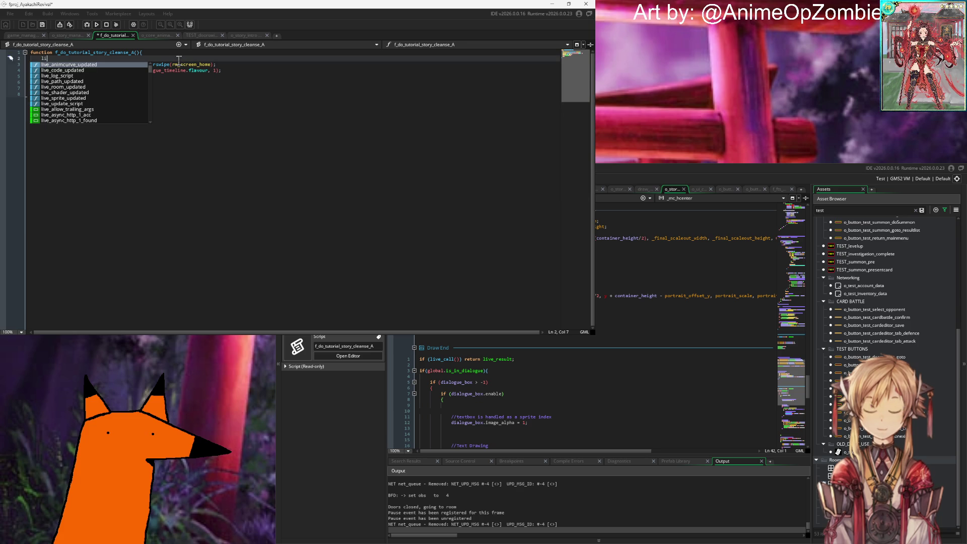
text(ve_up)
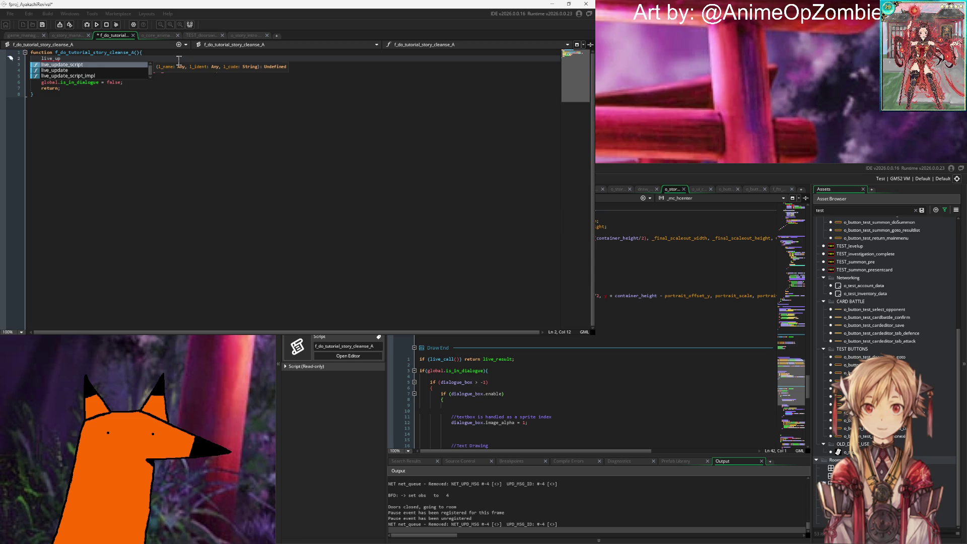
key(Down)
key(Return)
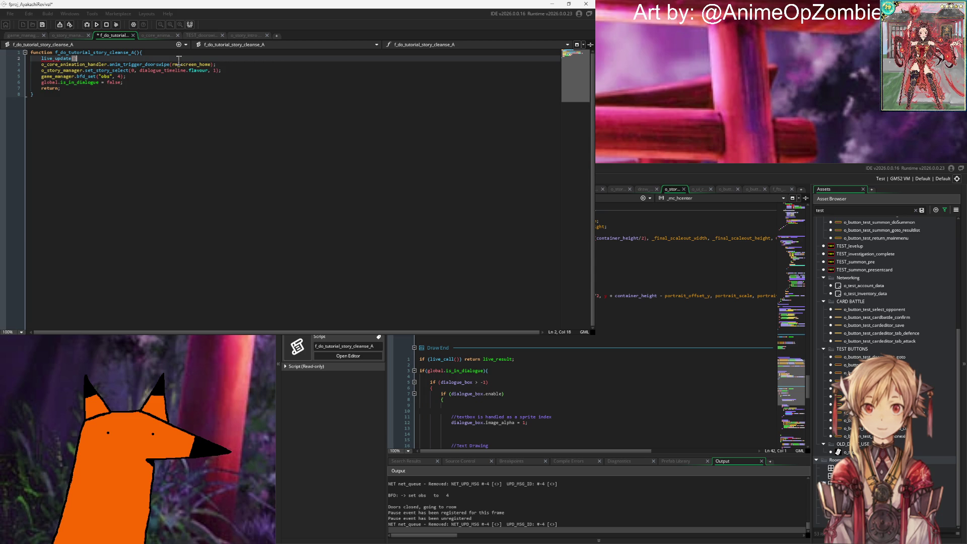
text(;)
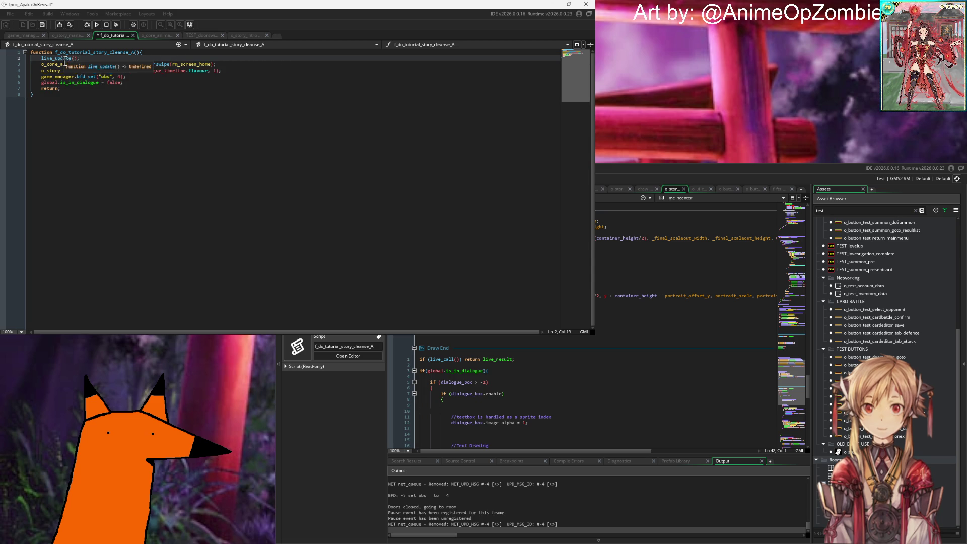
mouse_move(110, 66)
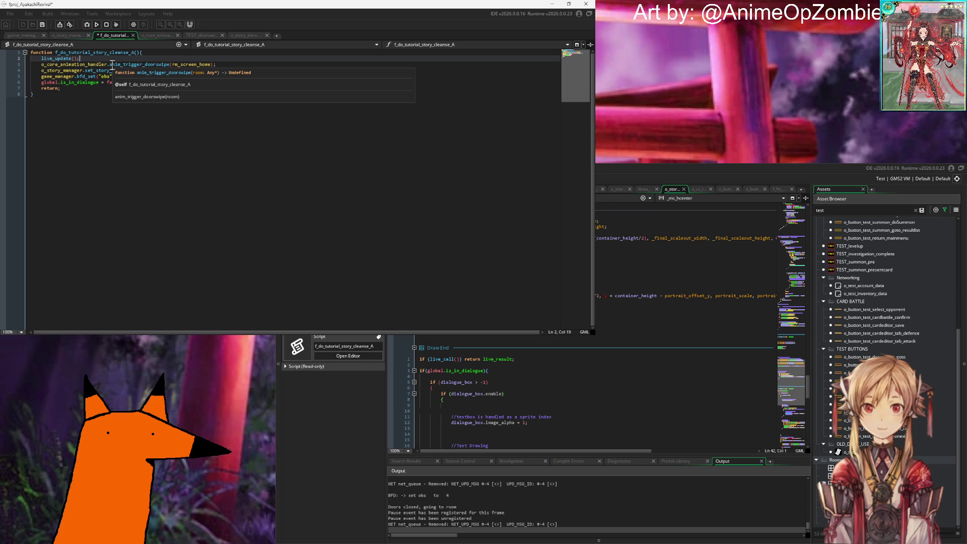
key(F5)
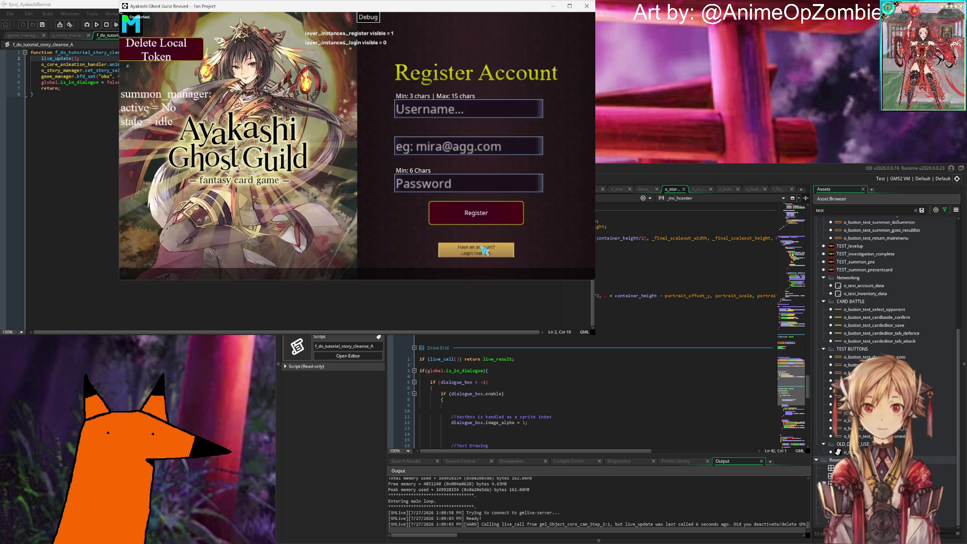
Log into the running game with the existing account and dismiss the player-data message.
click(476, 250)
click(476, 212)
click(359, 249)
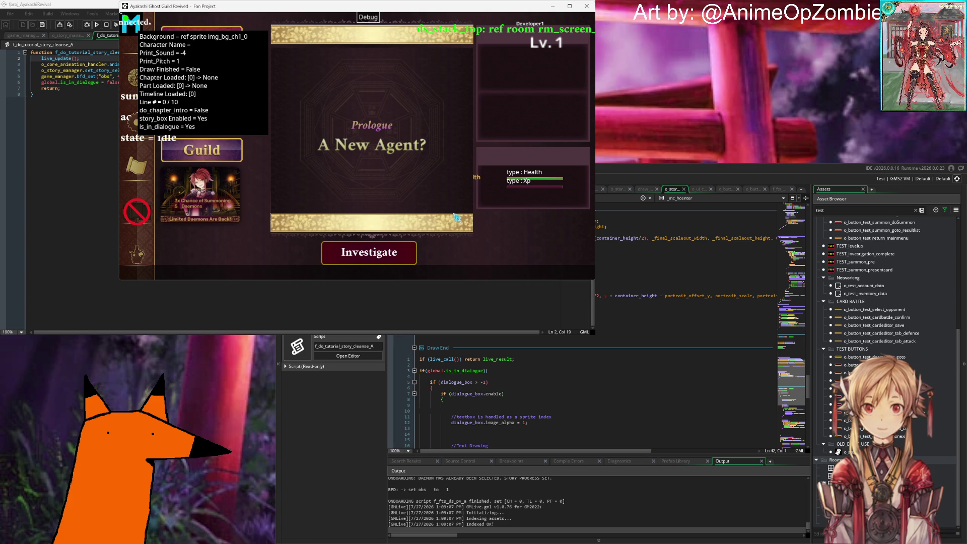
Advance through the Prologue dialogue, the summon, and Mira's lines to the guild hub.
click(459, 214)
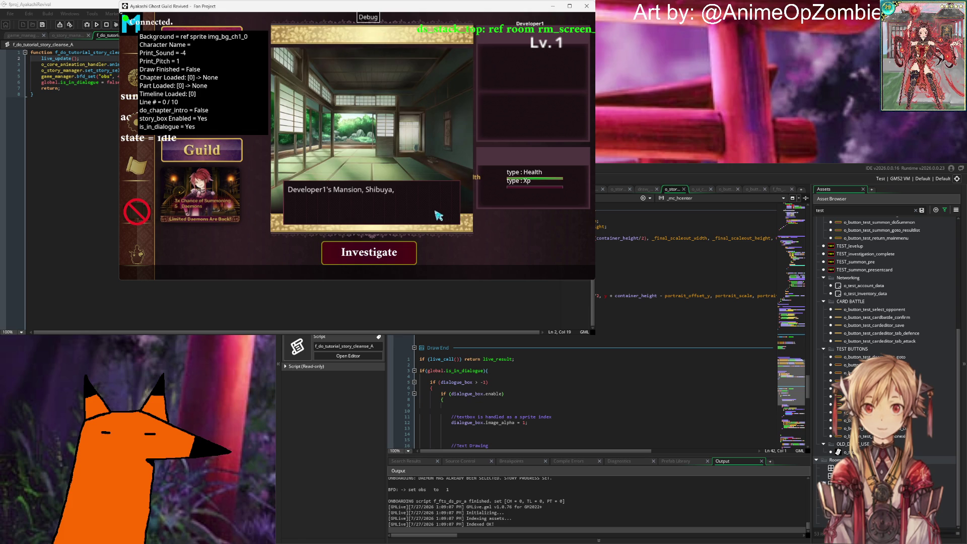
click(438, 215)
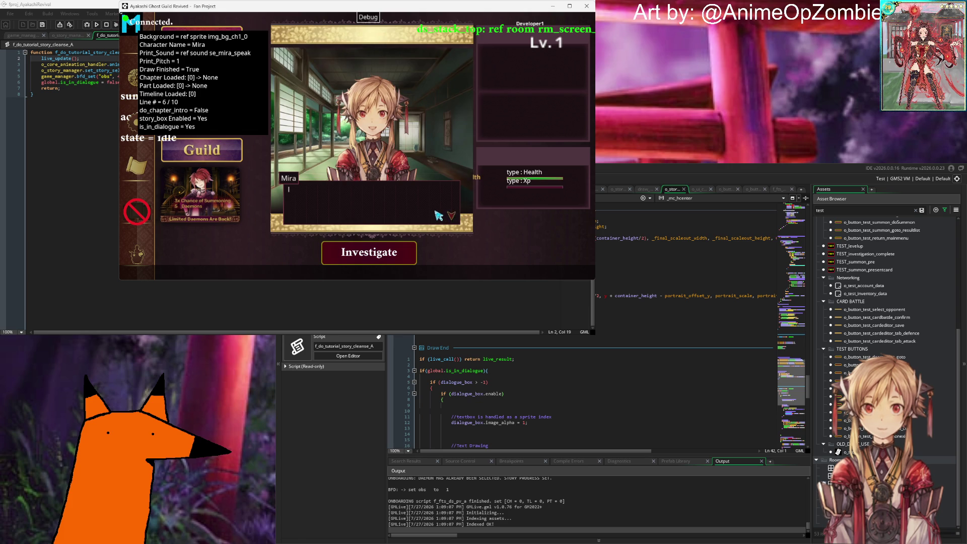
click(436, 212)
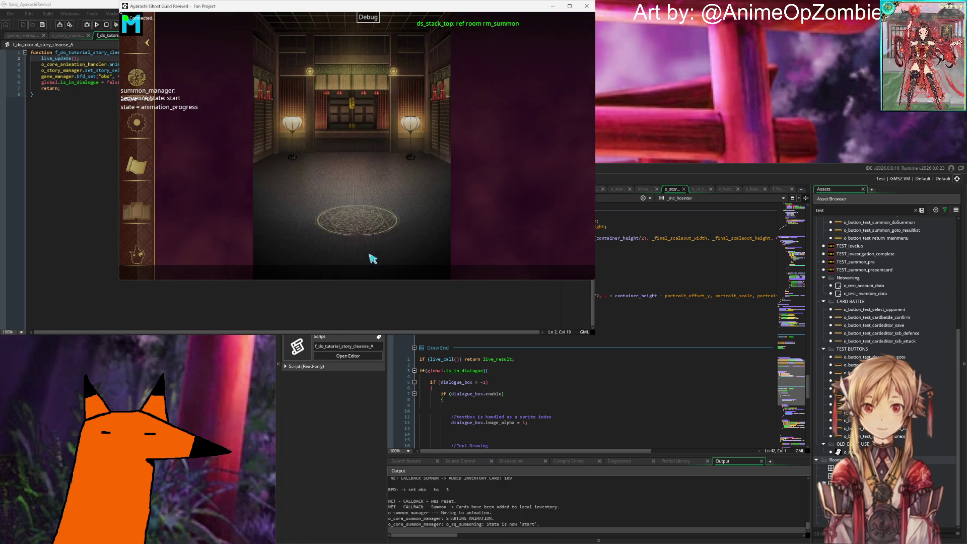
click(362, 171)
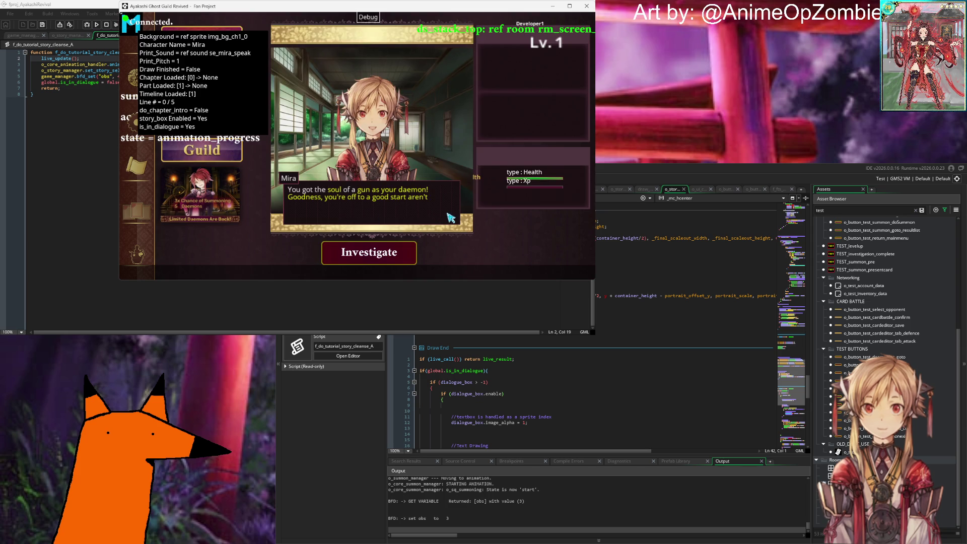
click(450, 218)
click(451, 218)
click(451, 217)
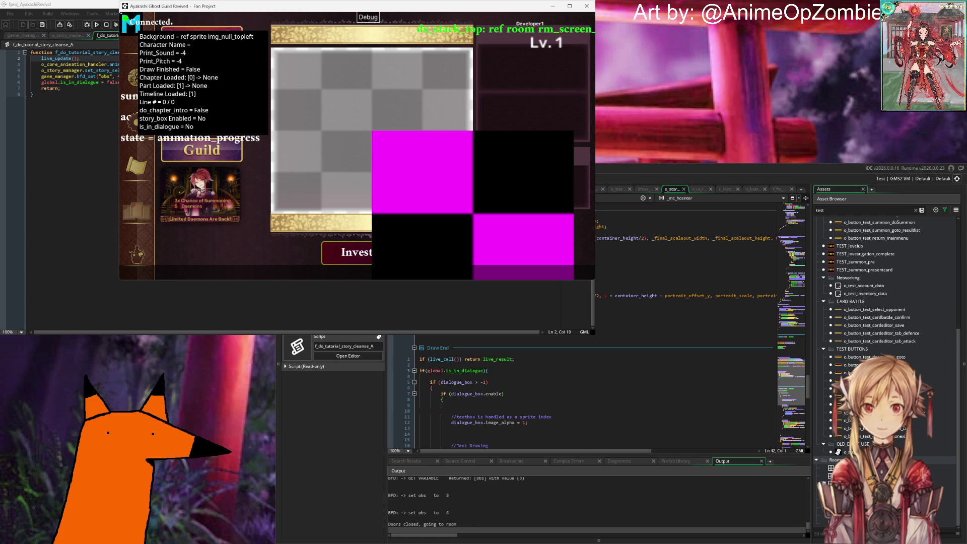
Scroll the o_story_container Draw event and inspect lines 22 and 24.
scroll(565, 341, down, 10)
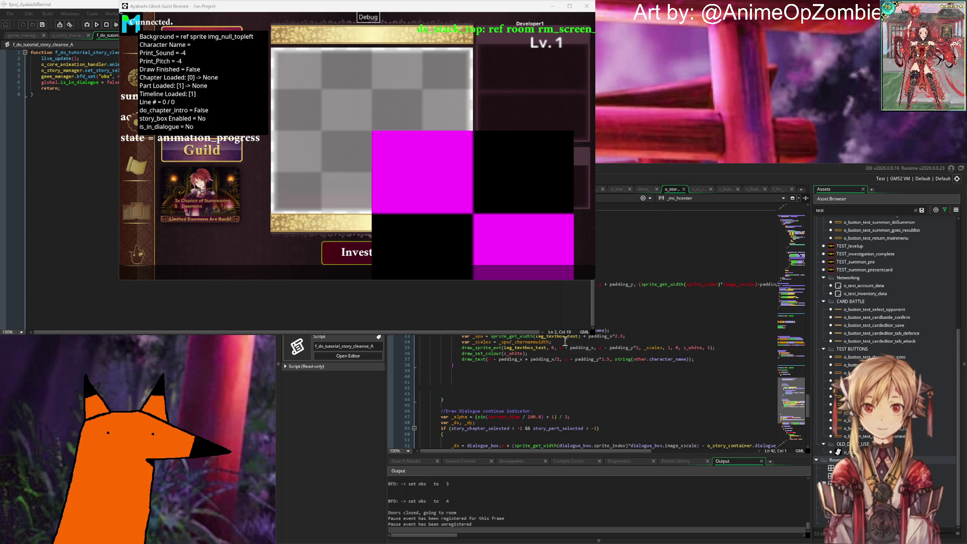
scroll(565, 341, down, 15)
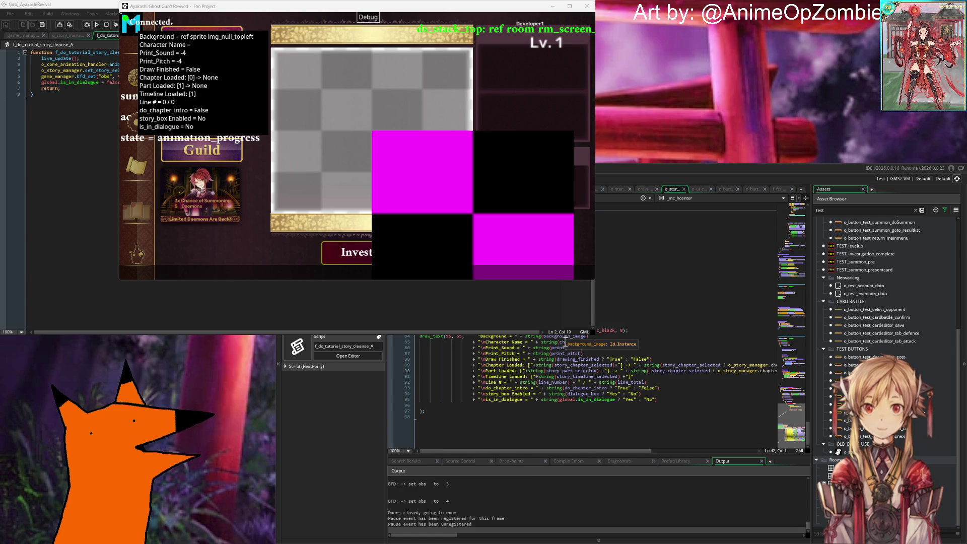
scroll(565, 341, up, 20)
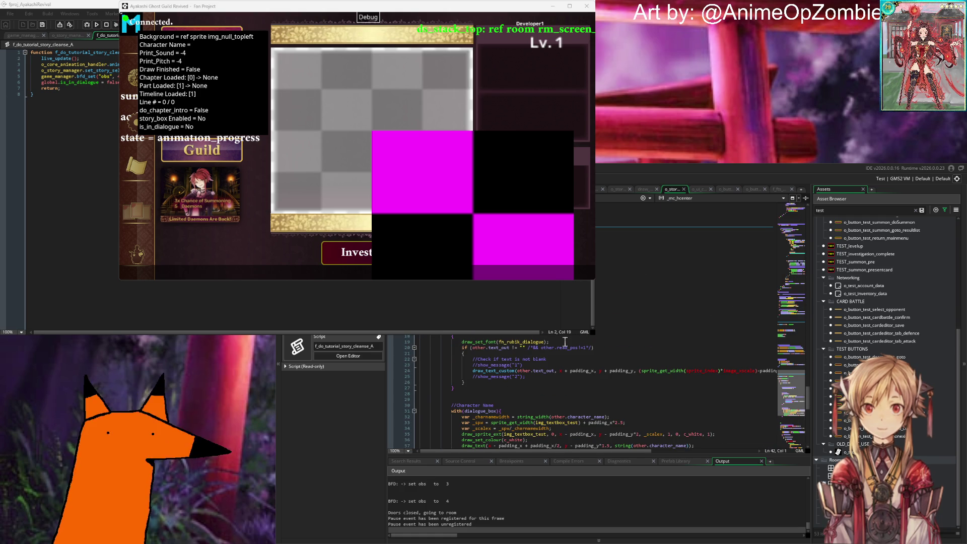
scroll(565, 342, up, 6)
scroll(568, 343, up, 4)
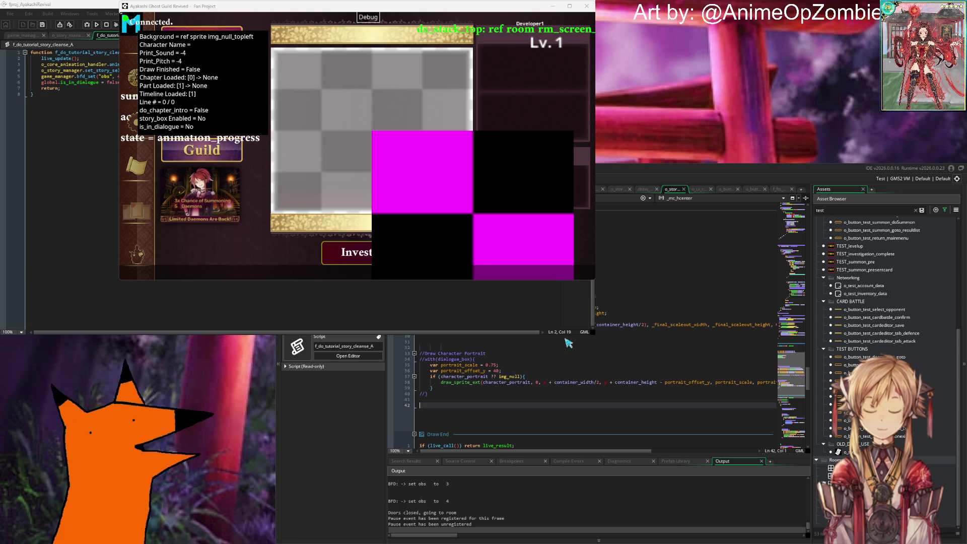
click(604, 290)
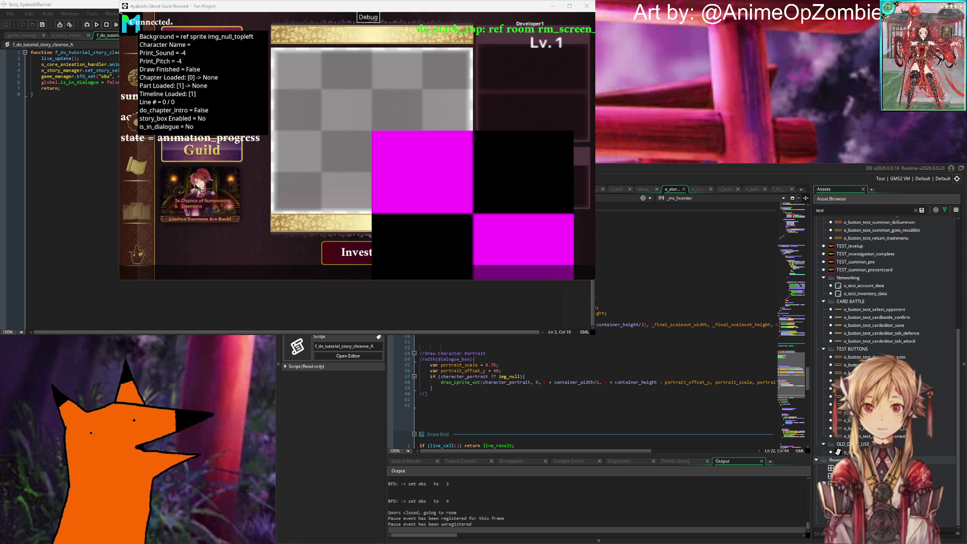
click(604, 302)
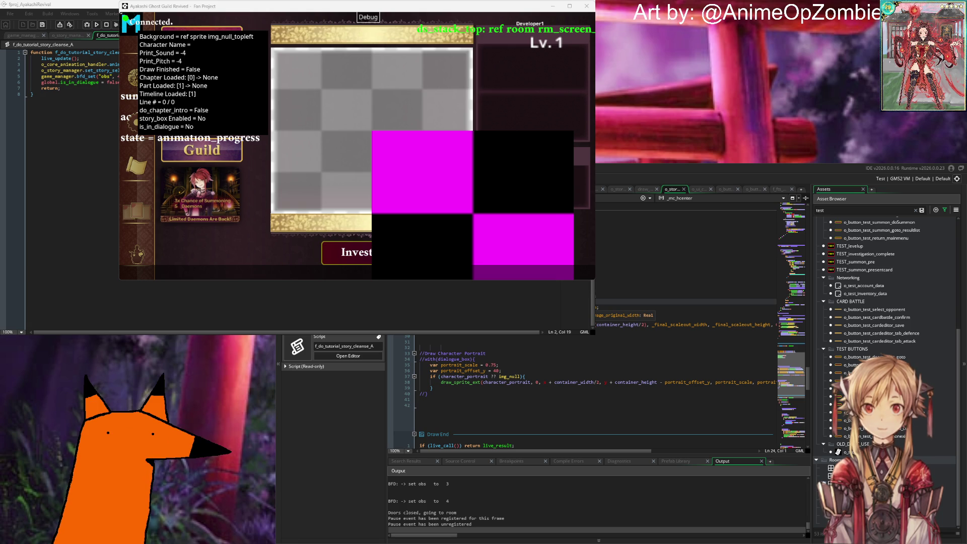
Inspect the investigate-button creation line and the story_chapter_selected variable's type.
scroll(503, 393, down, 20)
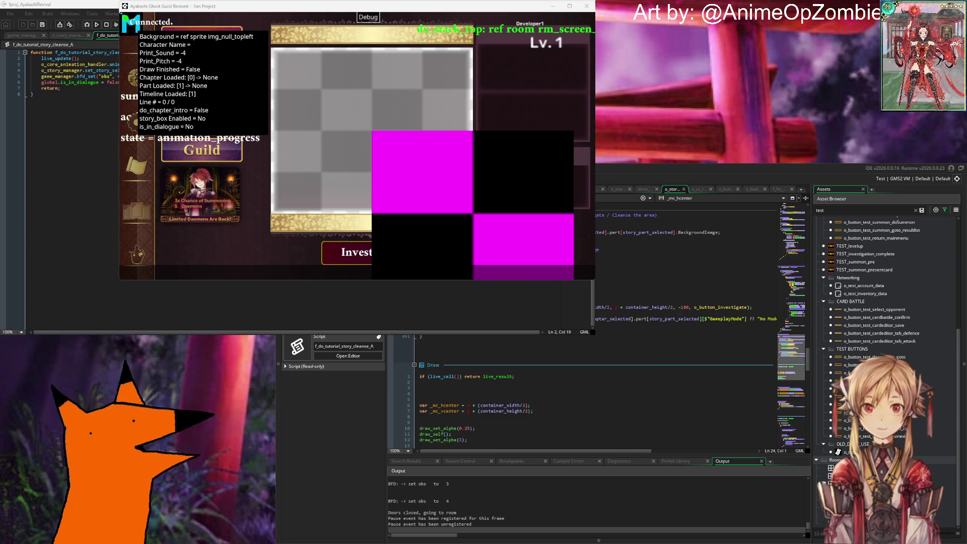
scroll(442, 431, up, 20)
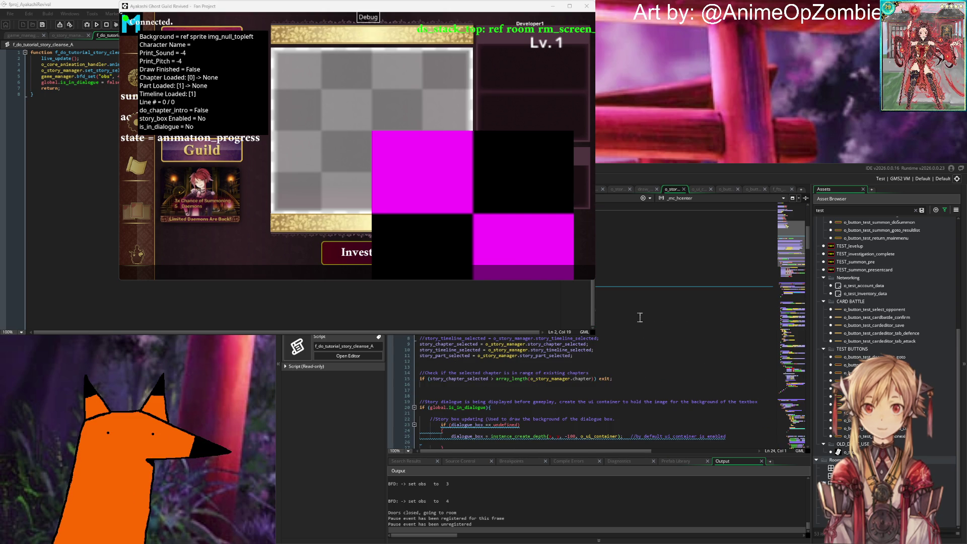
scroll(441, 432, down, 15)
scroll(504, 393, down, 10)
scroll(594, 393, up, 20)
scroll(503, 393, down, 20)
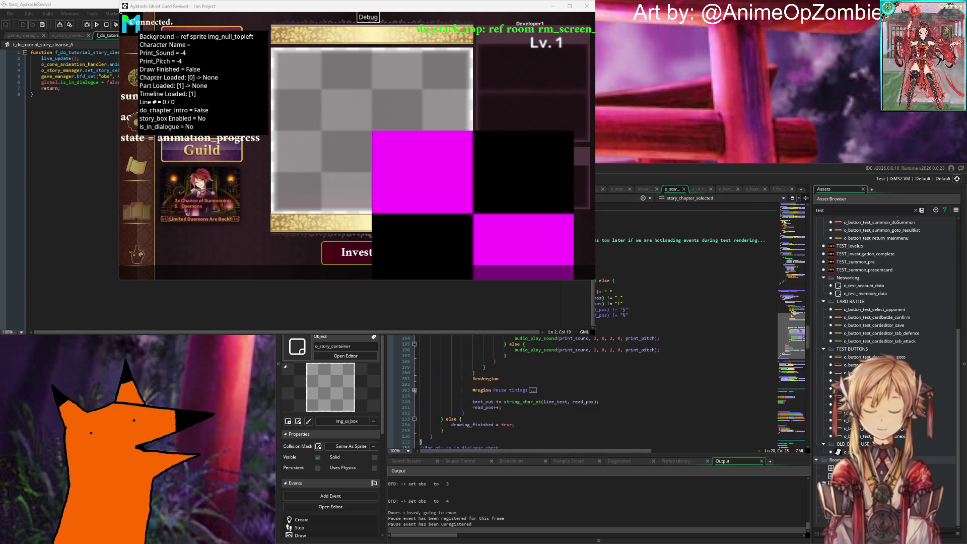
scroll(594, 392, down, 15)
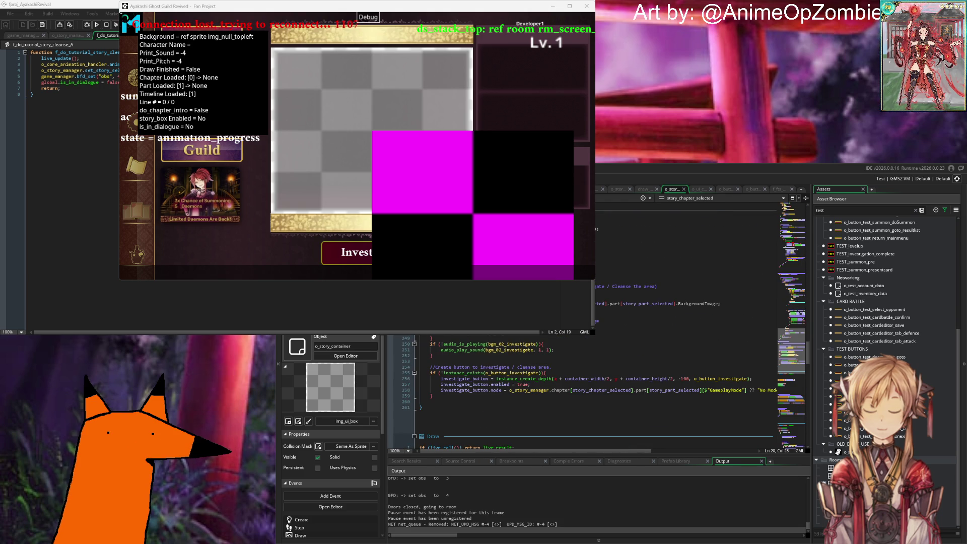
click(689, 309)
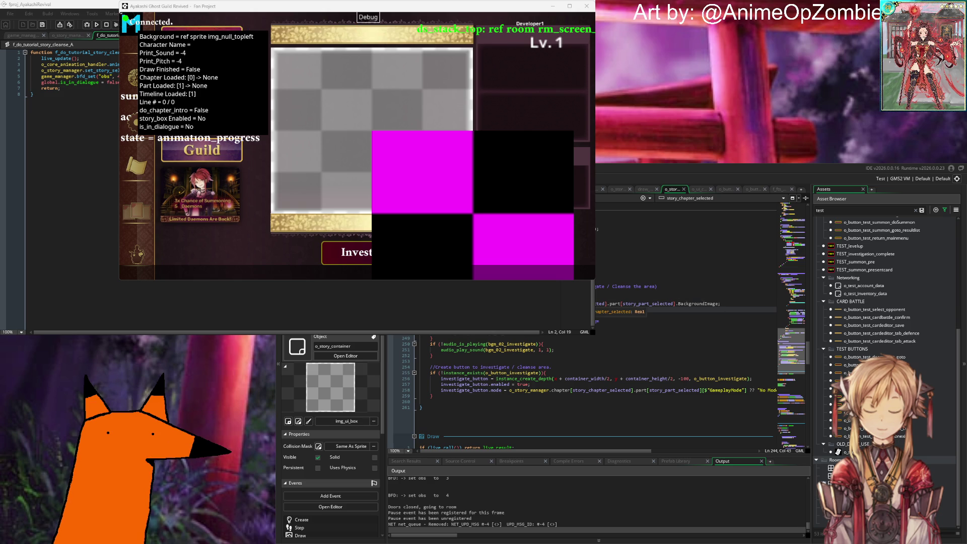
click(625, 304)
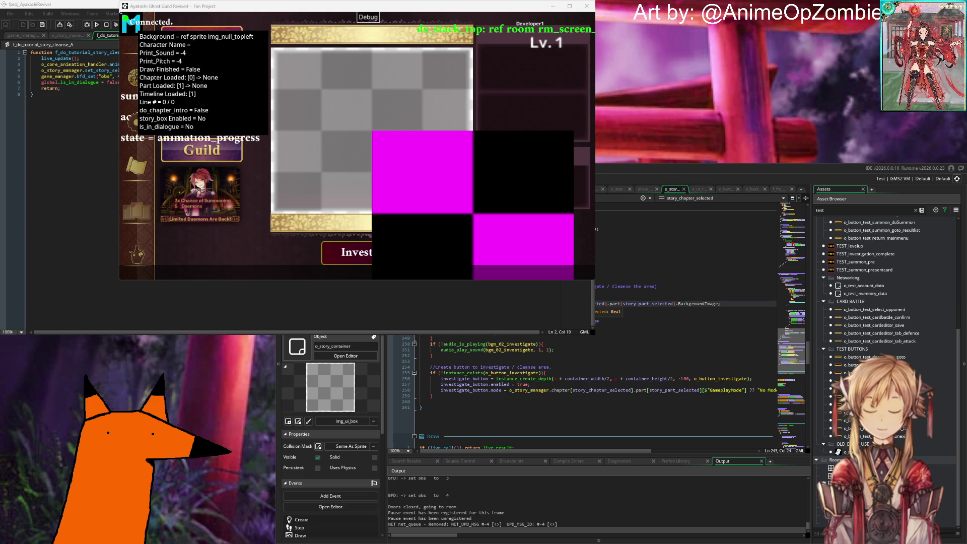
Scroll down to the background-drawing code and place the caret there.
scroll(606, 325, down, 15)
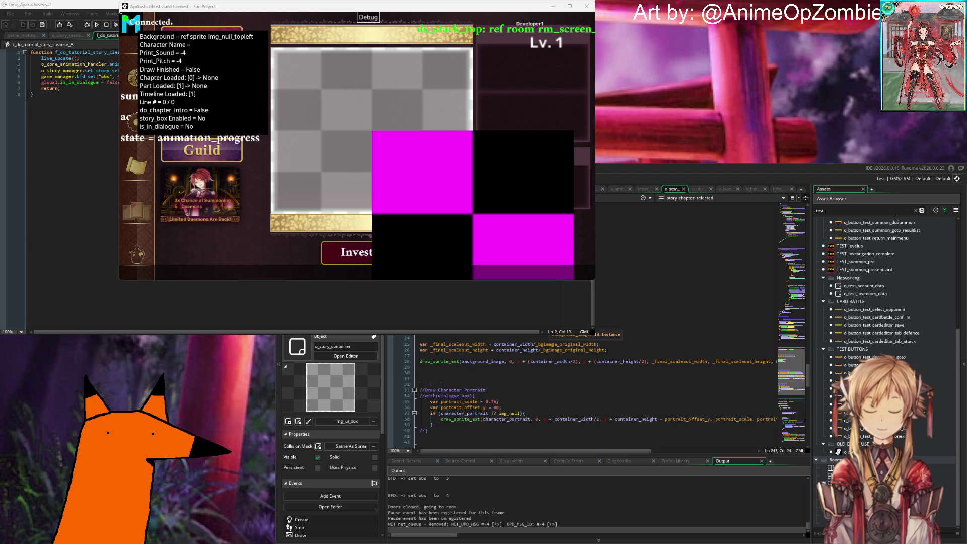
scroll(605, 326, down, 10)
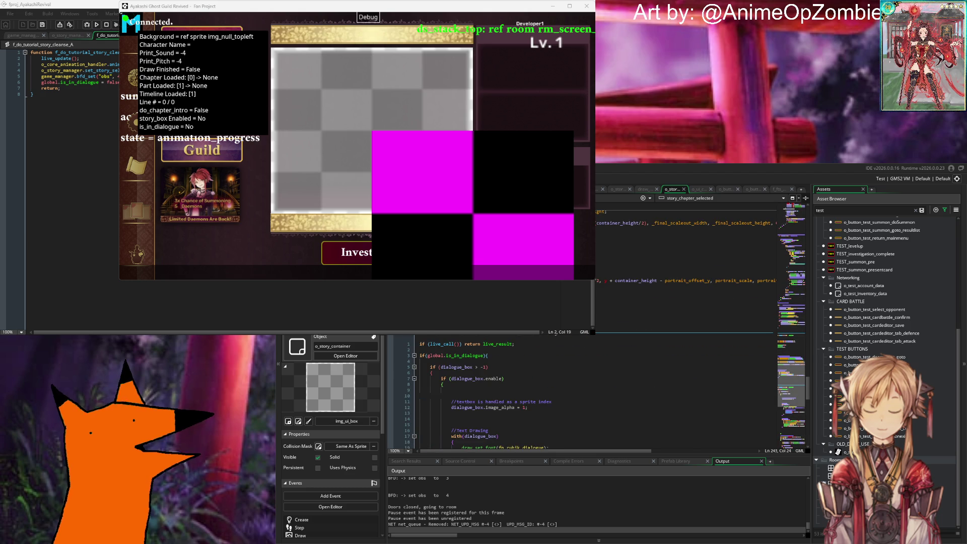
scroll(605, 325, down, 5)
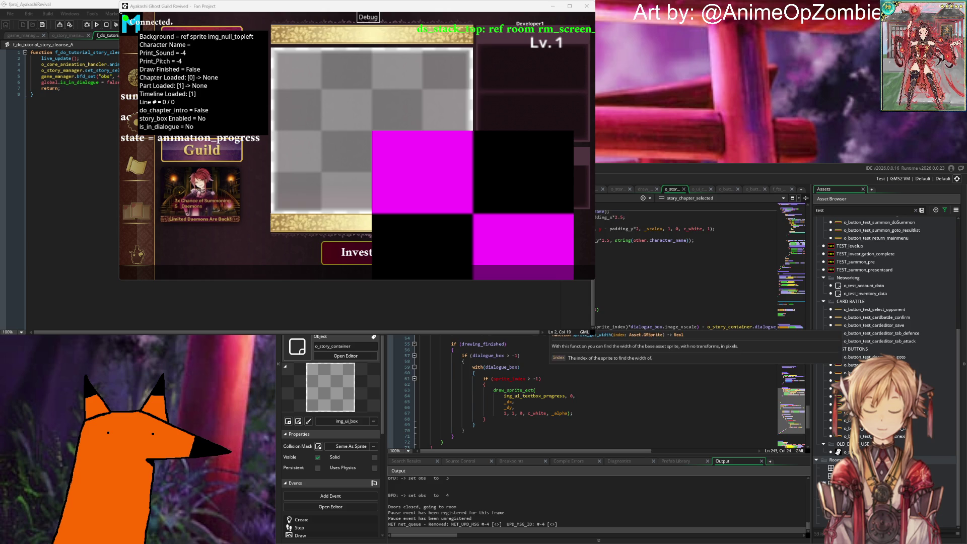
scroll(594, 392, up, 10)
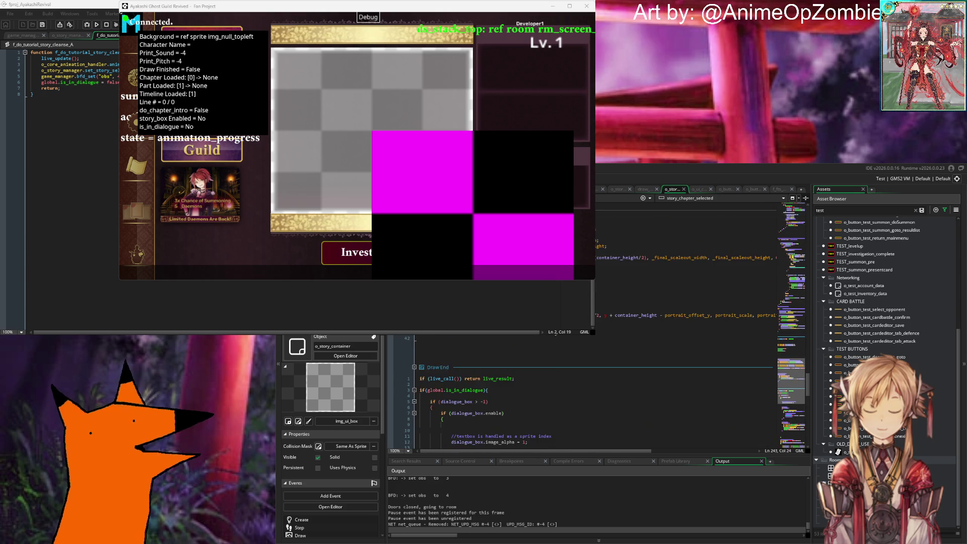
click(655, 326)
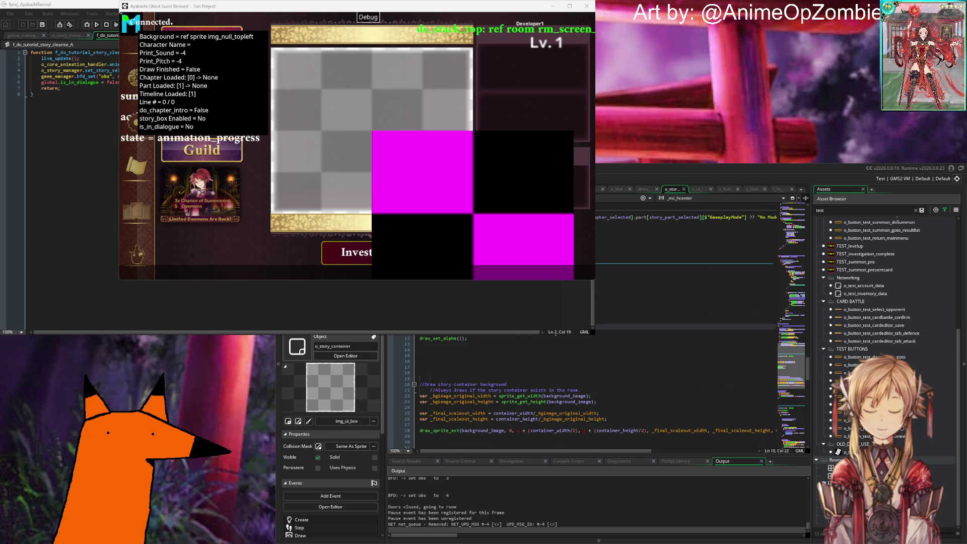
Search for background_image and step through occurrences to its assignment on line 243.
key(ctrl+f)
text(background_image)
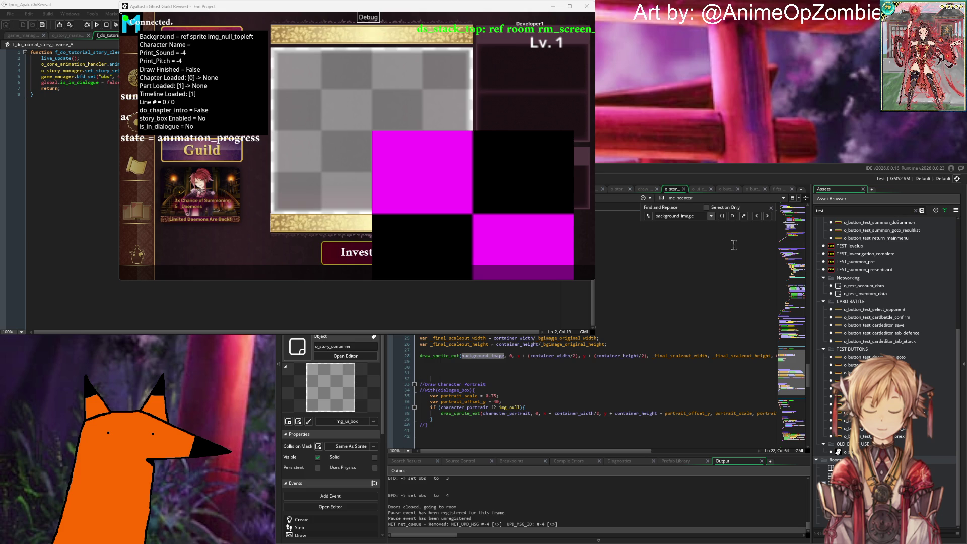
click(757, 216)
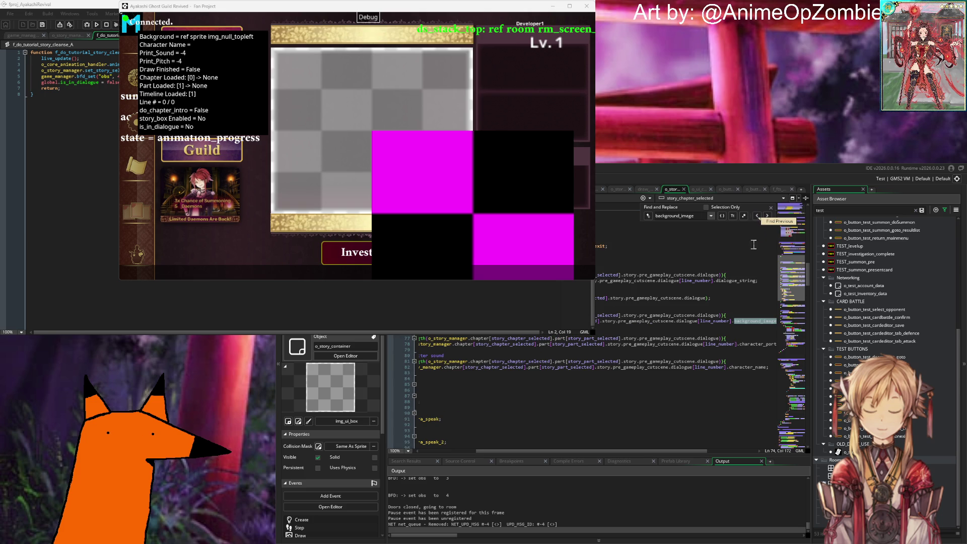
click(756, 217)
click(756, 216)
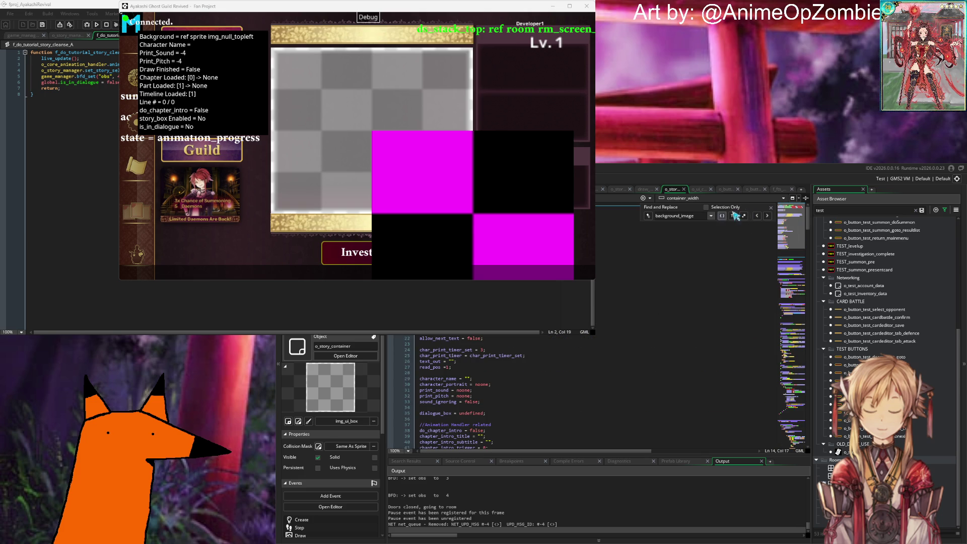
click(757, 217)
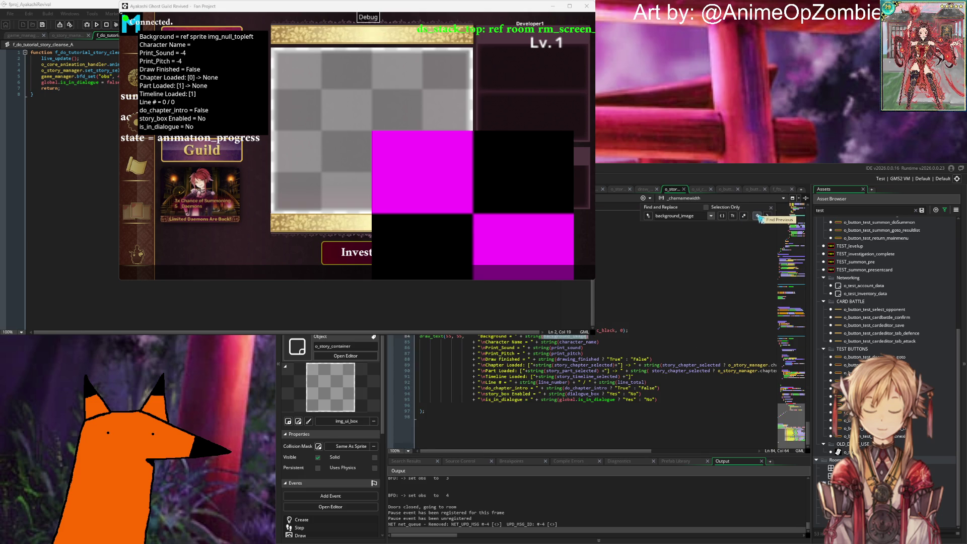
click(758, 216)
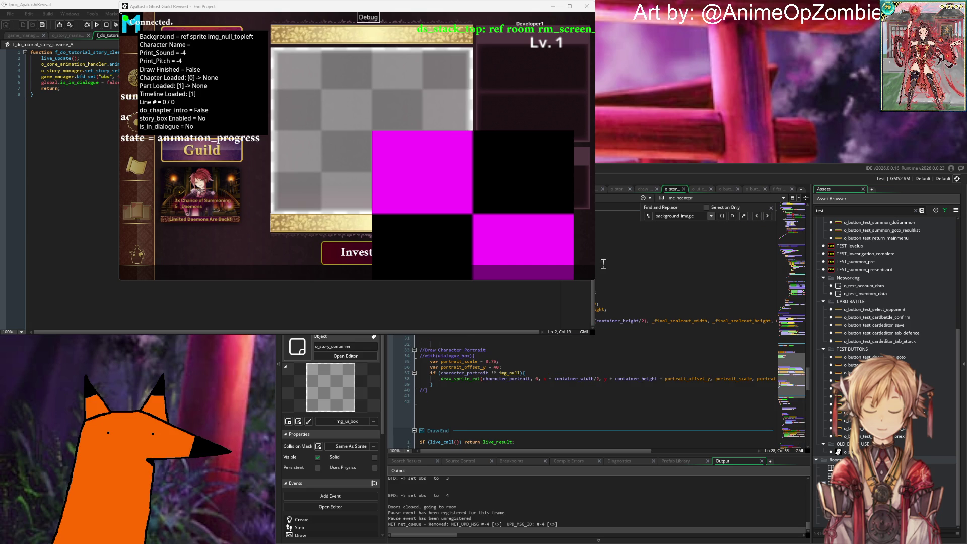
click(645, 293)
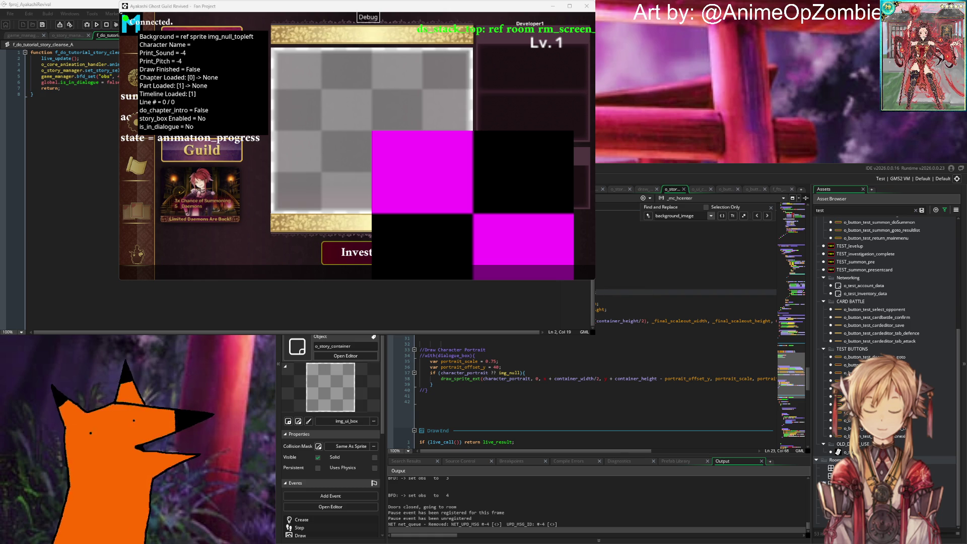
click(756, 216)
click(759, 217)
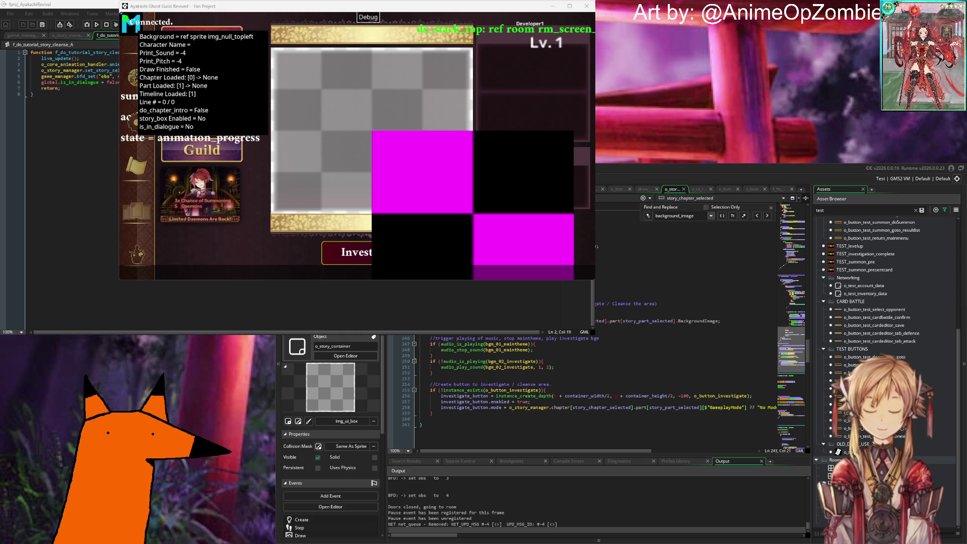
Comment out the line 243 BackgroundImage assignment with Ctrl+K and save to live-reload.
click(479, 320)
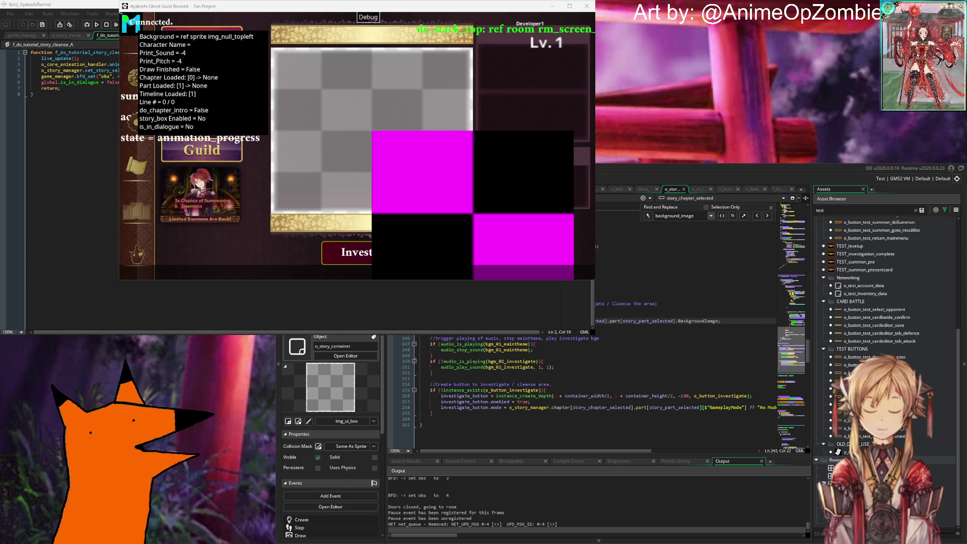
key(Right)
key(Right)
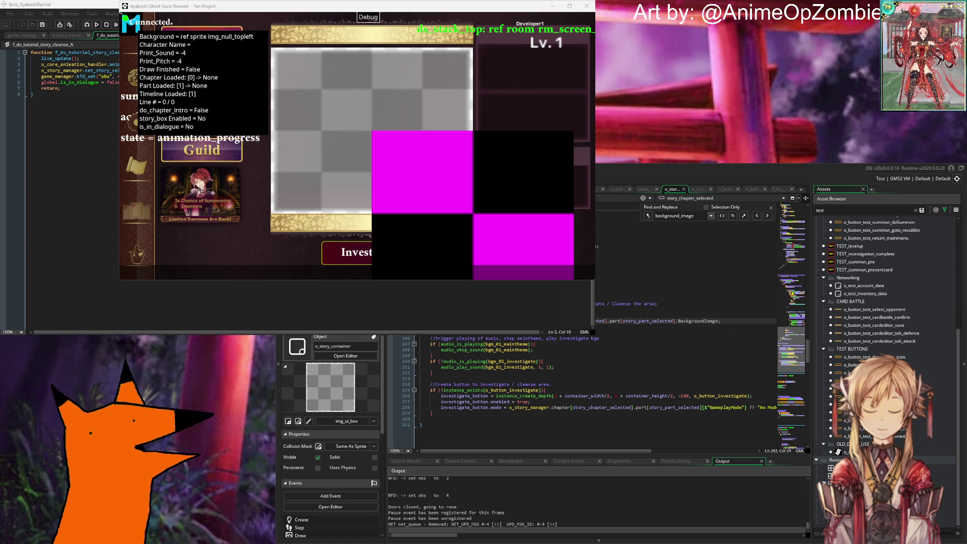
scroll(503, 383, down, 2)
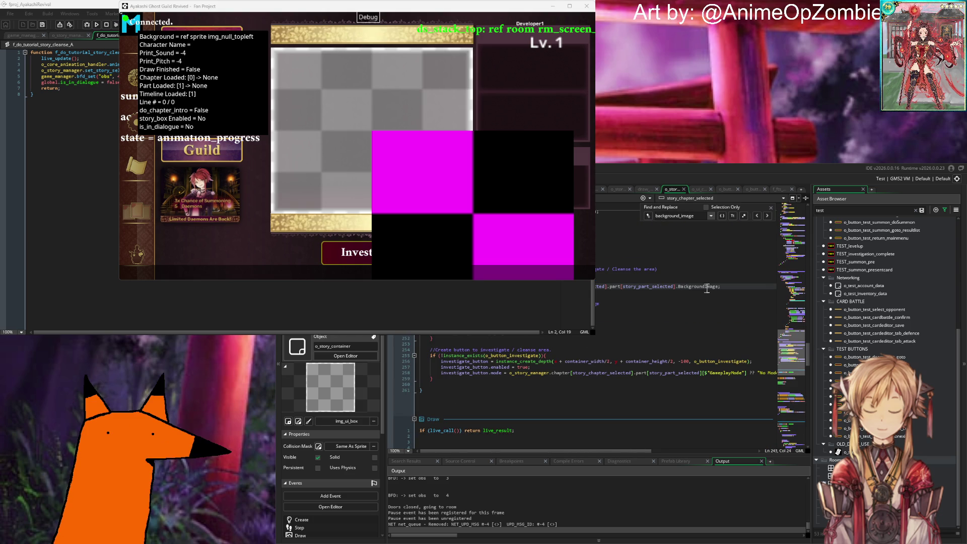
click(729, 290)
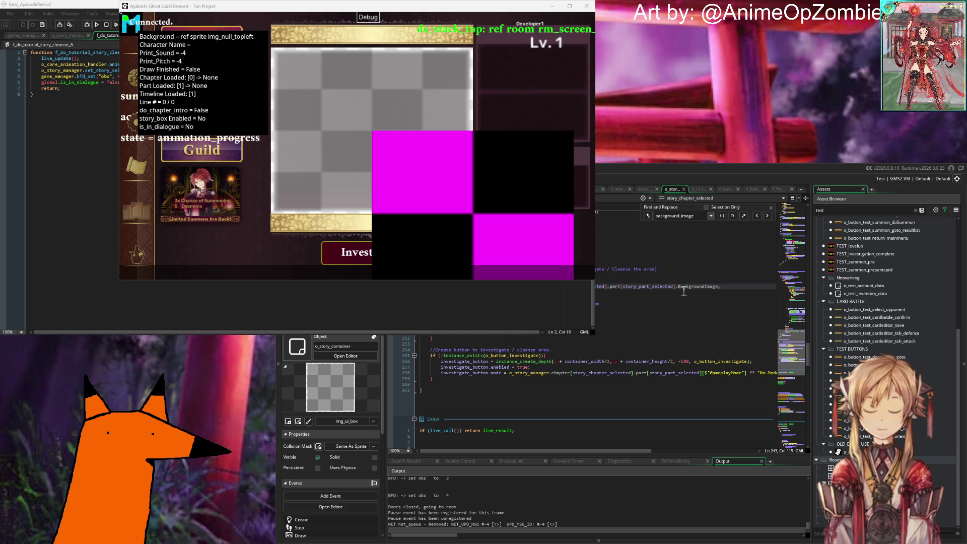
key(Home)
key(ctrl+k)
click(626, 286)
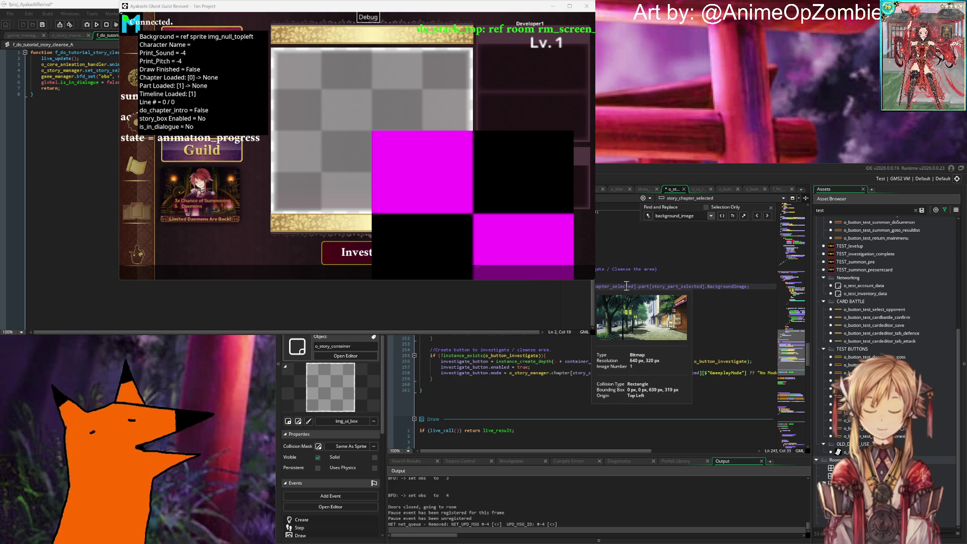
key(ctrl+s)
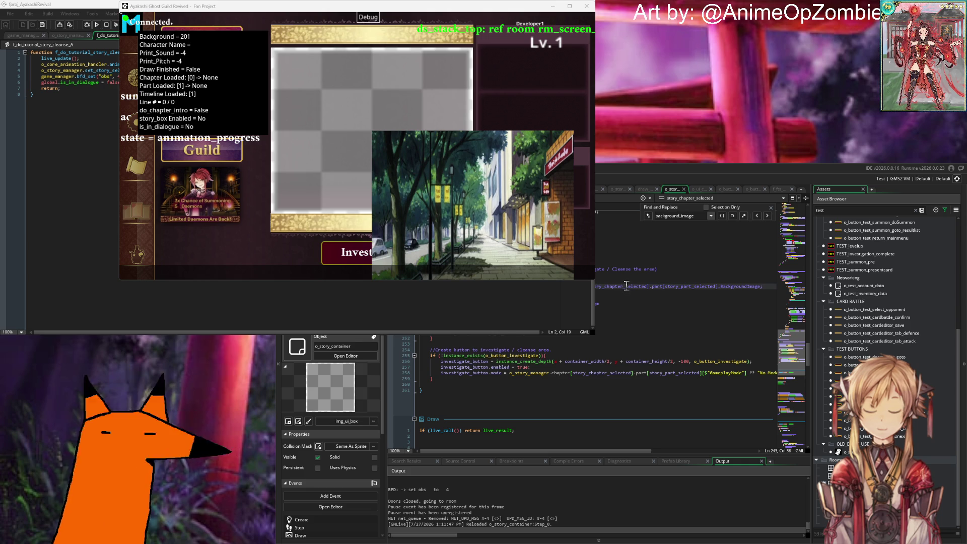
Filter assets for bg, preview img_story_bg1 and nav_bg, then open img_bg_ch1_0.
scroll(870, 260, up, 5)
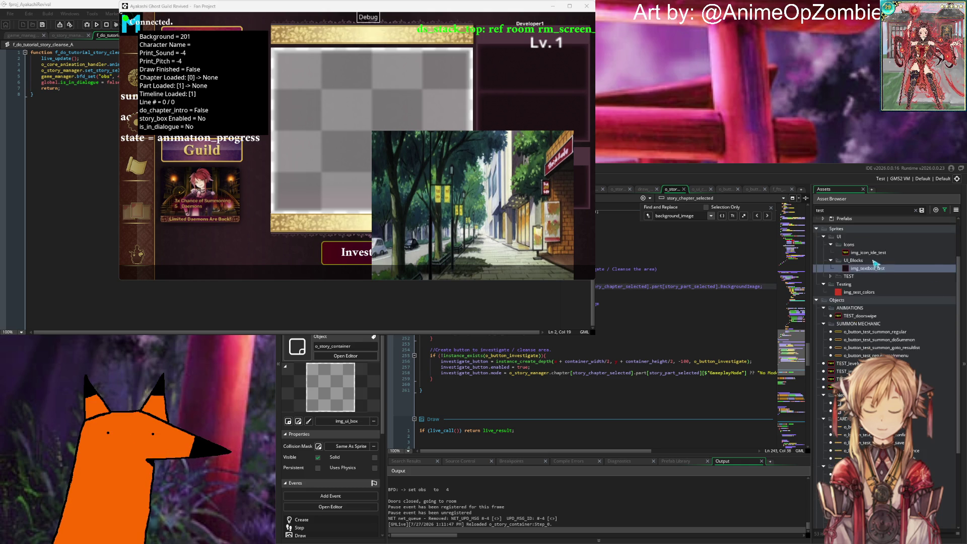
click(849, 210)
text(bg)
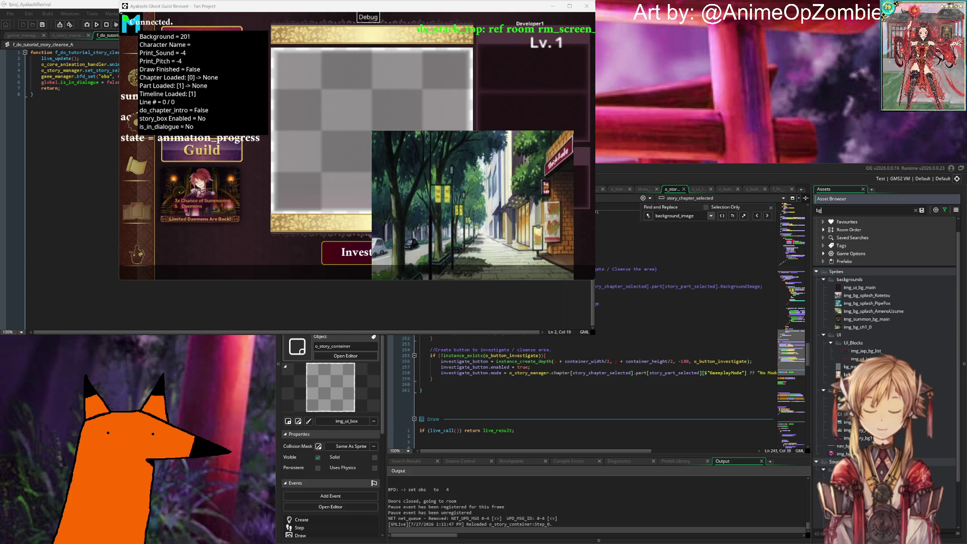
click(862, 342)
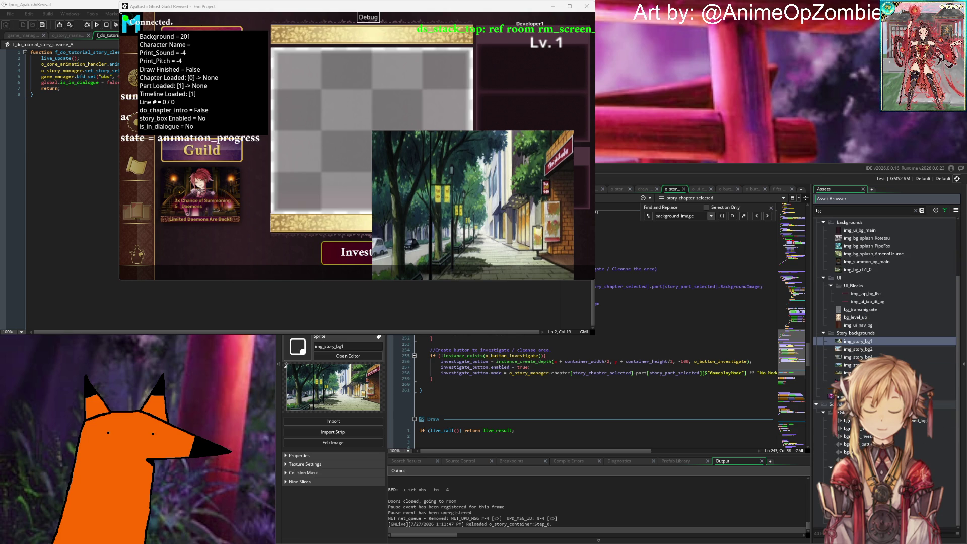
click(856, 388)
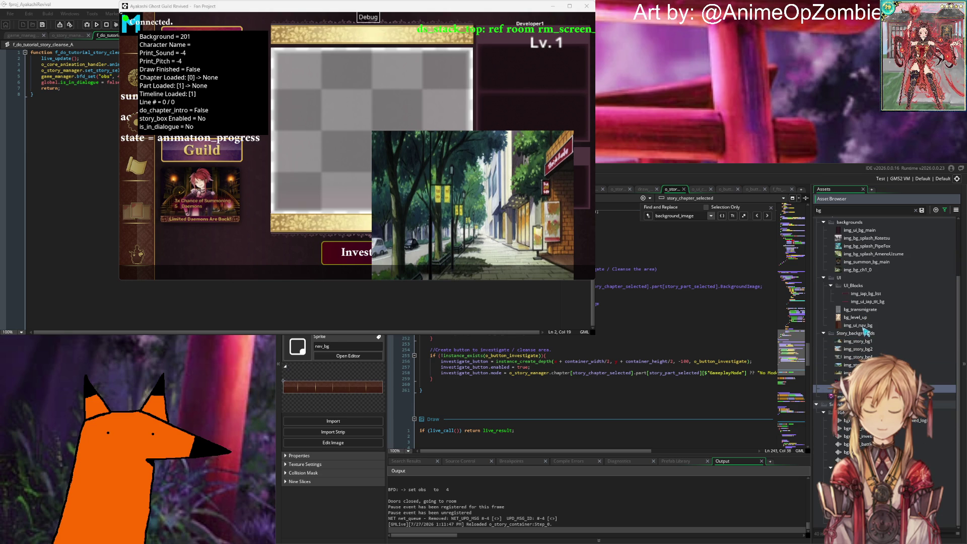
scroll(863, 318, up, 2)
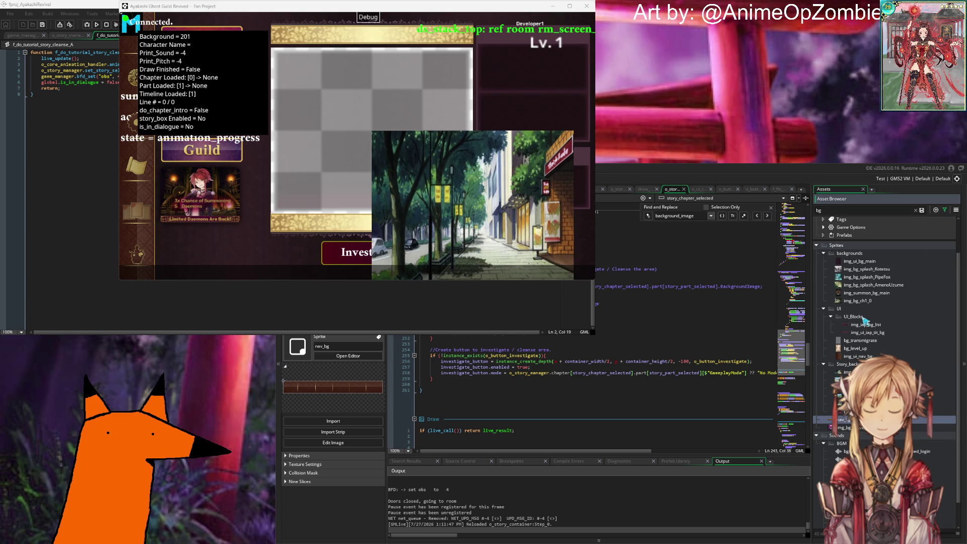
click(862, 302)
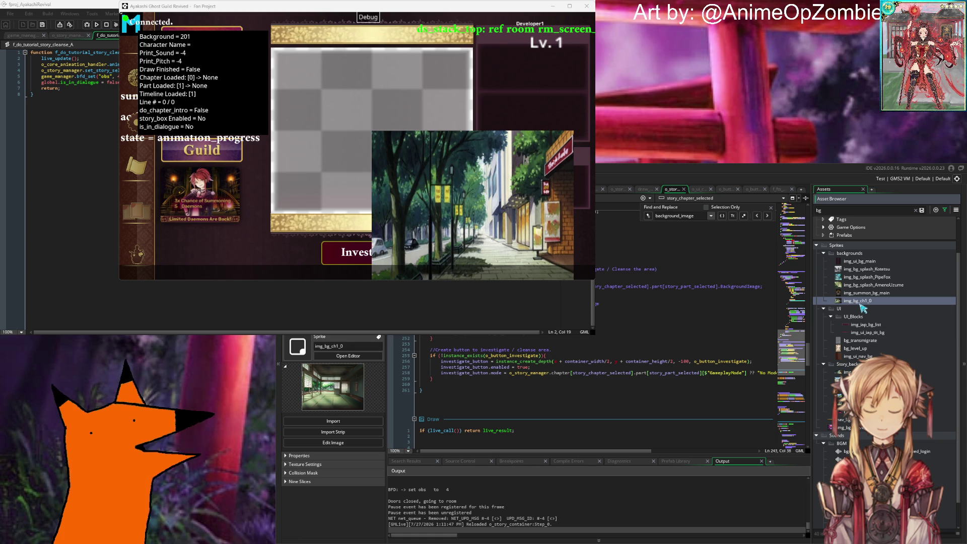
double_click(862, 303)
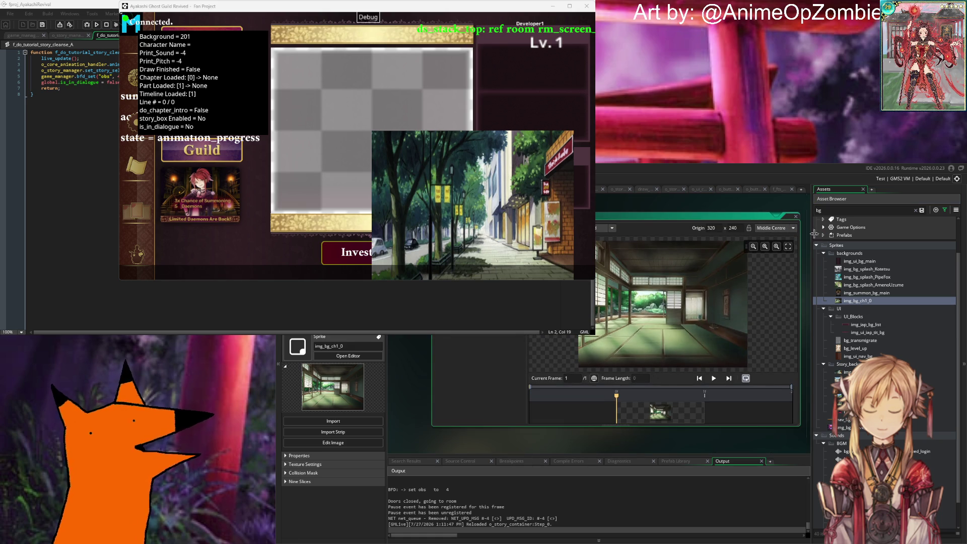
Close img_bg_ch1_0 and set the first story background and img_story_bg4 origins to Middle Centre.
click(795, 217)
double_click(847, 372)
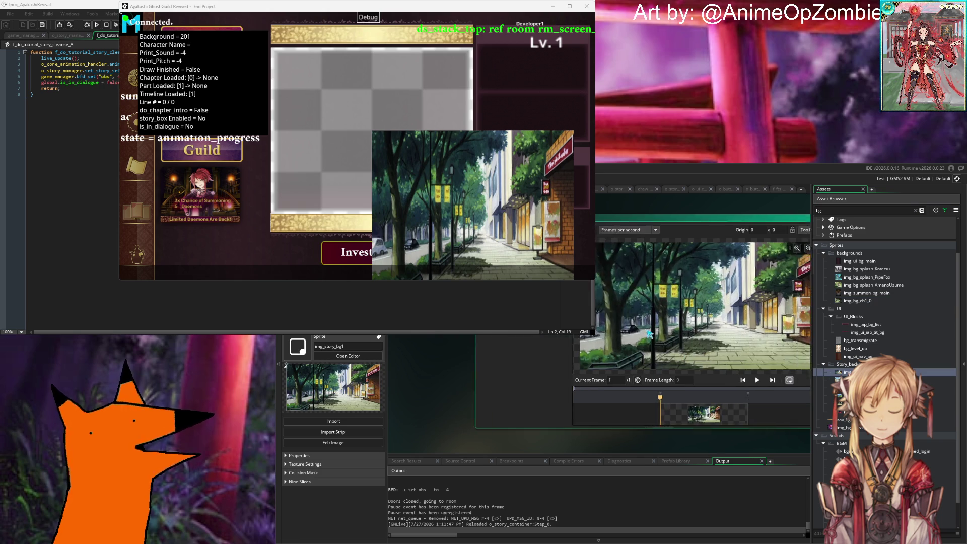
click(851, 387)
double_click(851, 380)
click(774, 228)
click(777, 266)
double_click(851, 388)
click(762, 230)
click(777, 266)
Set img_story_bg7, the next sprite and img_story_bg10 to Middle Centre (320, 160).
double_click(851, 396)
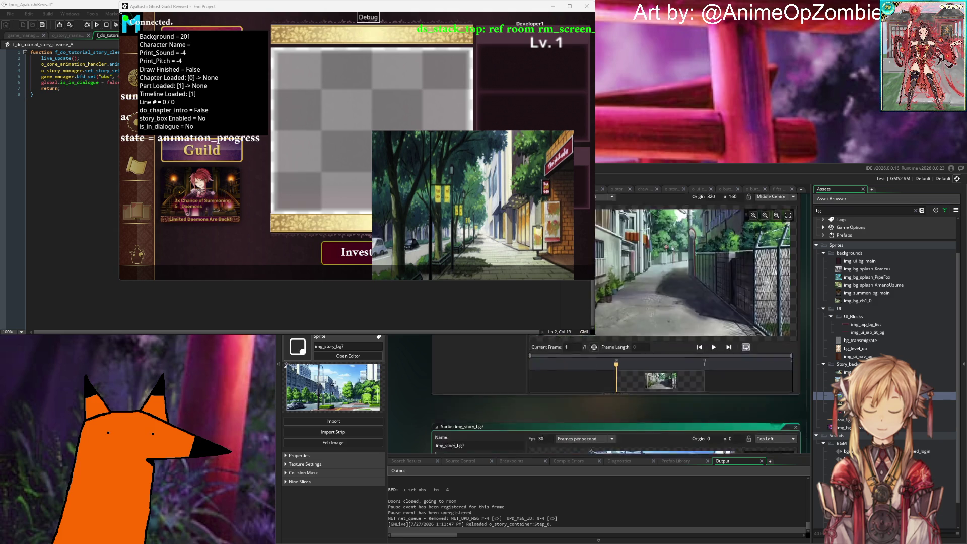
click(774, 228)
click(777, 266)
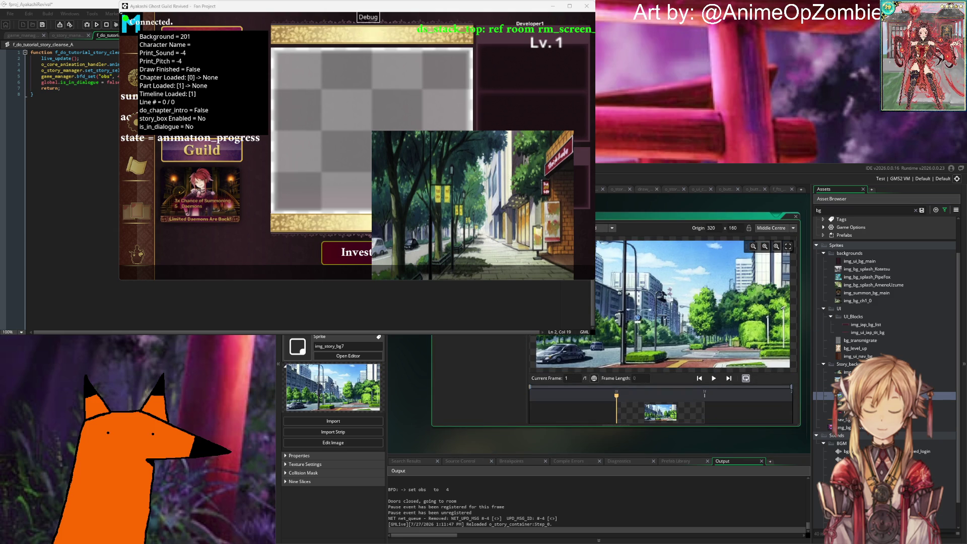
double_click(851, 404)
click(735, 228)
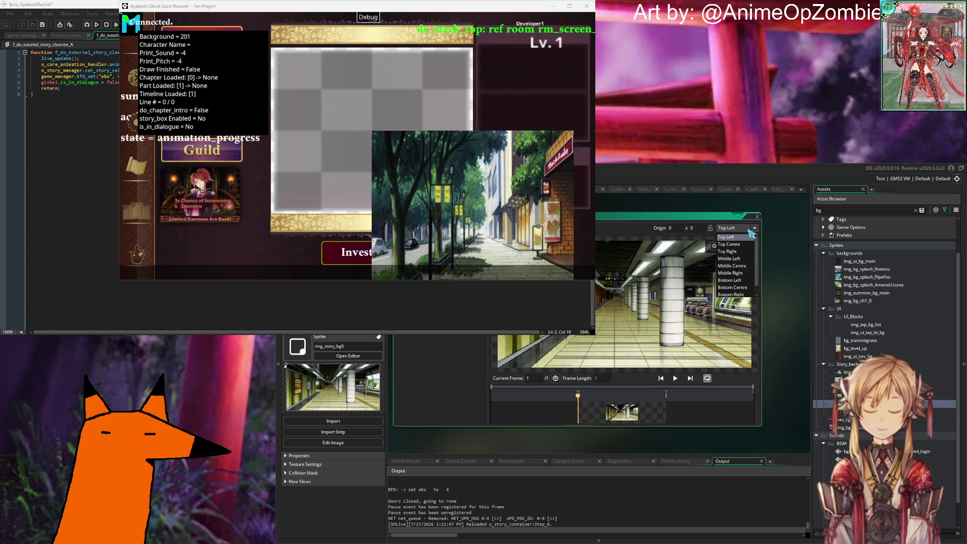
click(733, 264)
double_click(851, 412)
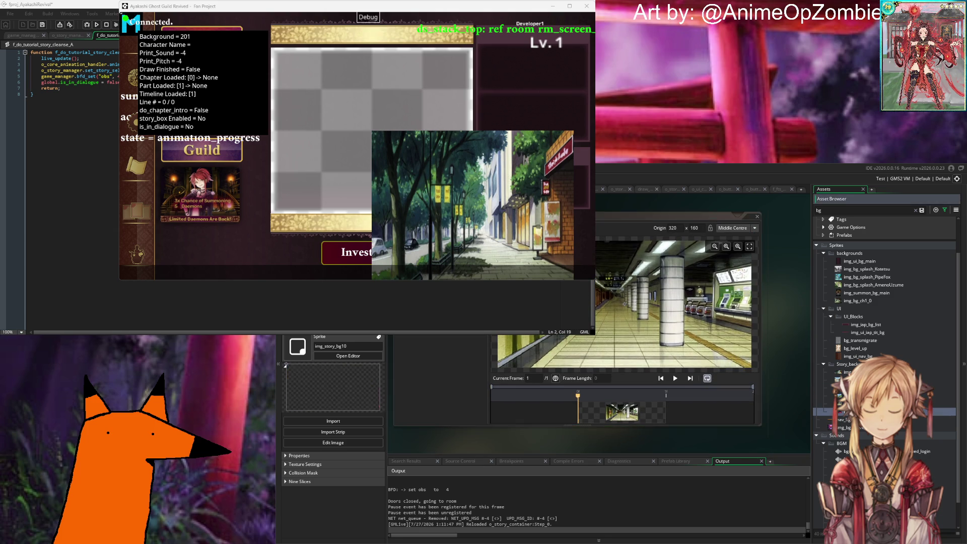
click(778, 228)
click(775, 271)
click(914, 321)
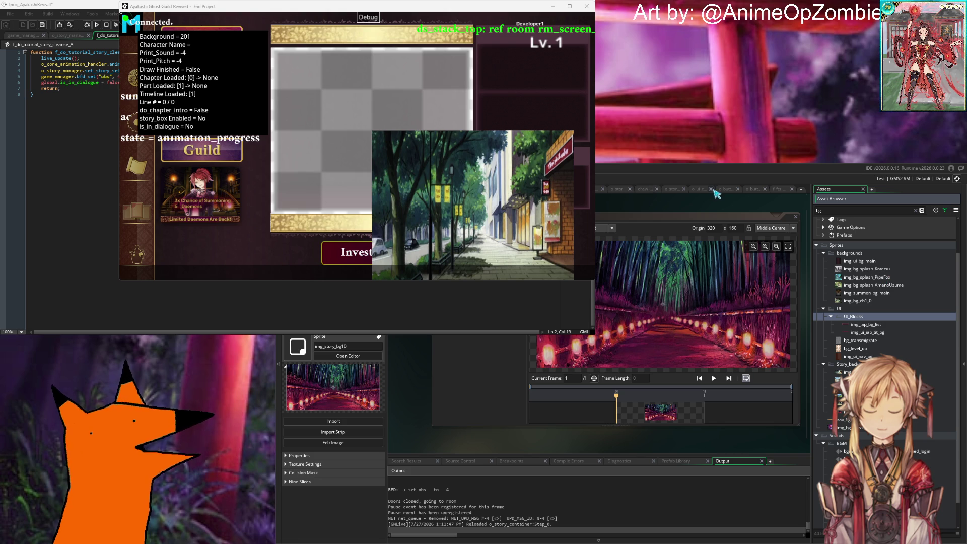
click(673, 190)
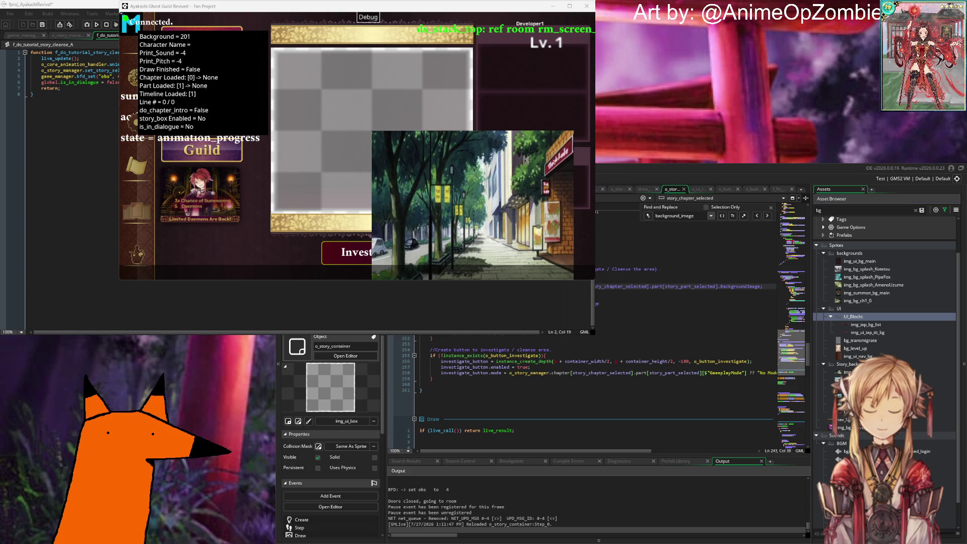
After line 242, add sprite_set_offset(background_image) using half sprite width and height, then save.
key(Up)
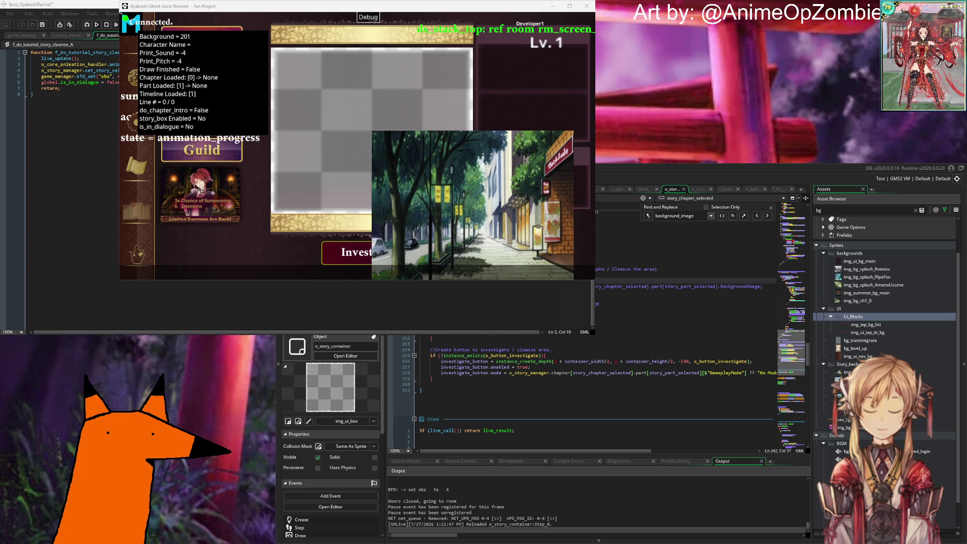
key(Down)
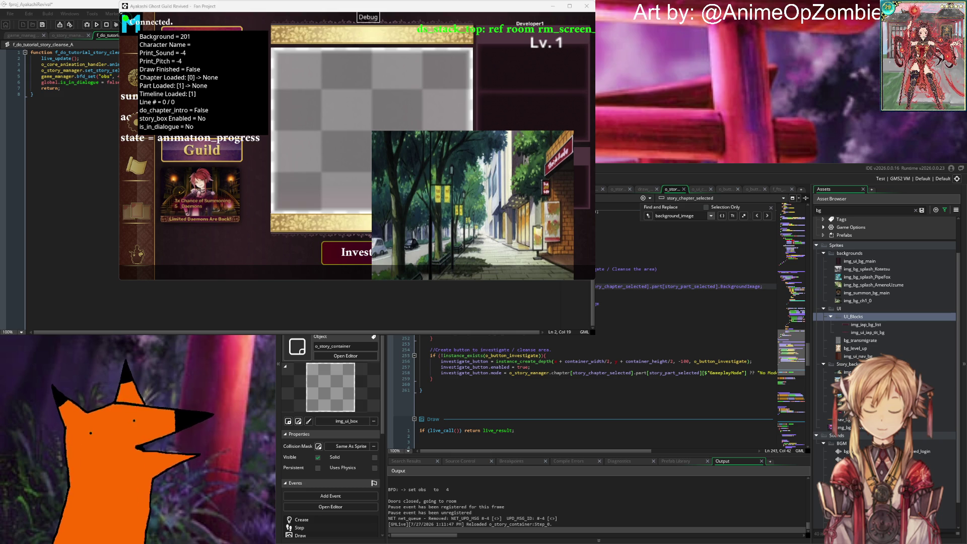
key(Up)
key(Return)
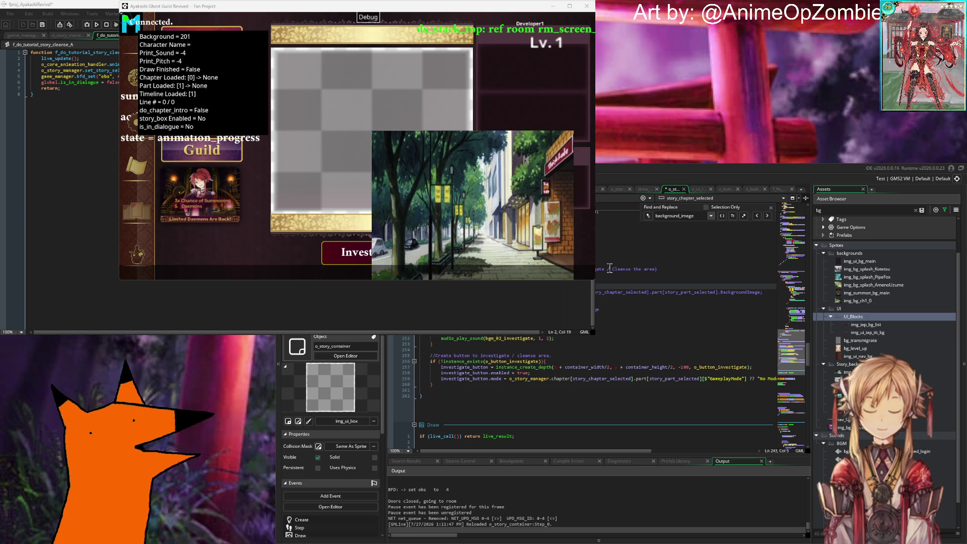
text(sprite_set_of)
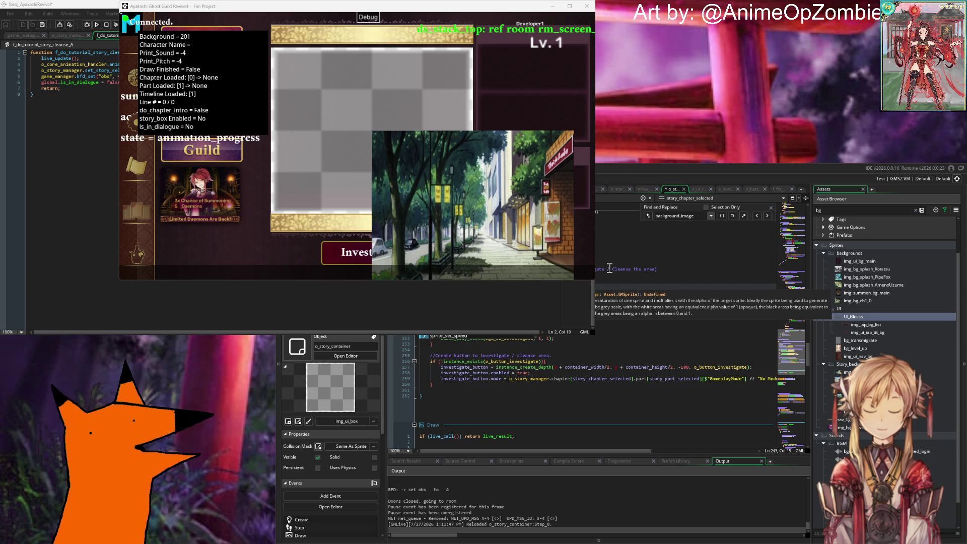
text(fset()
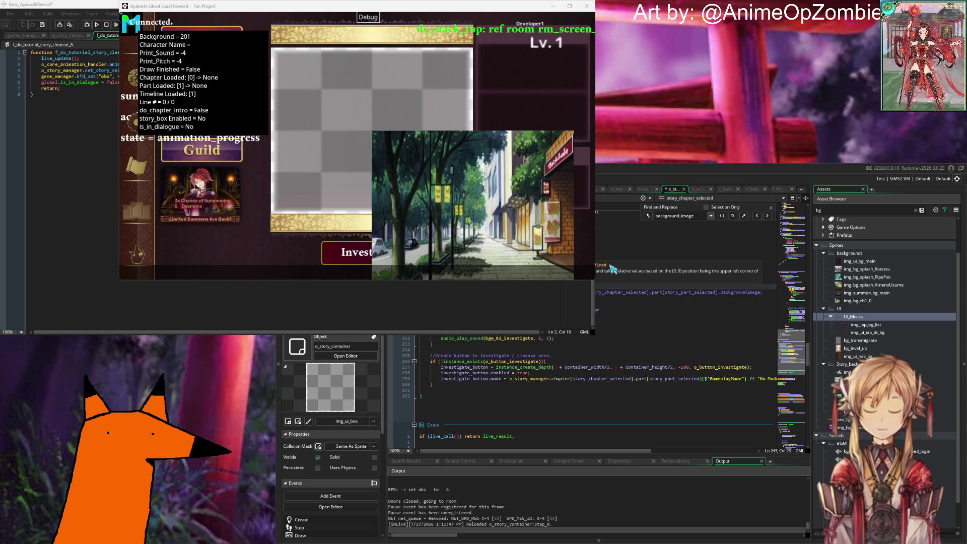
text(background_image)
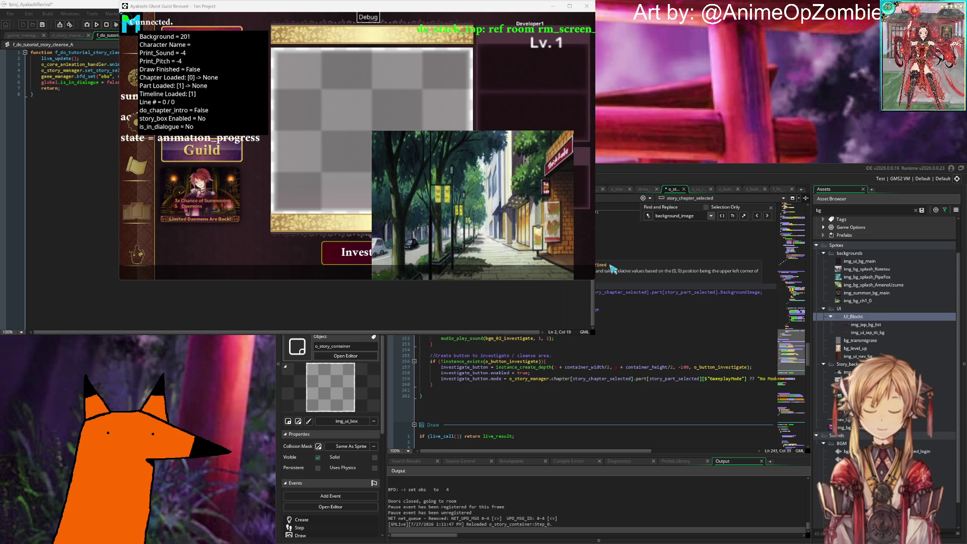
key(BackSpace)
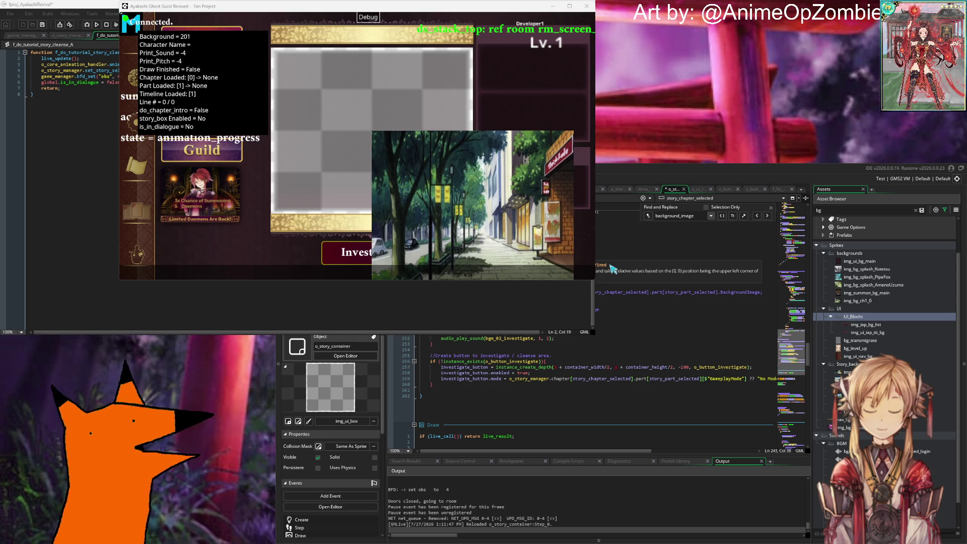
text(e)
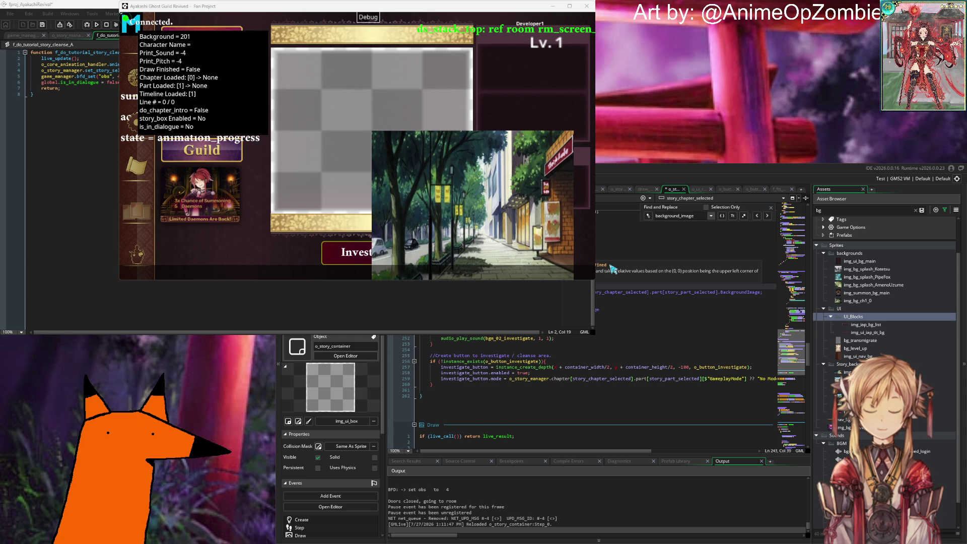
text(sprite_get_)
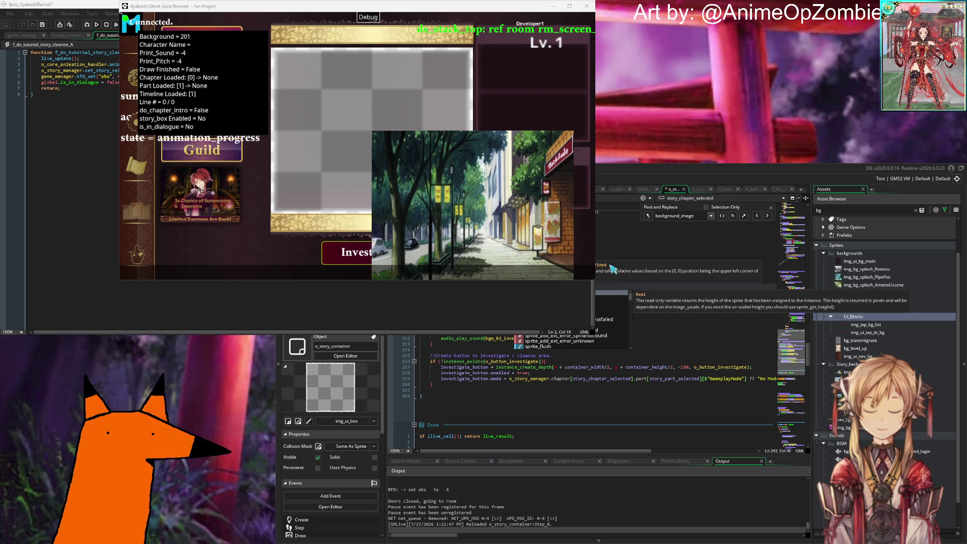
text(width)
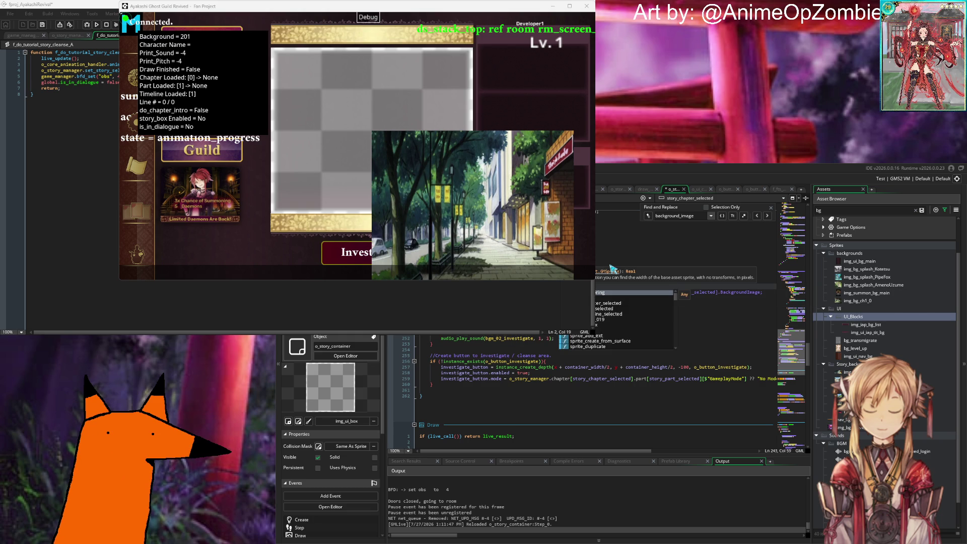
text((background_image)
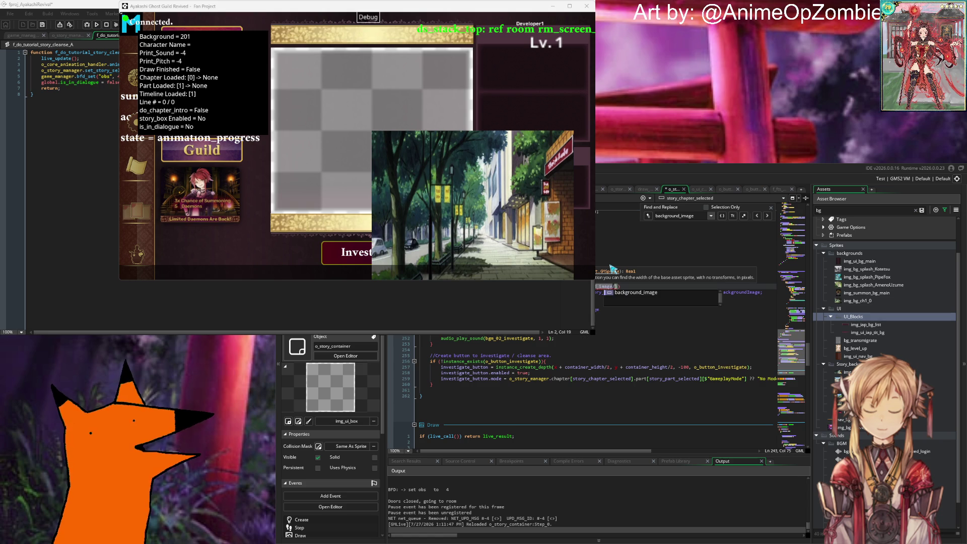
text(/2)
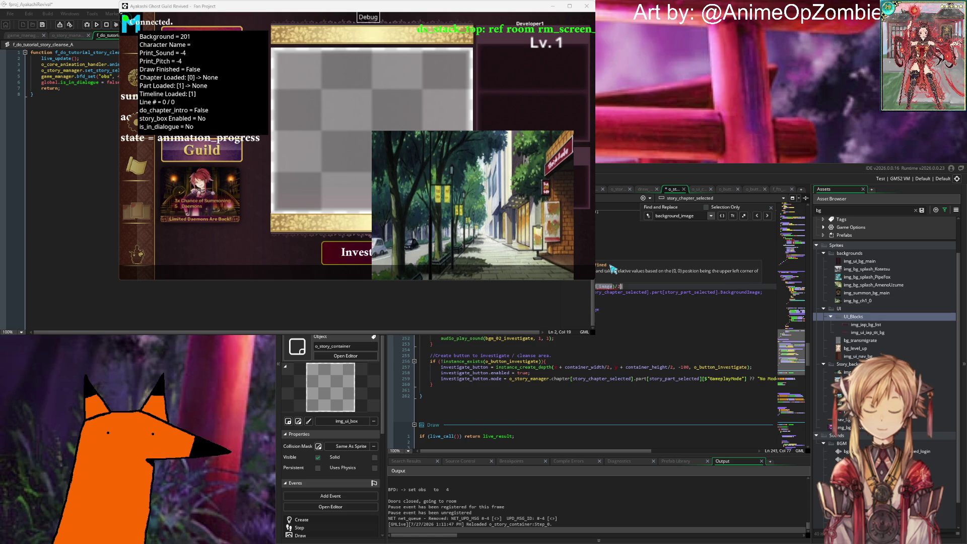
text(, sprite_get_)
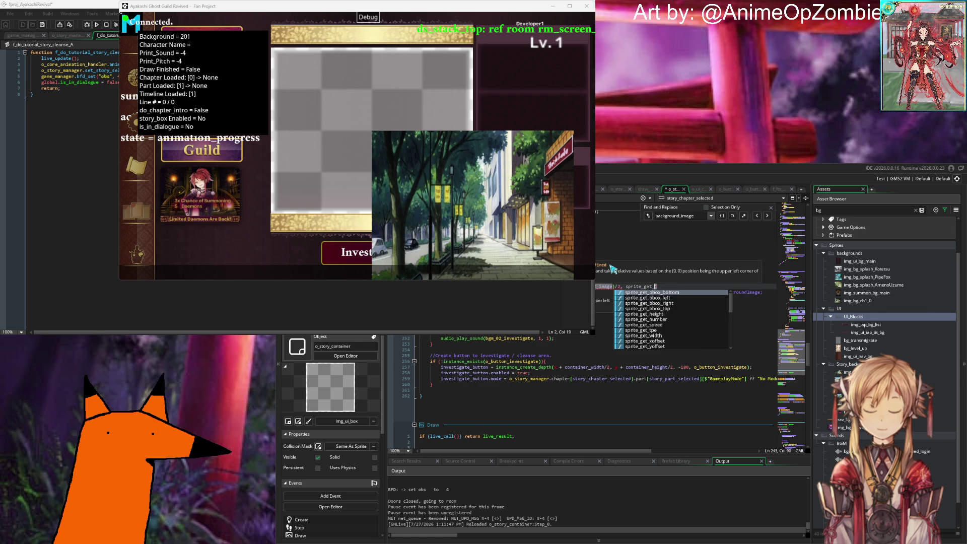
text(height(background_image).)
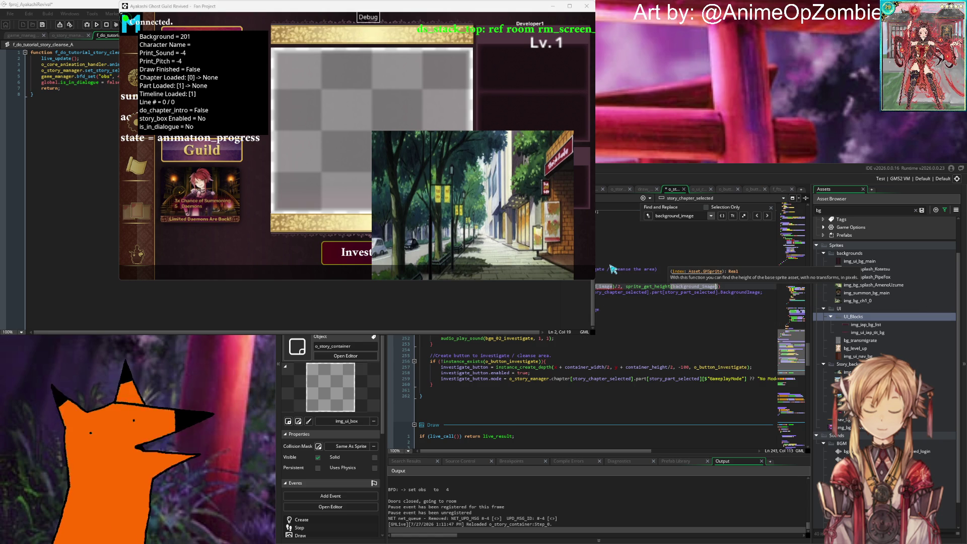
key(BackSpace)
text(/2);)
key(ctrl+s)
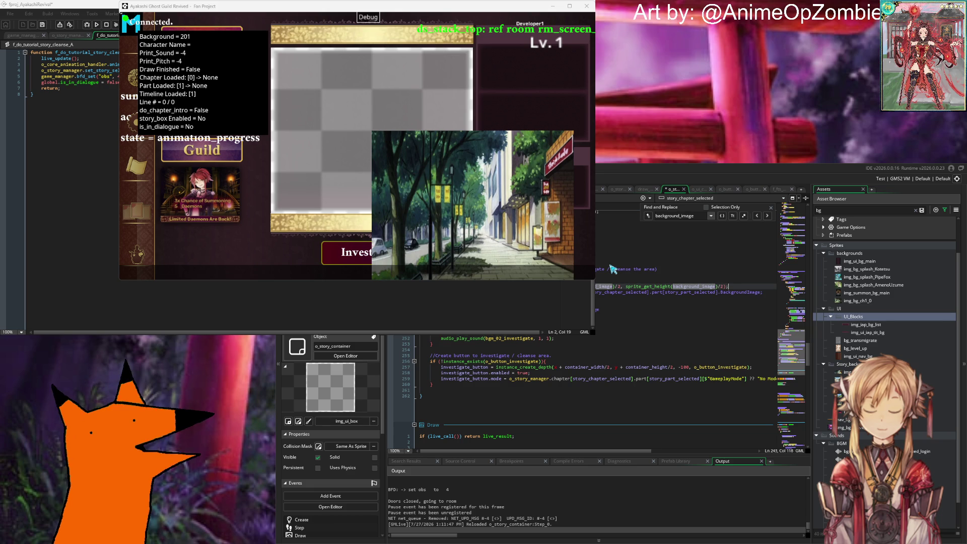
click(598, 309)
click(597, 292)
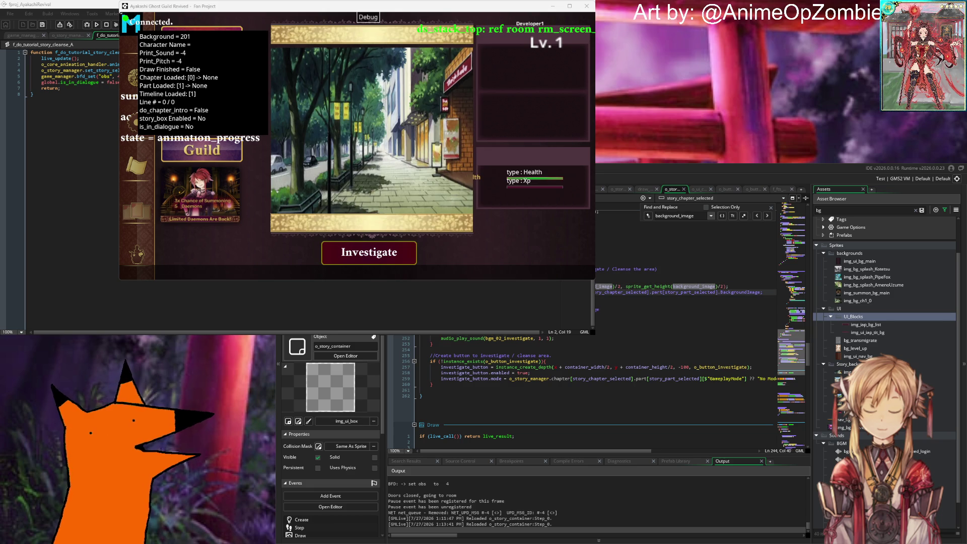
Append '?? img_null' as the fallback to the line 244 BackgroundImage lookup and save.
key(ctrl+Left)
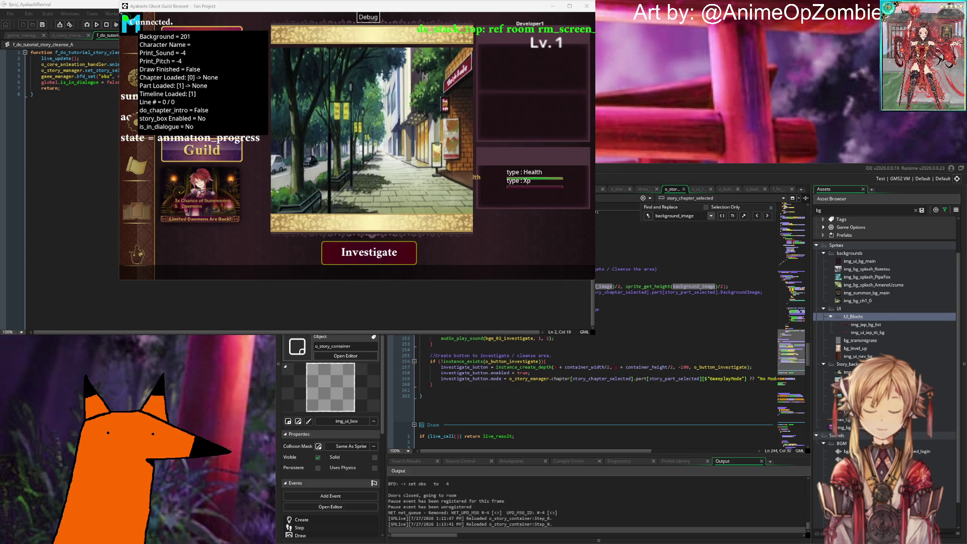
click(597, 298)
click(597, 292)
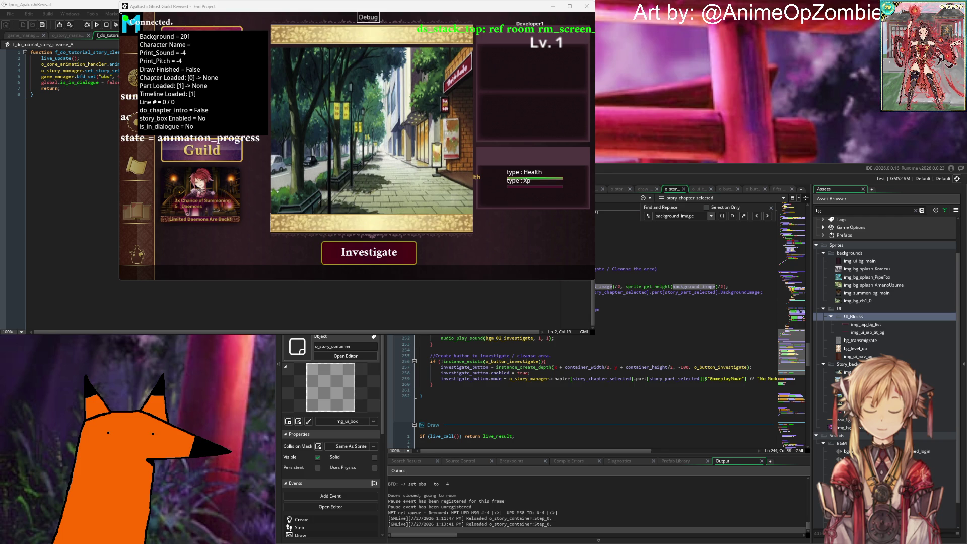
key(ctrl+Left)
key(ctrl+Left)
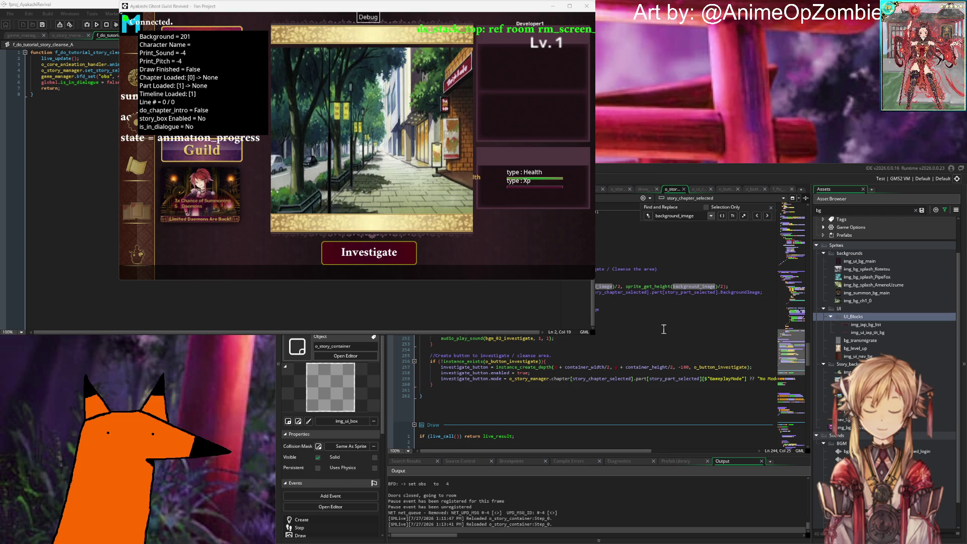
key(ctrl+shift+Right)
key(BackSpace)
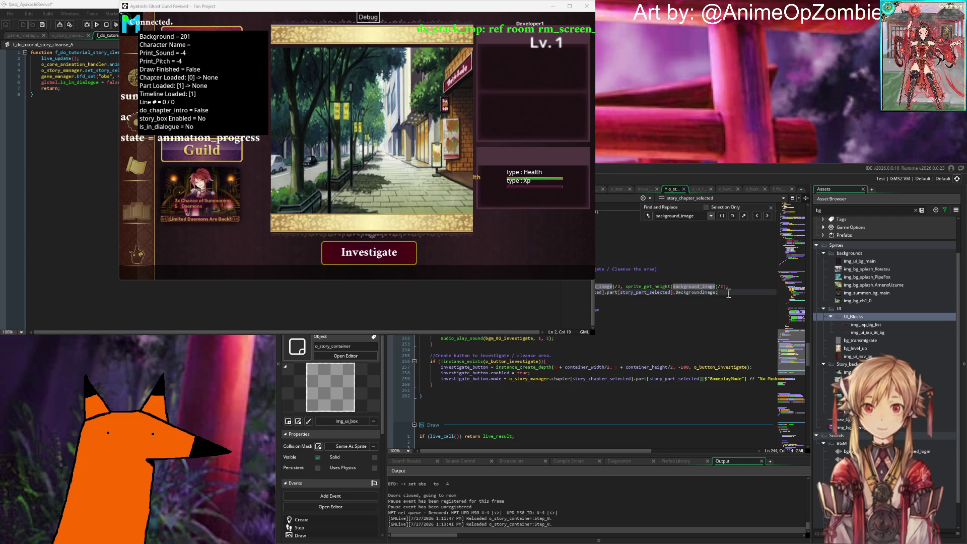
text(?? )
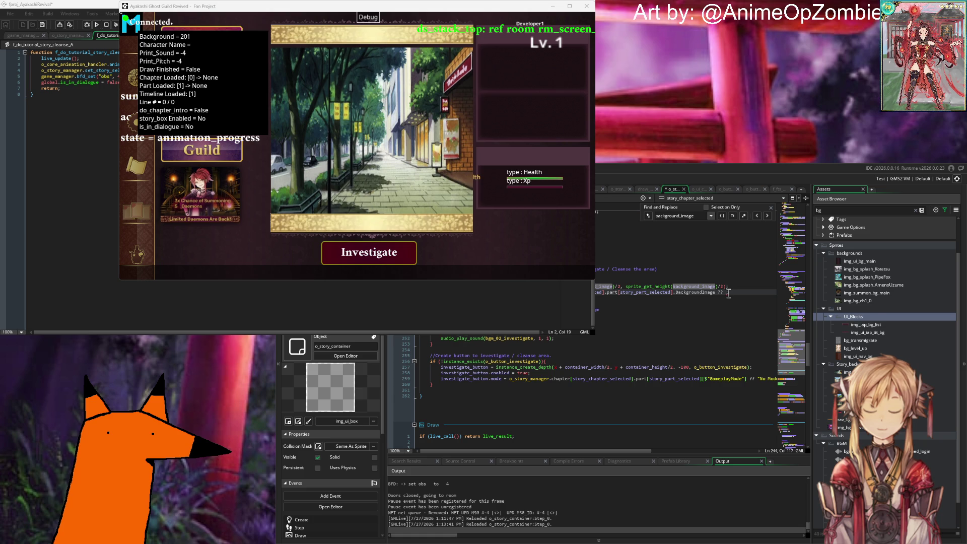
text(img_nu)
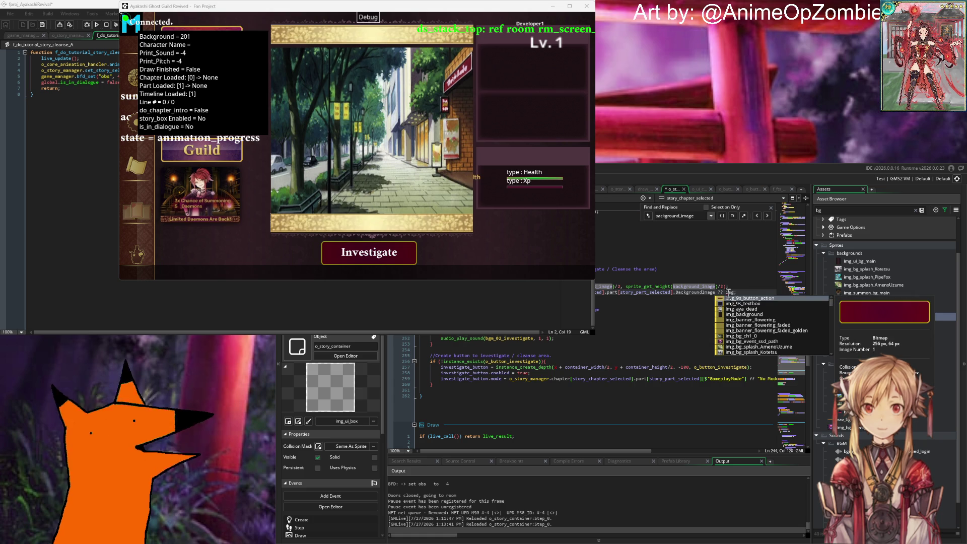
key(Return)
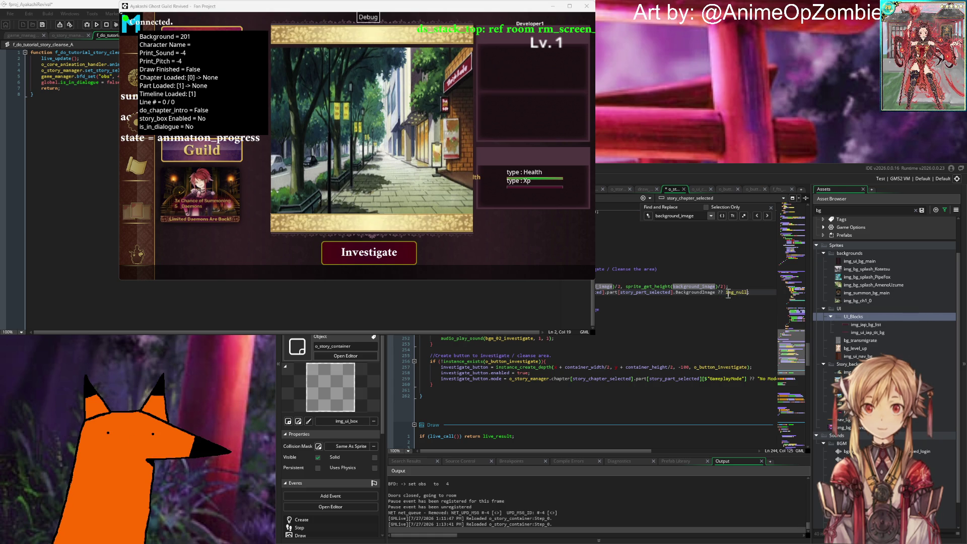
key(ctrl+s)
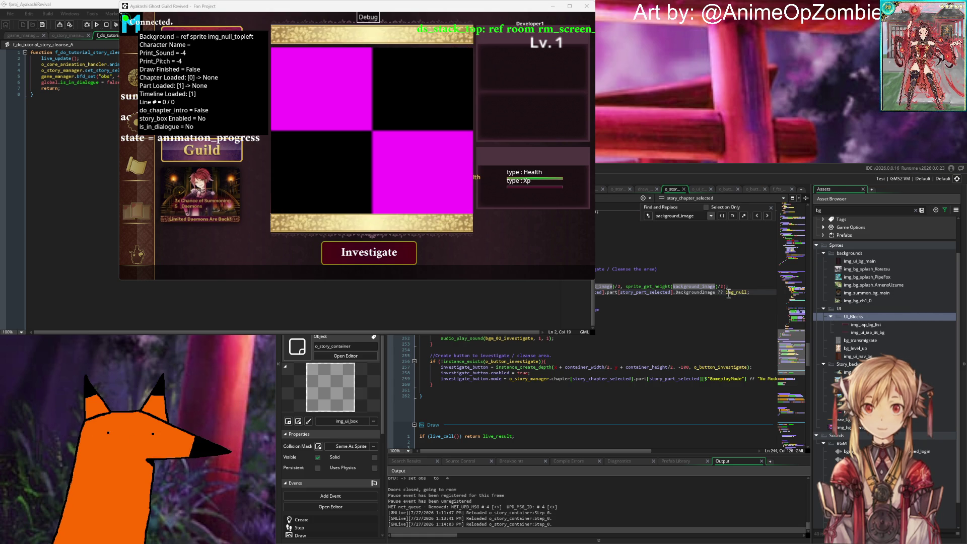
click(682, 304)
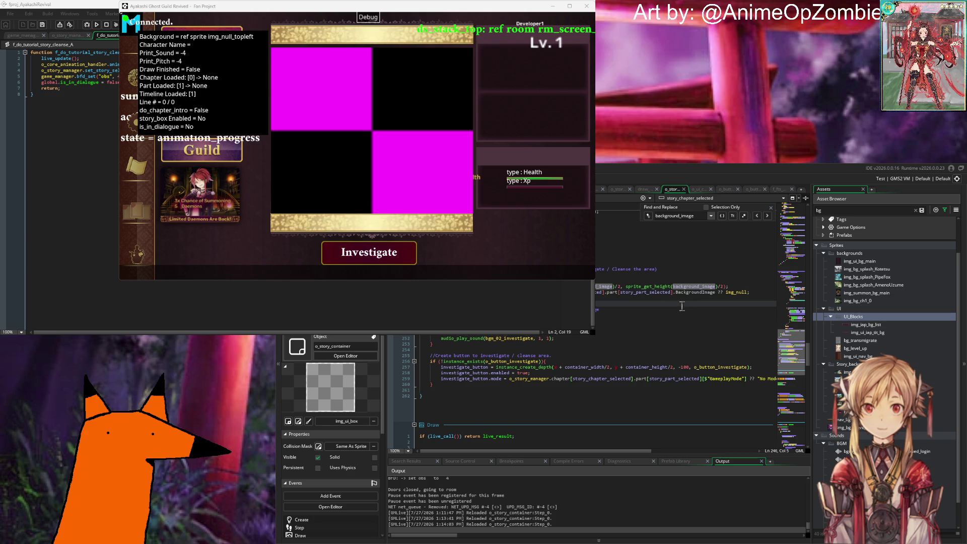
click(608, 270)
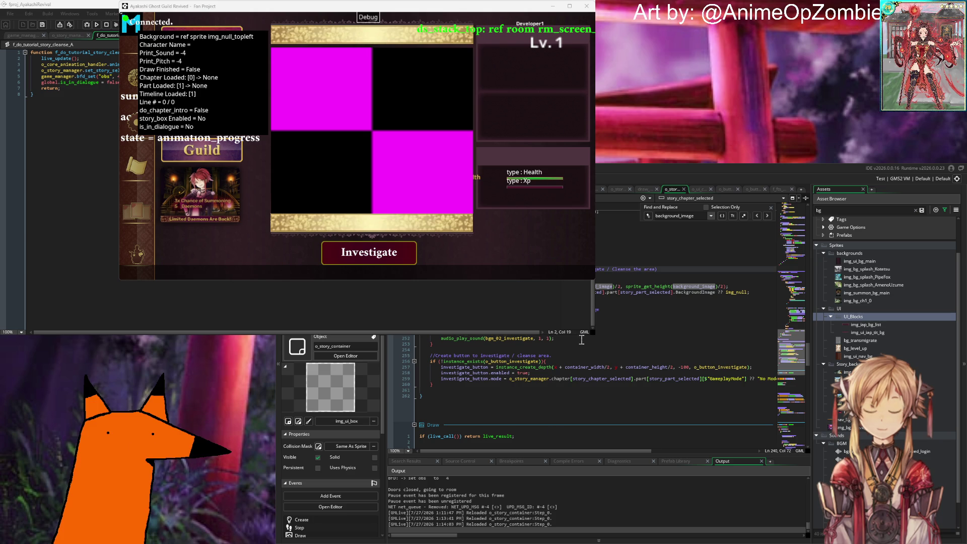
click(97, 165)
In o_story_manager's Create event, change Part 3's story_set_part_background index from 2 to 1 and rerun.
click(68, 35)
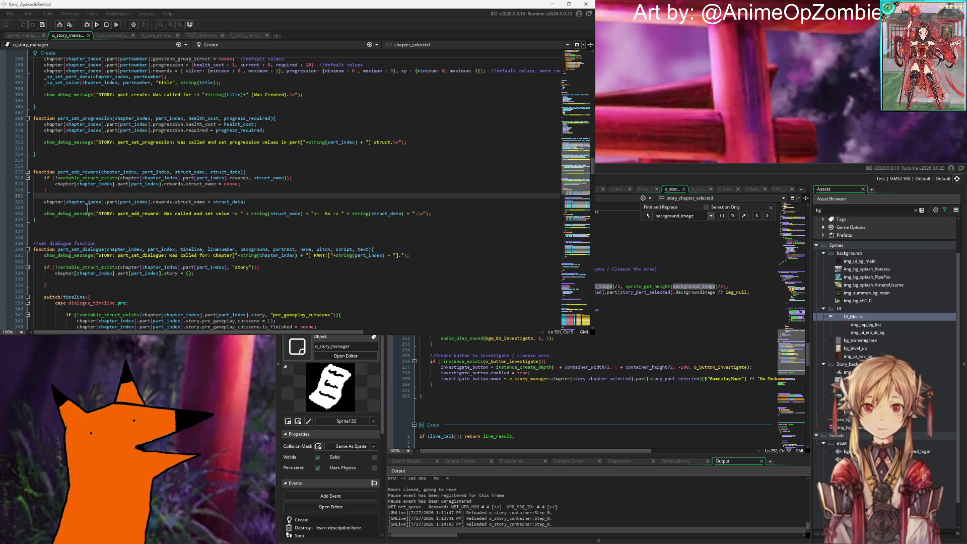
scroll(94, 225, down, 20)
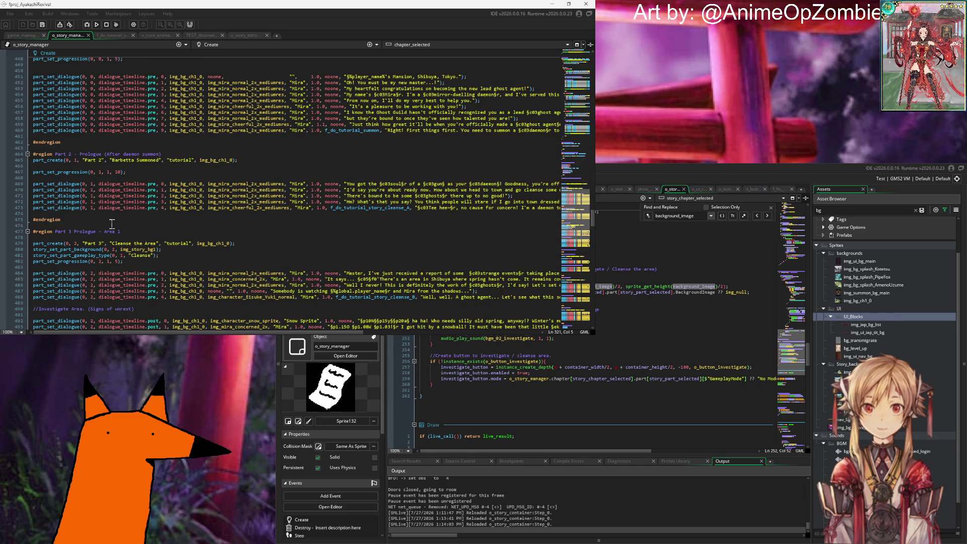
scroll(111, 224, down, 8)
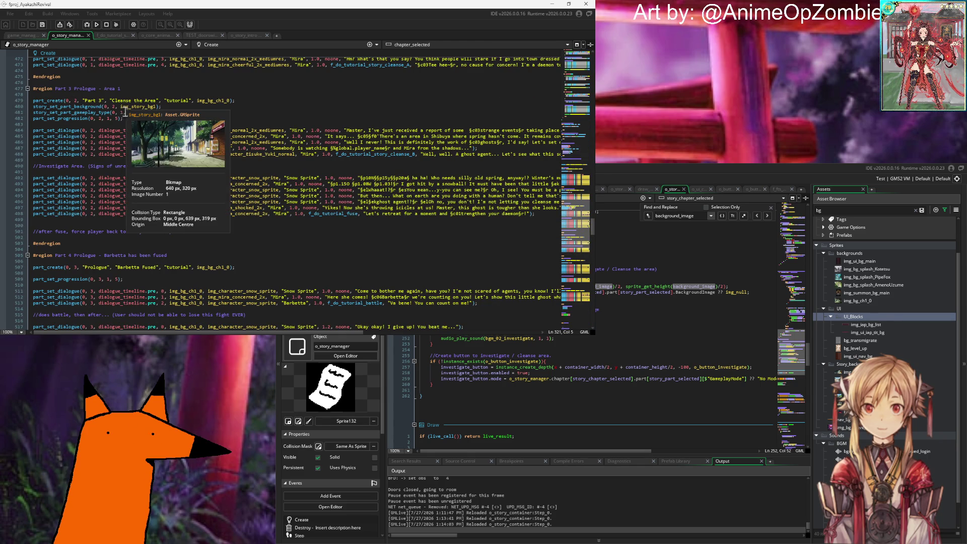
double_click(116, 106)
text(1)
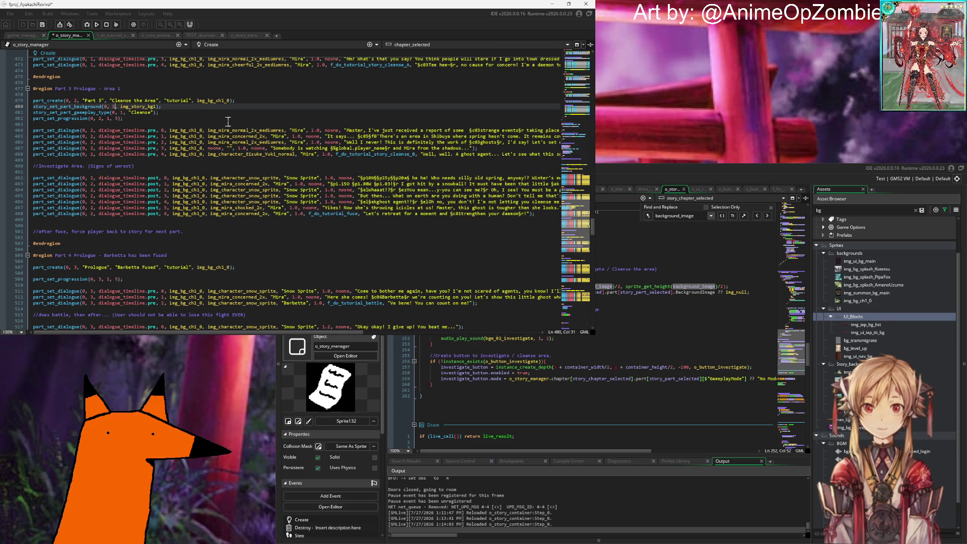
click(228, 122)
key(F5)
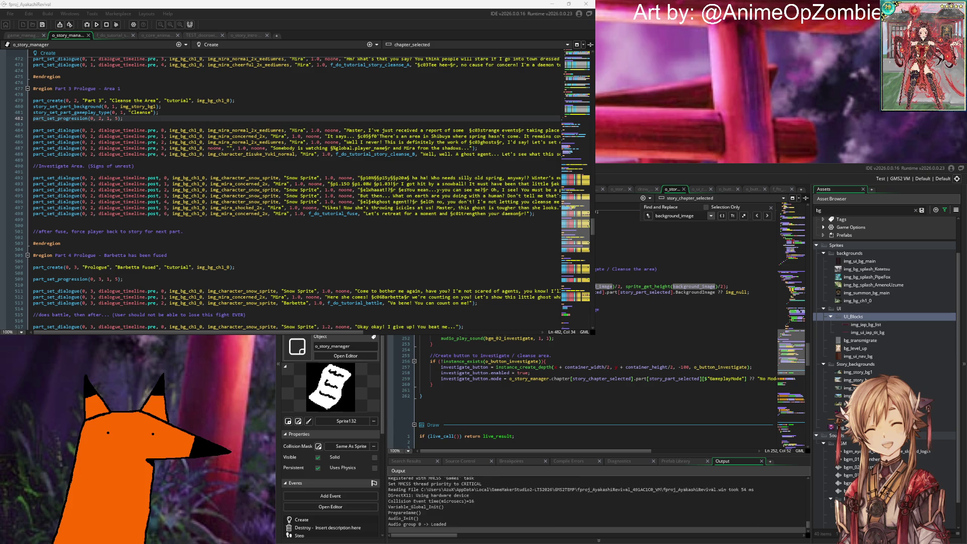
Start the game from the title screen and log in with the prefilled account.
click(675, 351)
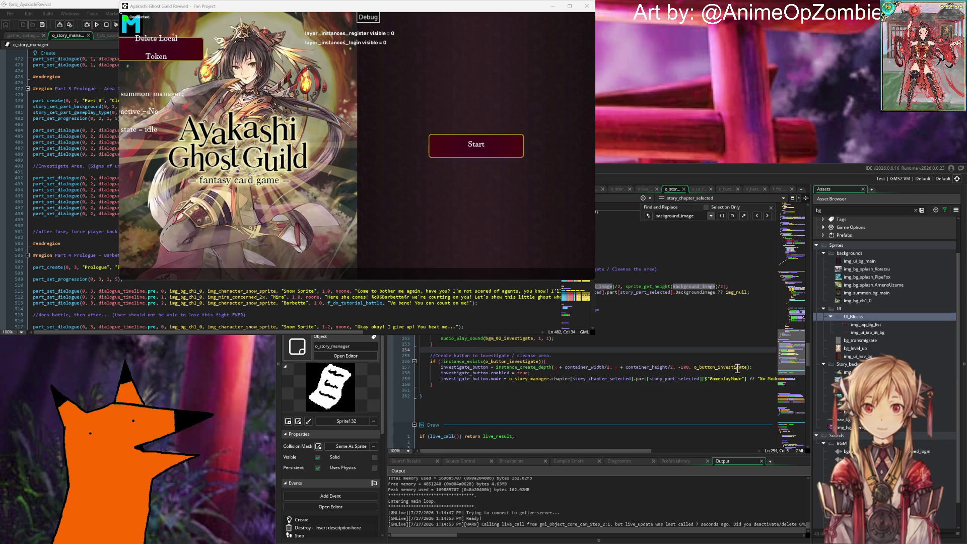
mouse_move(737, 367)
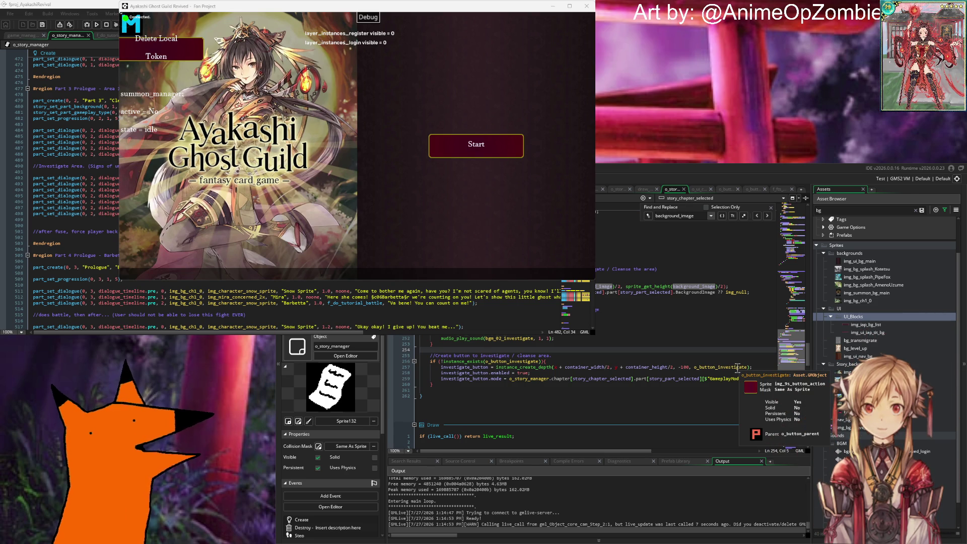
click(448, 147)
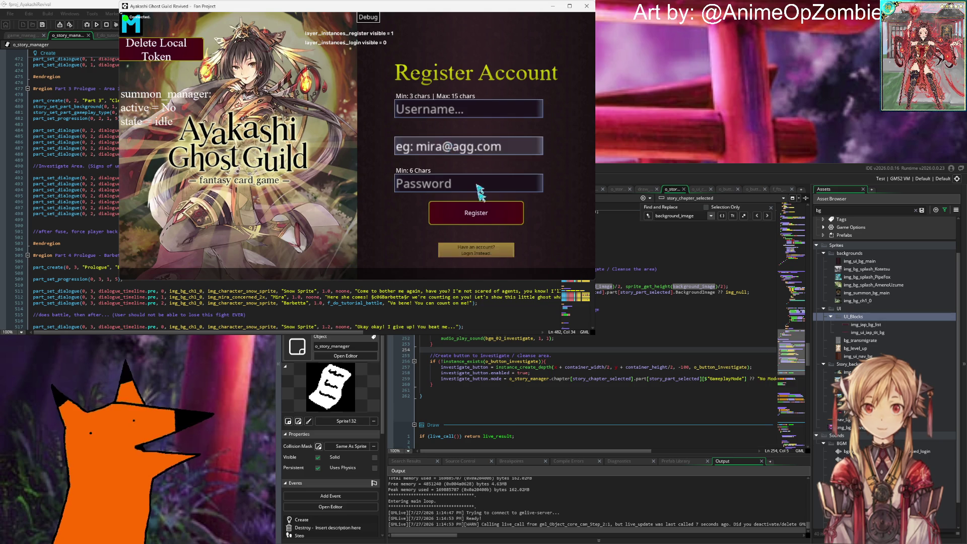
click(471, 246)
click(494, 209)
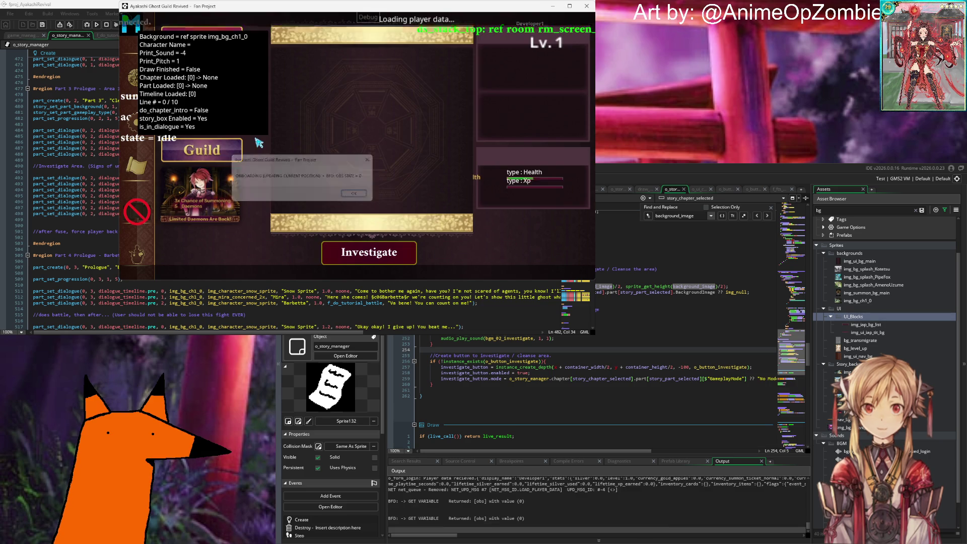
drag(409, 10, 375, 14)
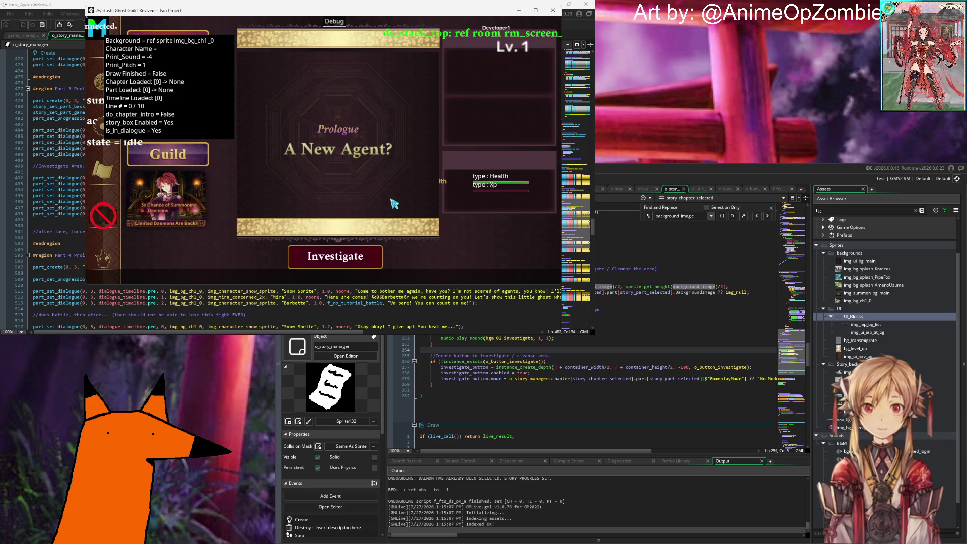
Get past the prologue title card and opening dialogue to reach the summon room.
click(422, 209)
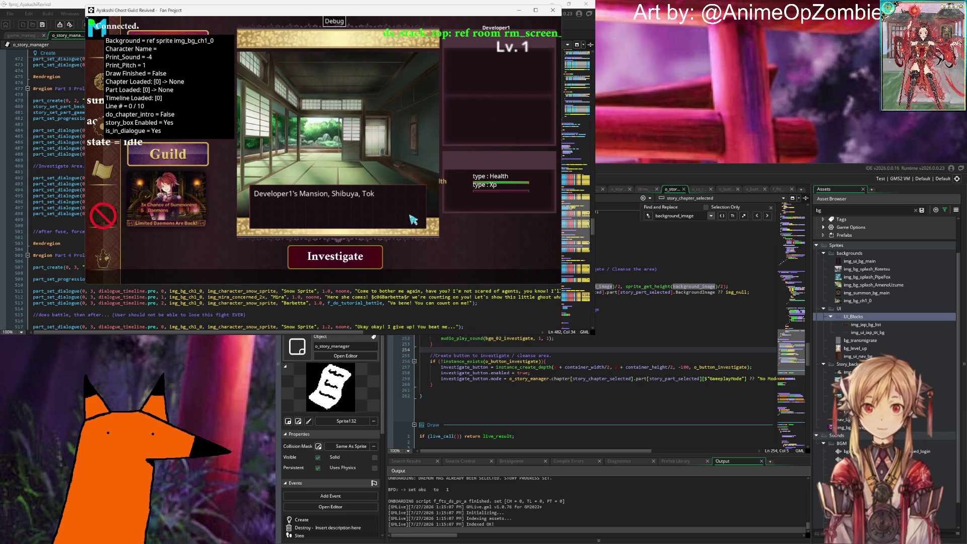
click(411, 220)
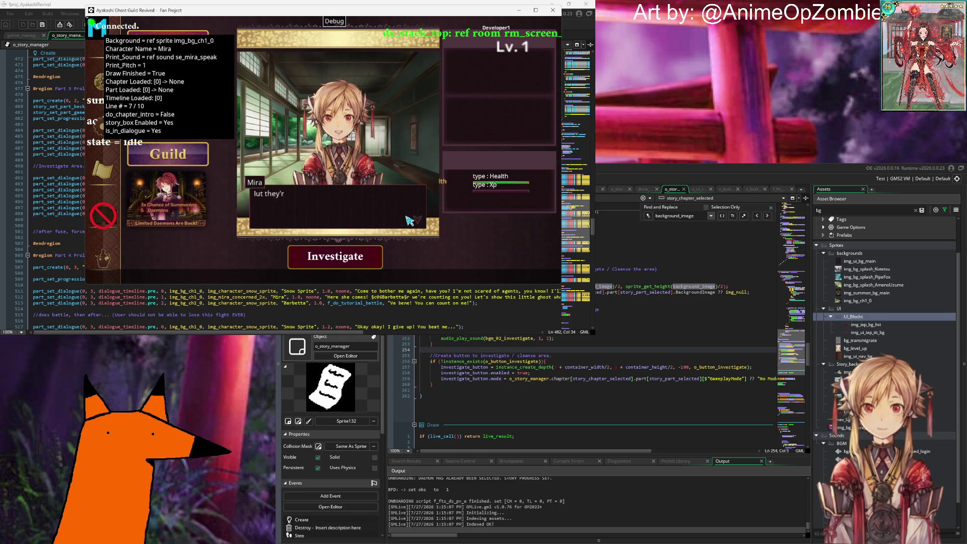
click(398, 215)
click(403, 215)
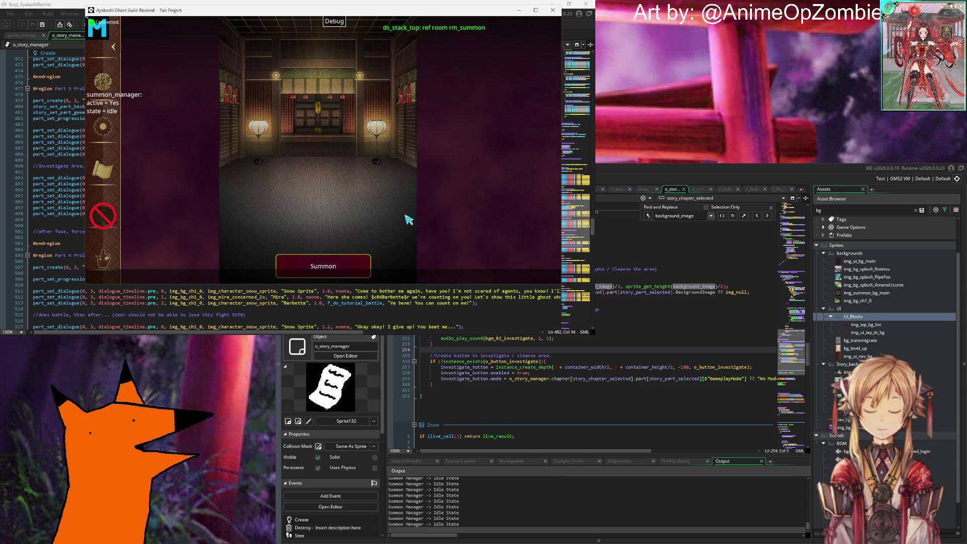
Summon Barbetta, then advance Mira's dialogue until the Code Error appears.
click(328, 274)
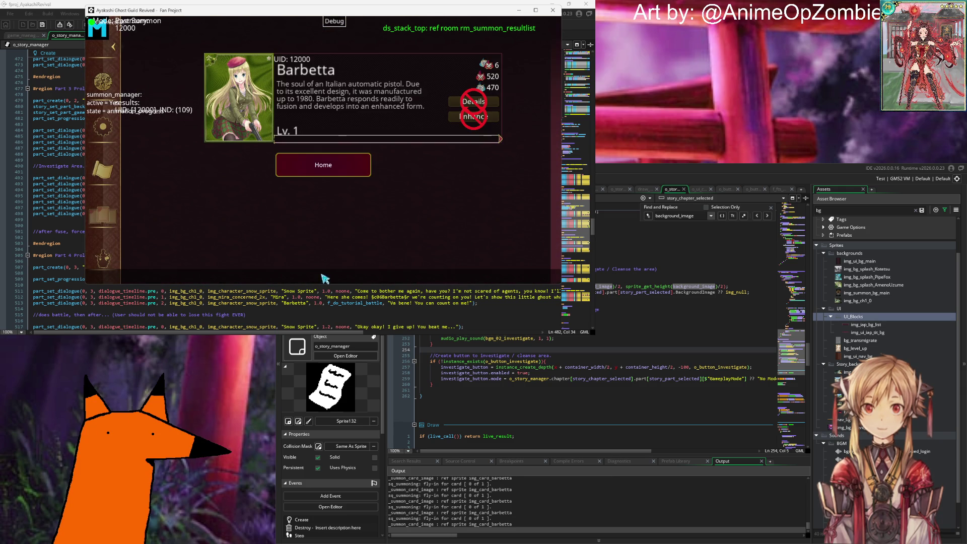
click(336, 172)
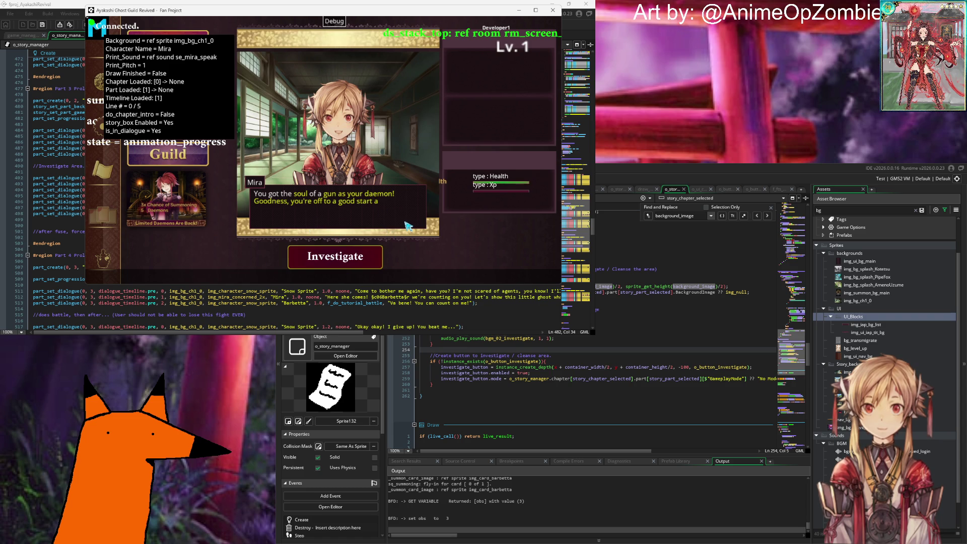
click(406, 222)
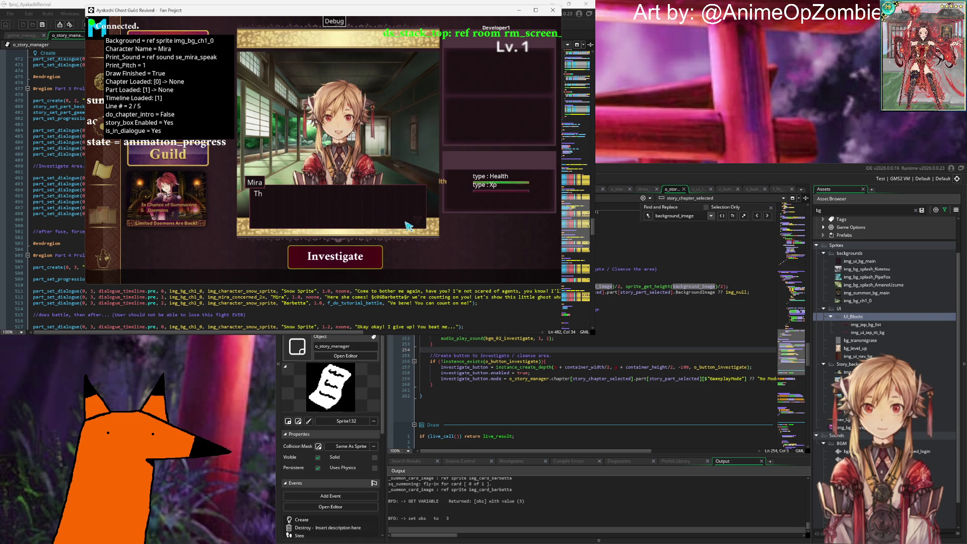
click(408, 225)
click(408, 225)
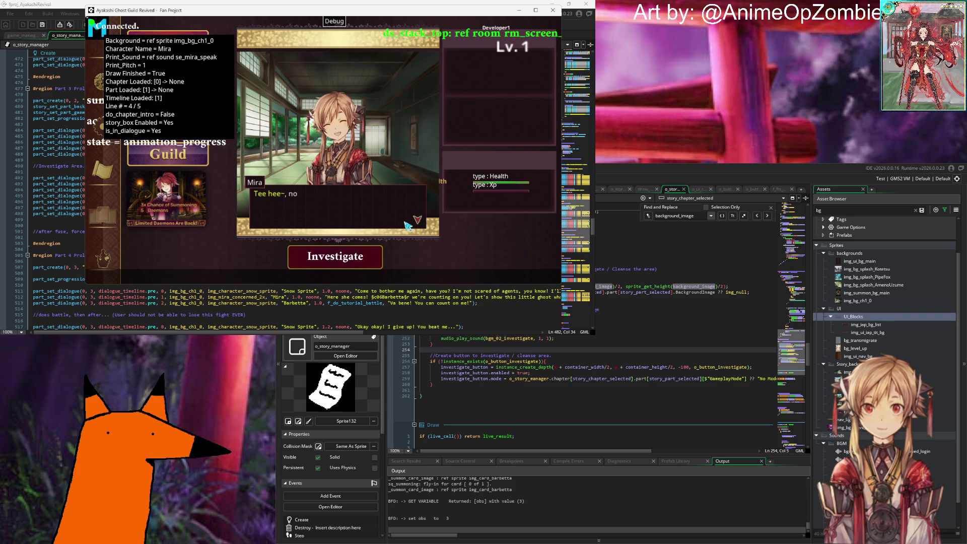
click(408, 225)
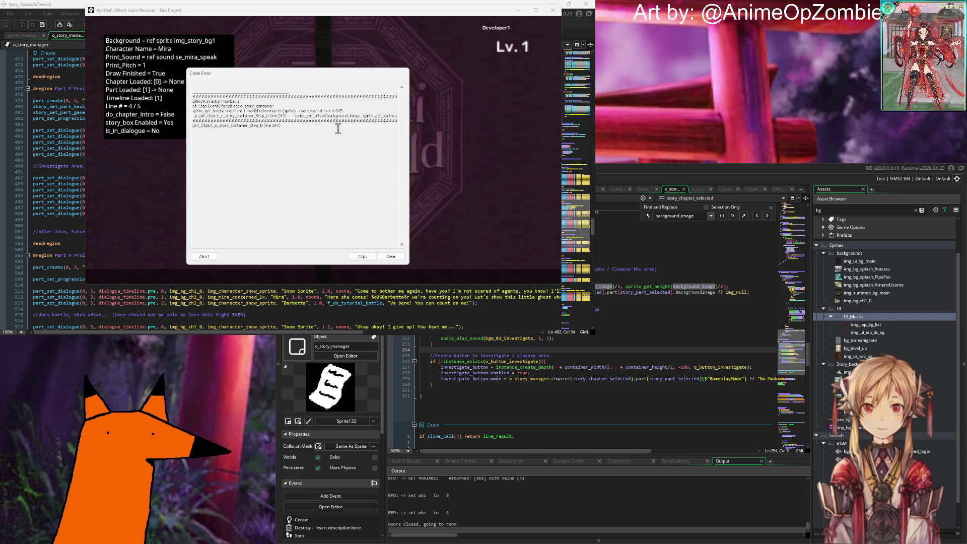
Insert an if (background_image != …) check above the sprite offset lines at line 242.
click(542, 356)
key(Up)
key(Up)
key(Up)
key(Down)
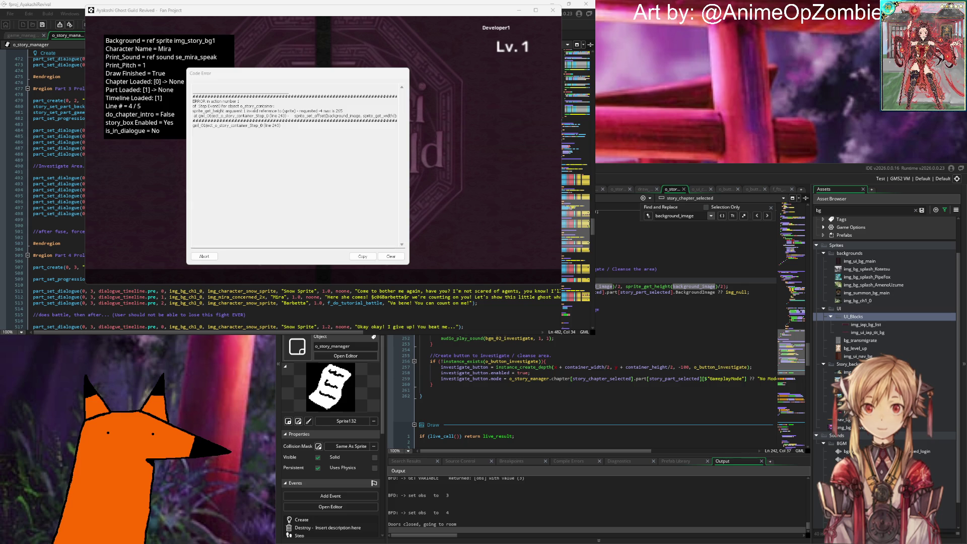
key(Return)
text(bu)
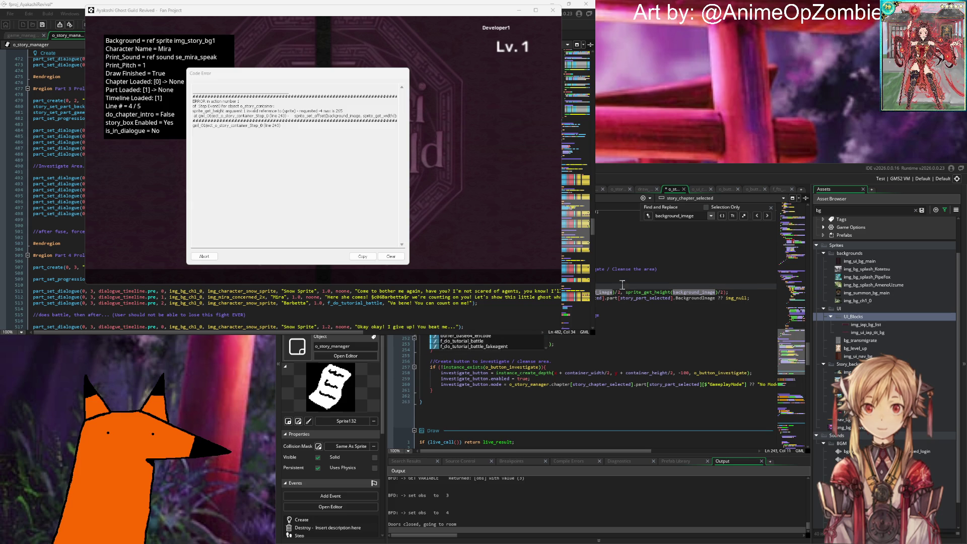
text(nd_image)
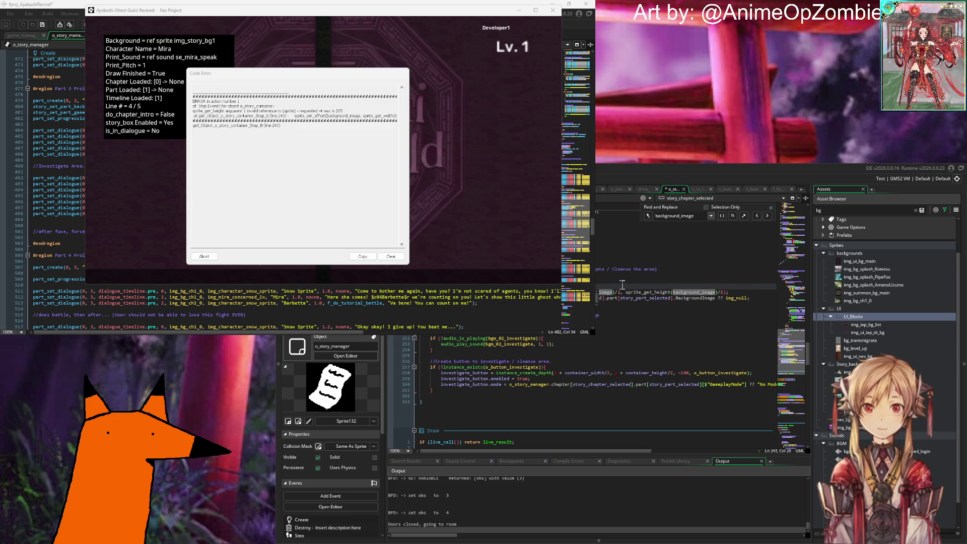
text(!=)
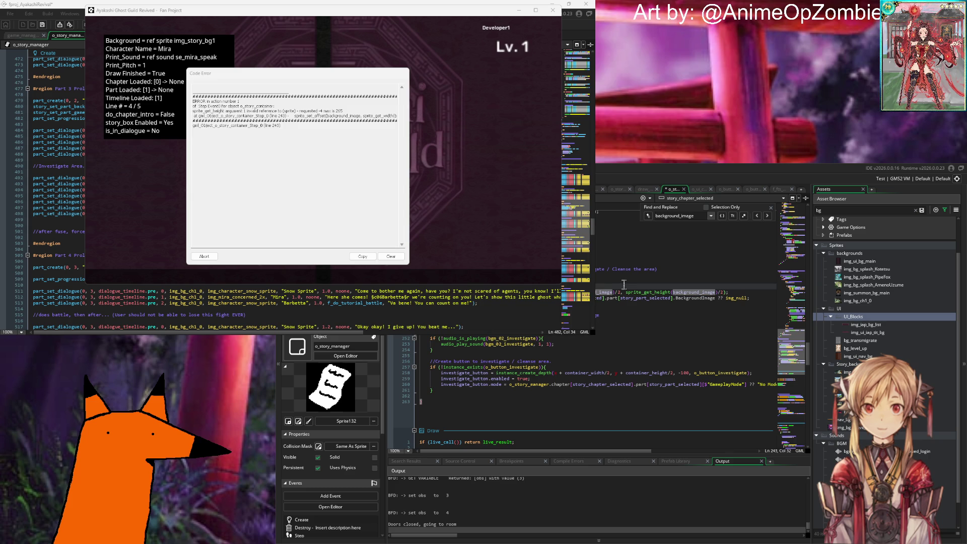
Indent the two sprite offset lines inside the new check and save the Step code.
click(634, 306)
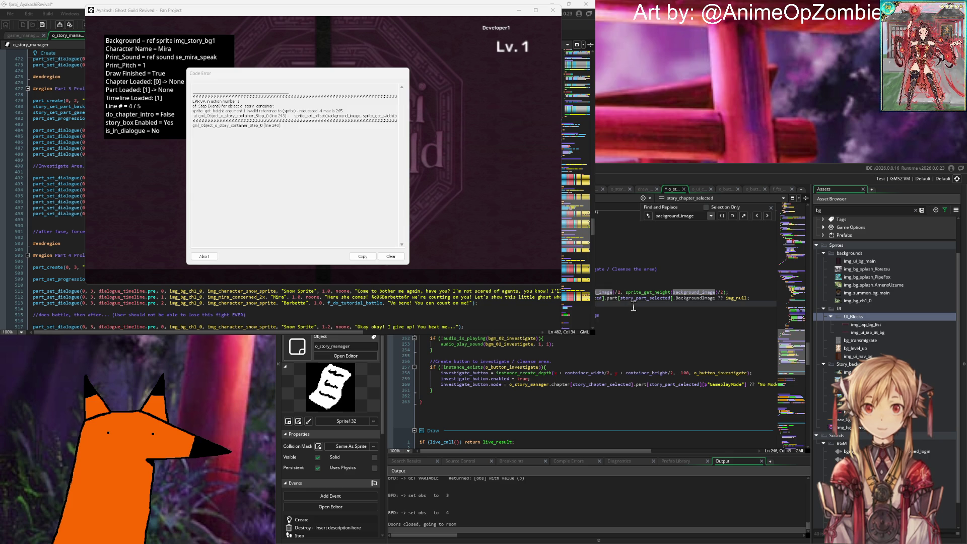
key(Return)
key(shift+Up)
key(shift+Up)
key(shift+Up)
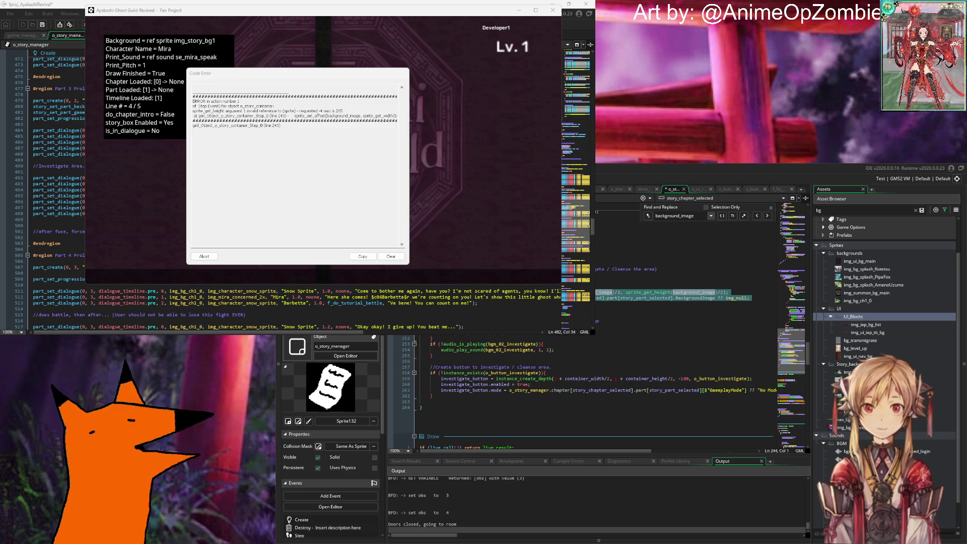
key(Tab)
click(626, 311)
click(648, 305)
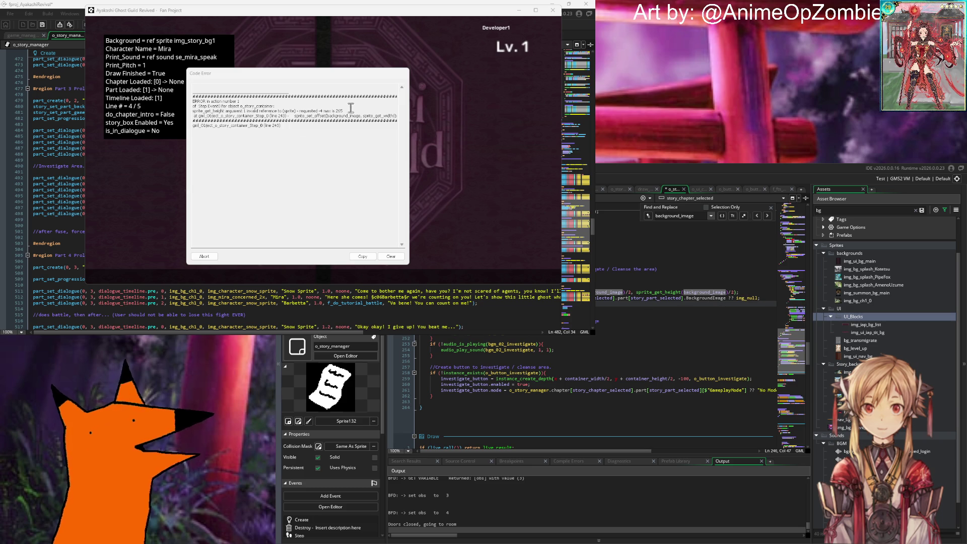
key(Up)
key(Up)
key(Up)
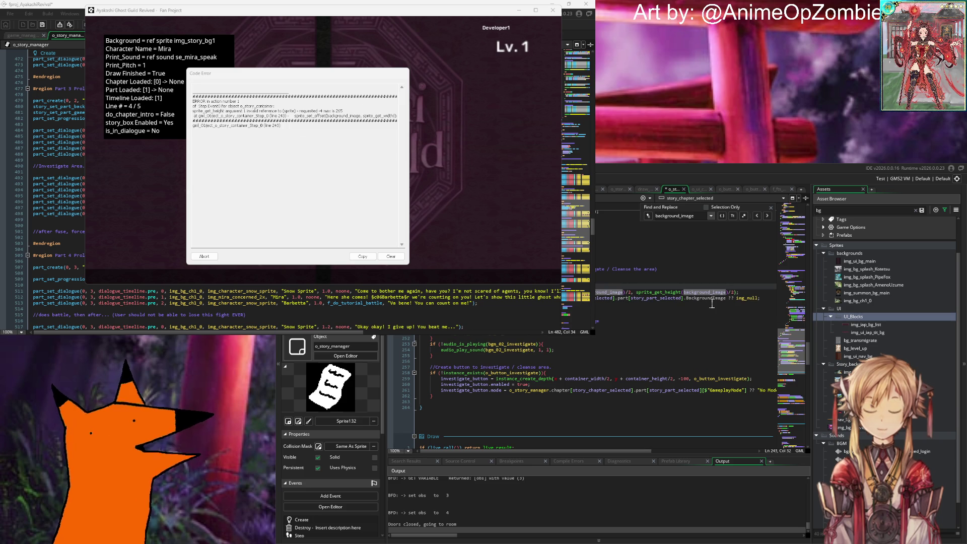
click(628, 311)
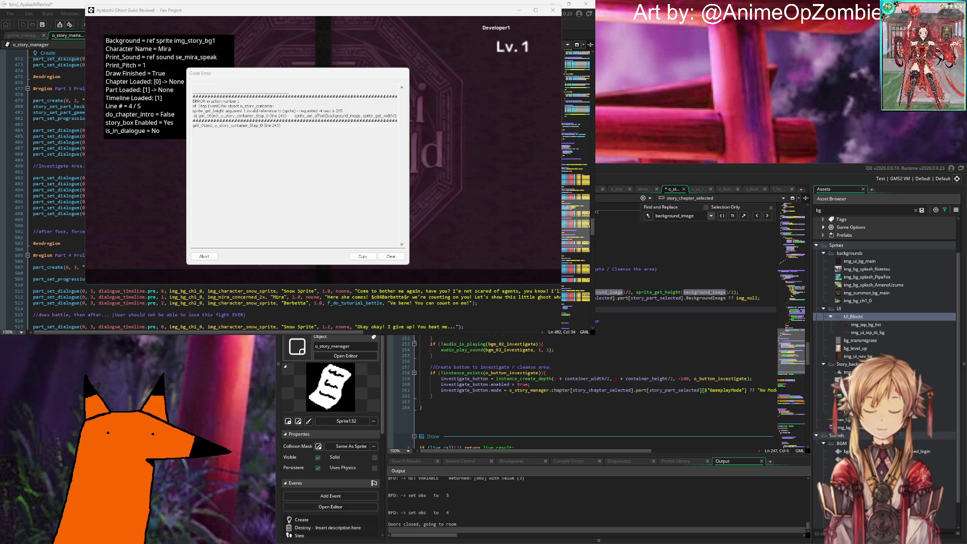
key(ctrl+z)
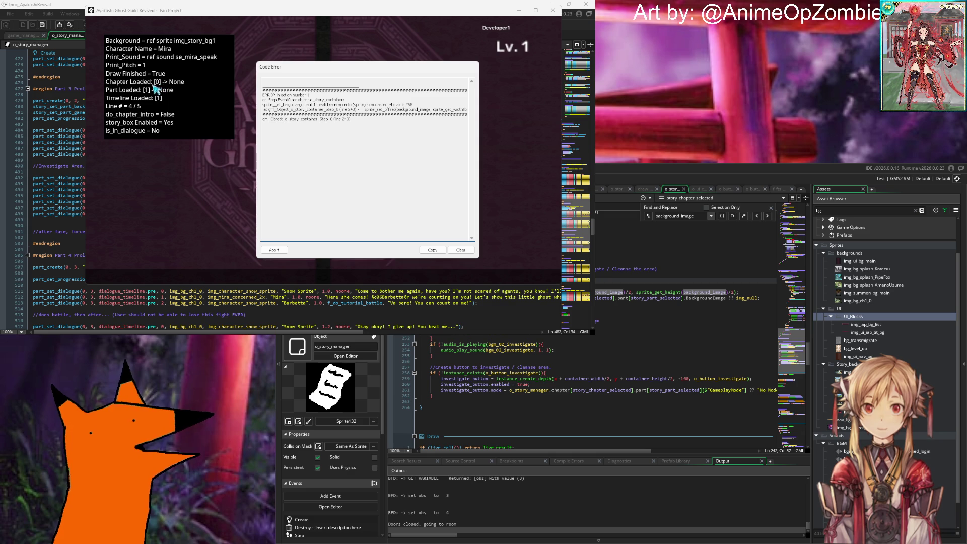
click(60, 148)
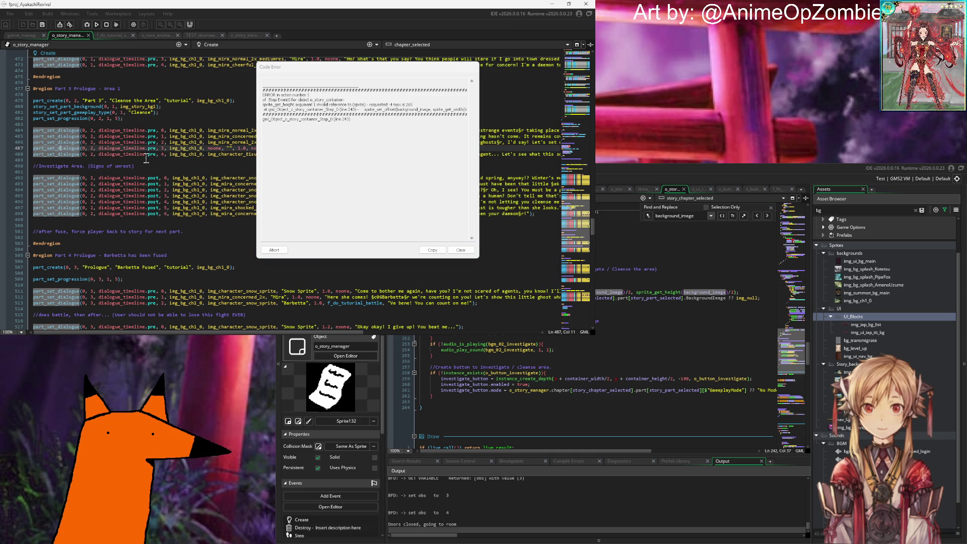
Inspect the img_story_bg1 asset on o_story_manager line 480, then bring the erroring game forward.
click(106, 107)
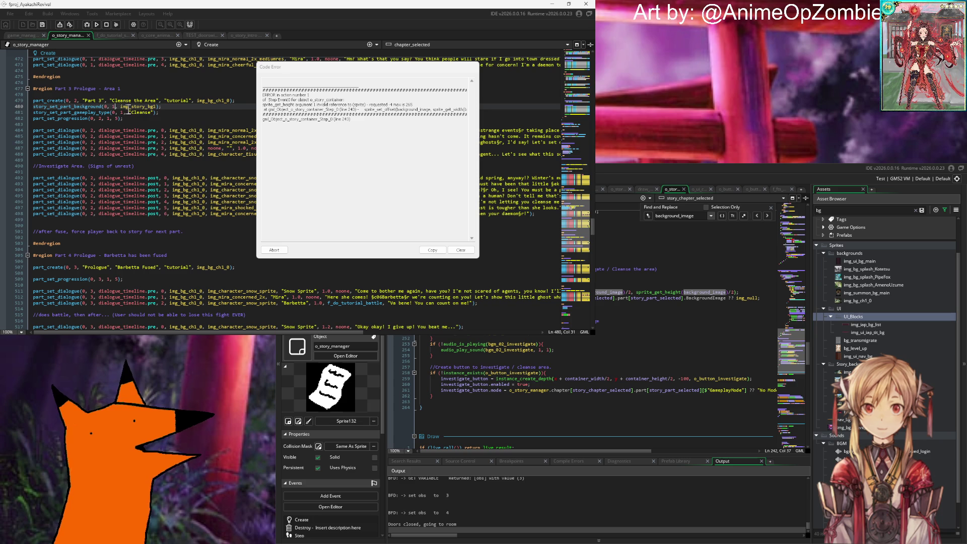
mouse_move(128, 110)
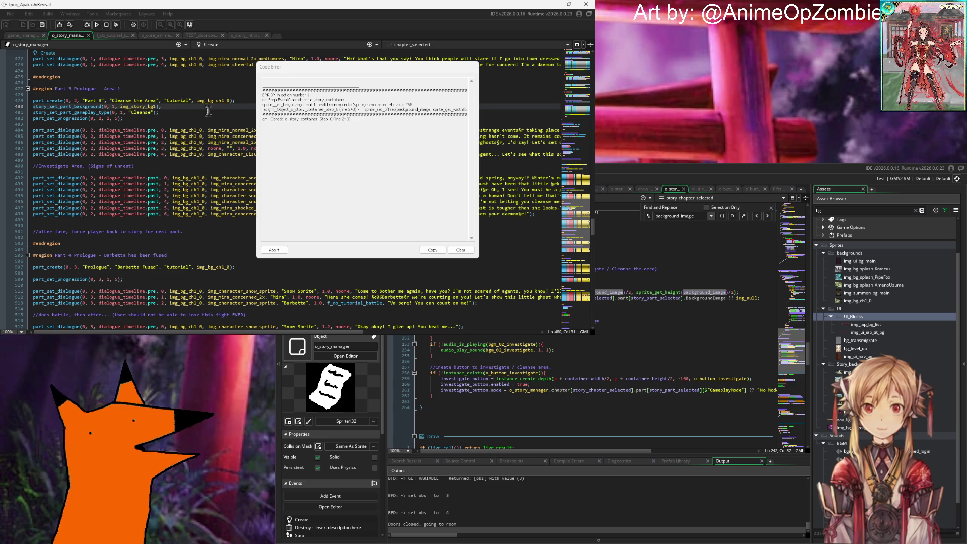
mouse_move(332, 338)
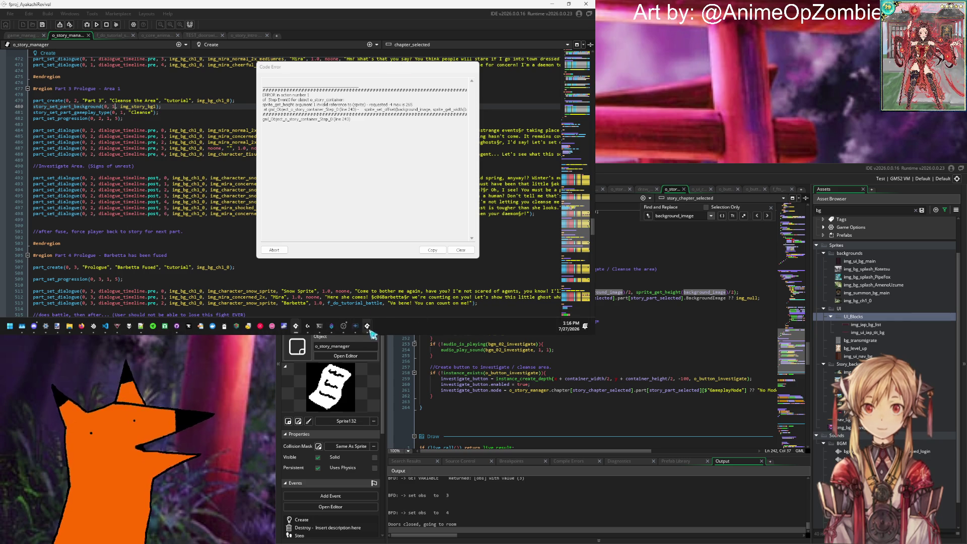
mouse_move(367, 326)
click(345, 283)
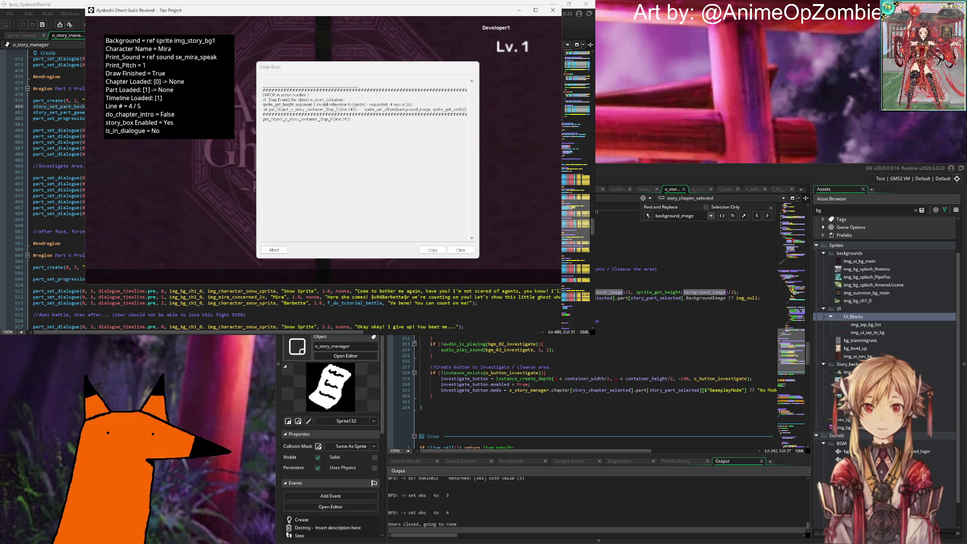
Dismiss the Code Error, then restart the game and log in again.
click(278, 251)
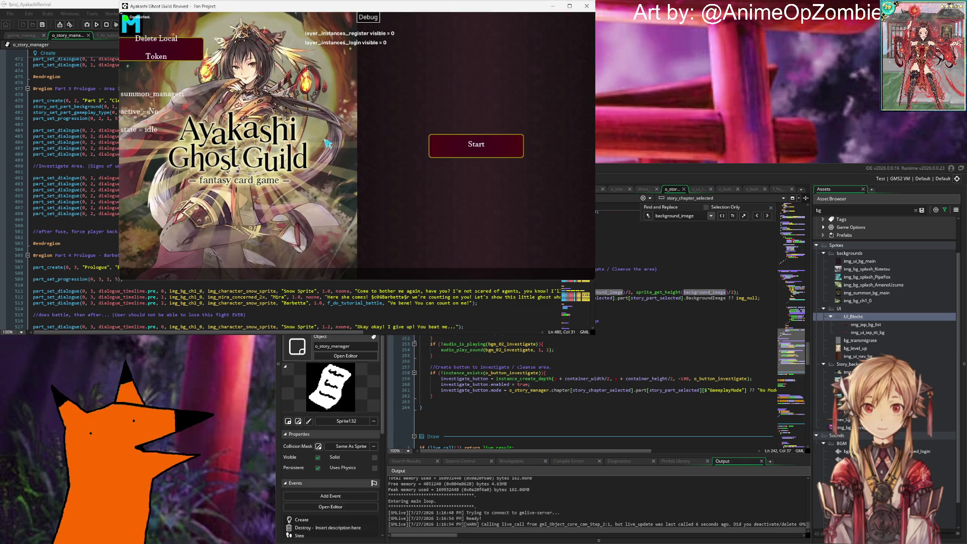
click(466, 153)
click(478, 252)
click(473, 212)
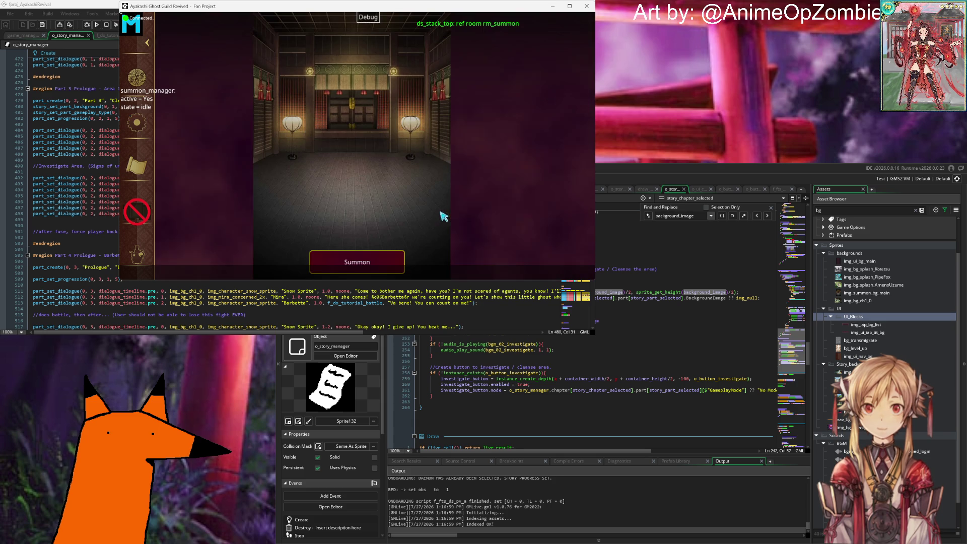
Summon and advance Mira's dialogue until the o_story_container Draw-event error appears.
click(394, 258)
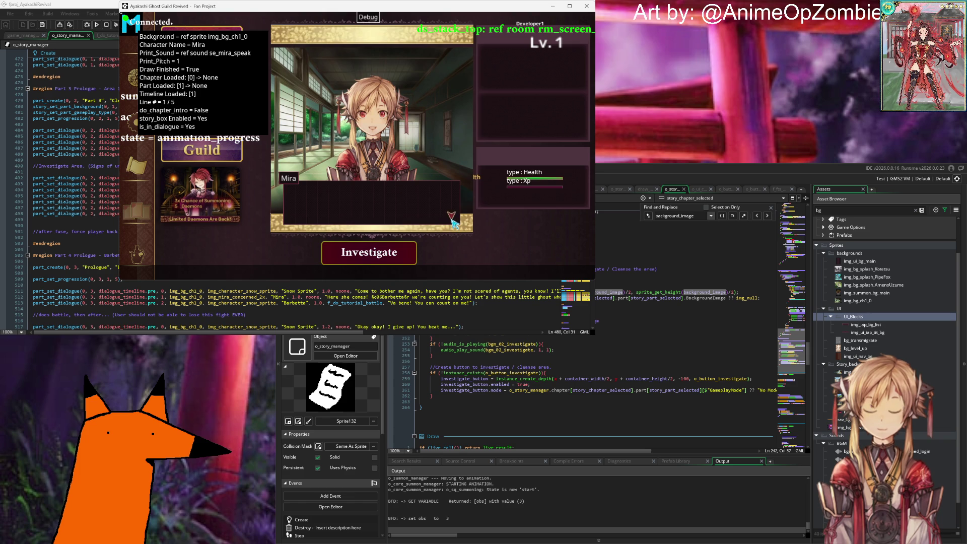
click(455, 224)
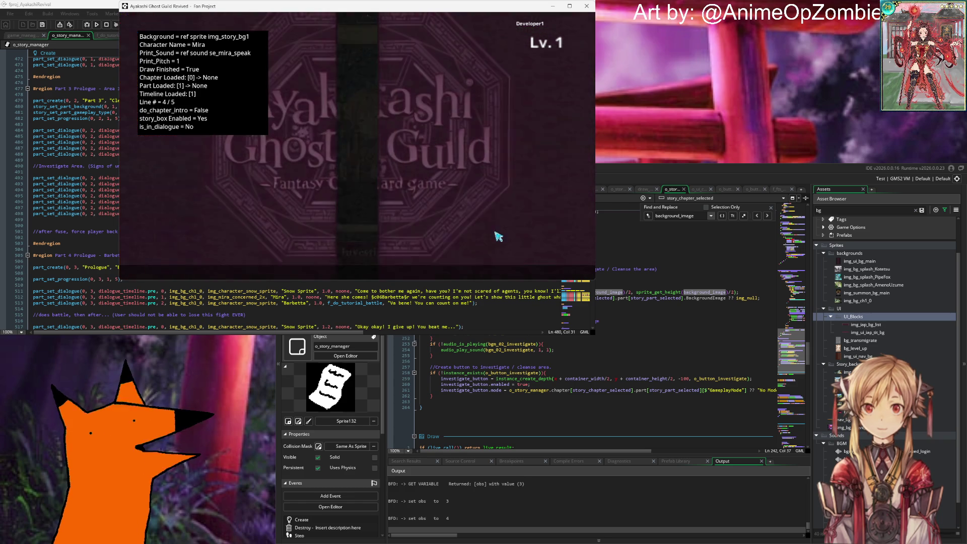
click(332, 164)
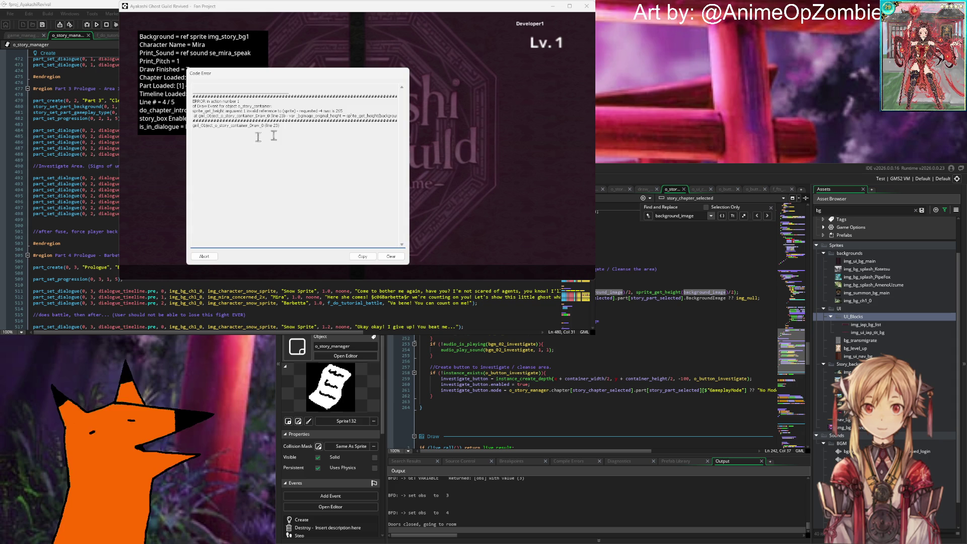
Review the investigate button creation lines in the story manager code.
click(654, 275)
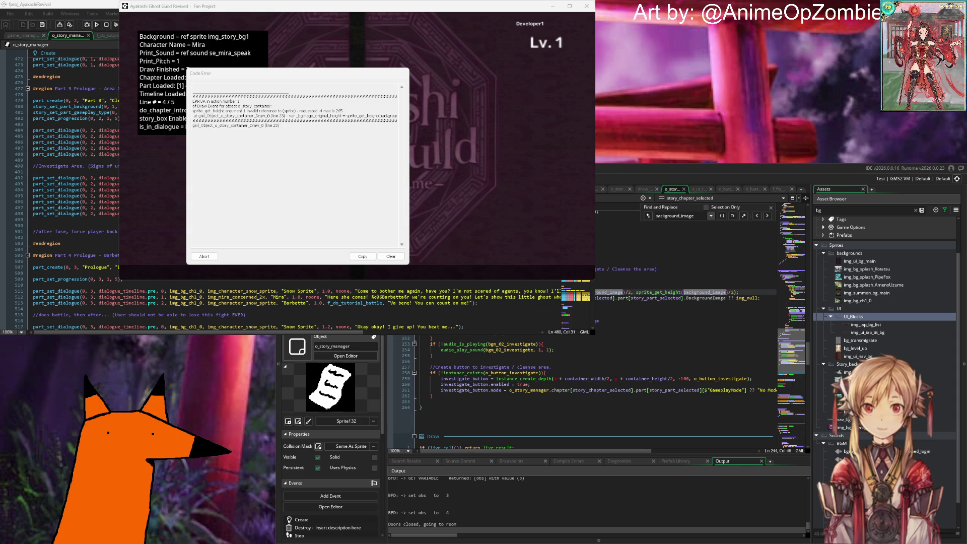
scroll(584, 393, up, 10)
scroll(599, 393, down, 15)
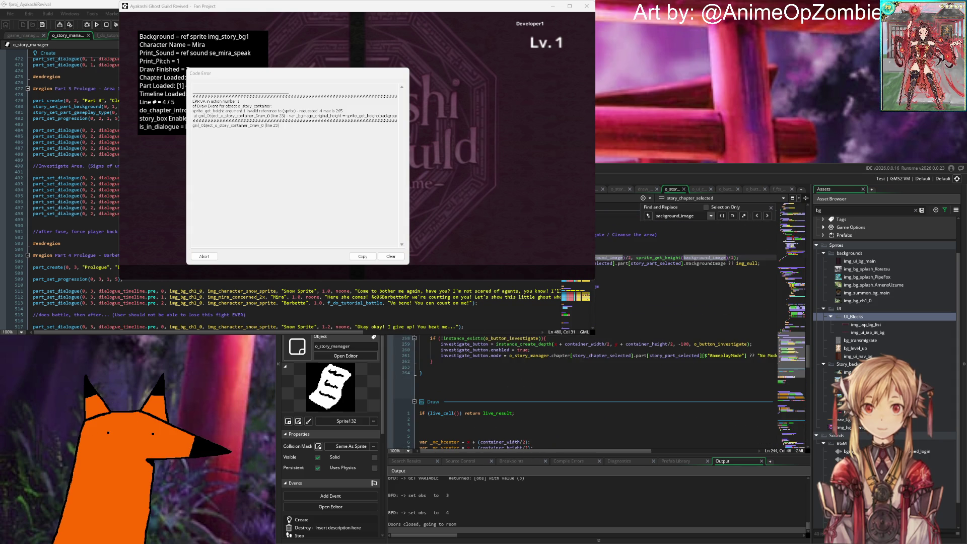
key(Down)
key(Down)
key(Down)
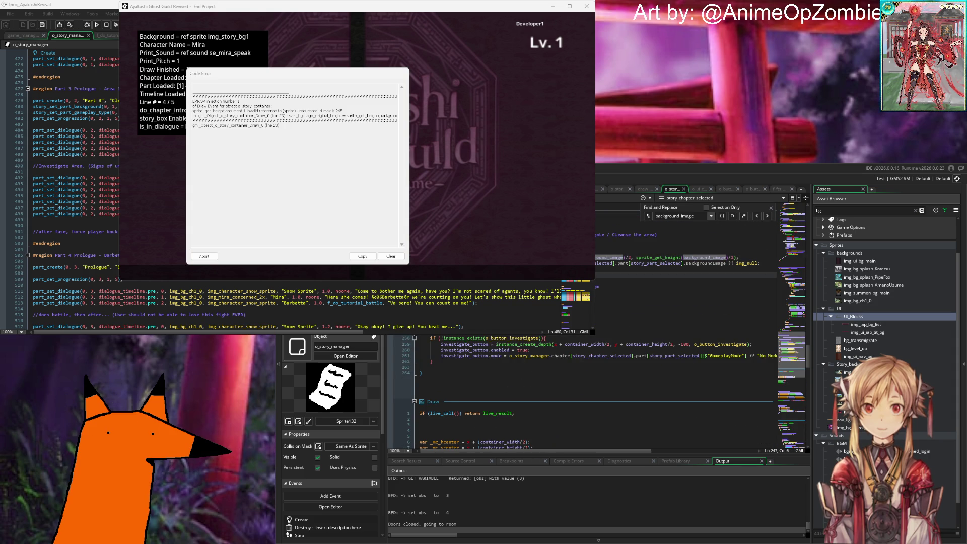
key(Up)
key(Up)
key(Up)
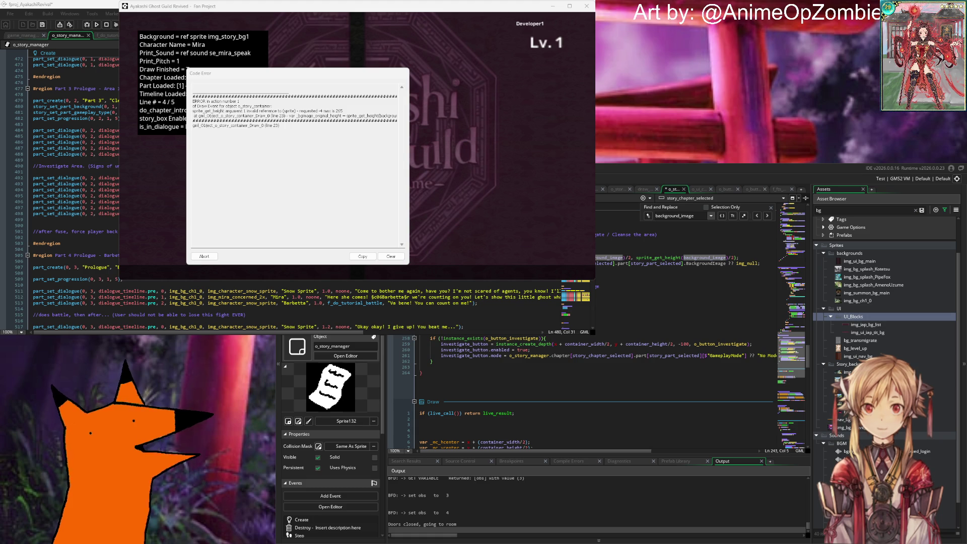
scroll(594, 393, down, 10)
scroll(595, 392, down, 6)
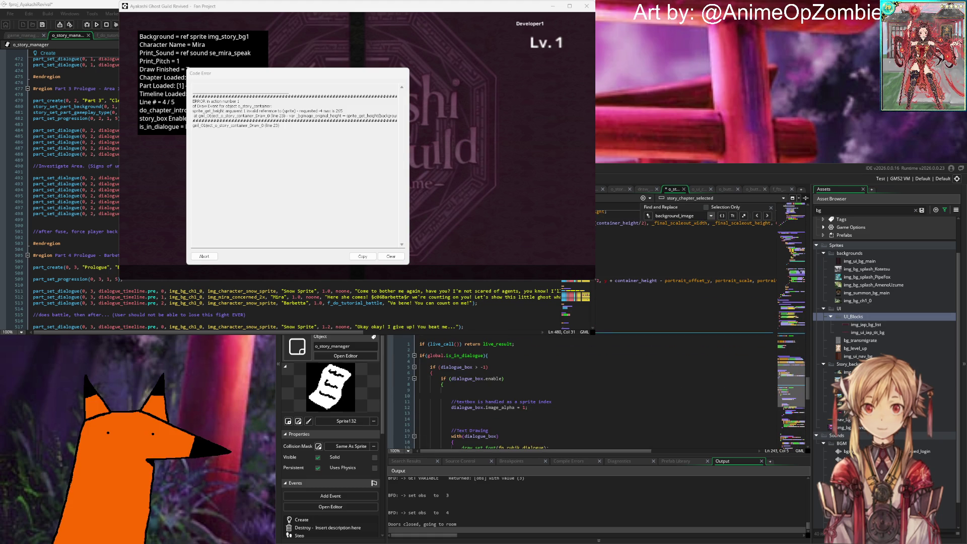
scroll(594, 393, up, 4)
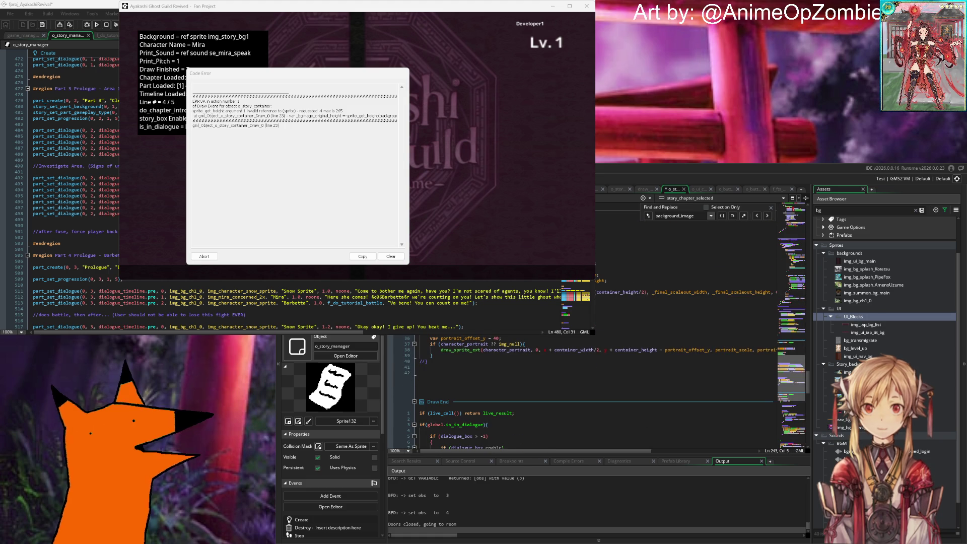
scroll(594, 393, up, 15)
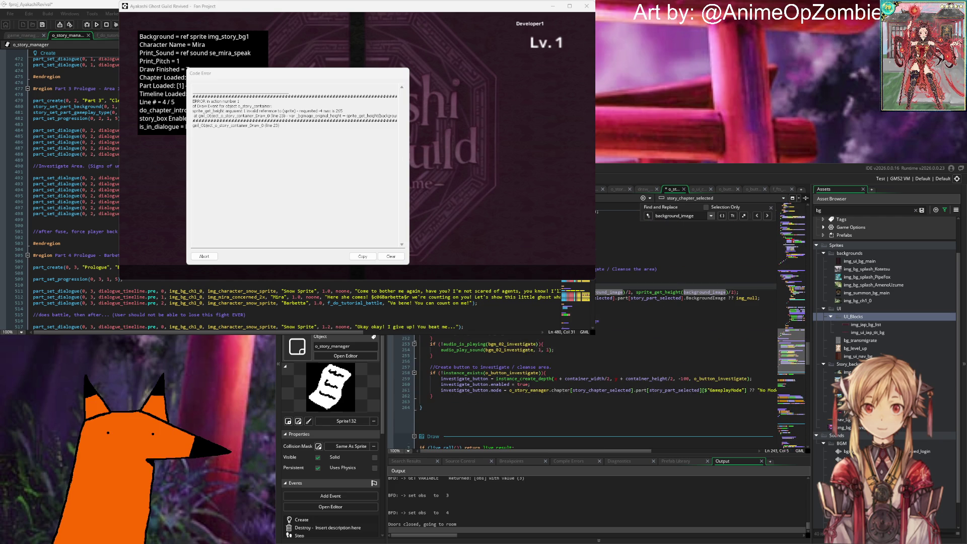
Delete the code on line 244.
key(Down)
triple_click(742, 292)
key(ctrl+c)
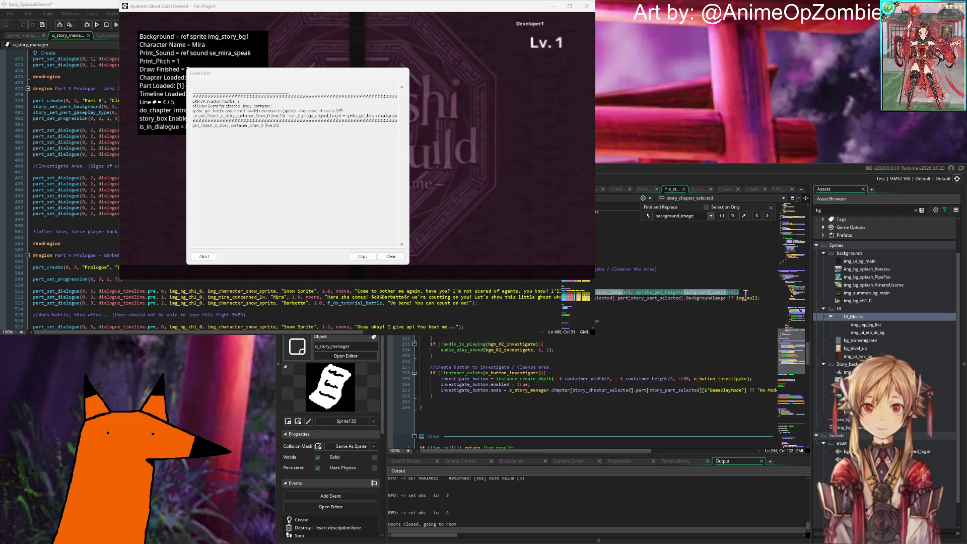
key(BackSpace)
scroll(742, 292, down, 15)
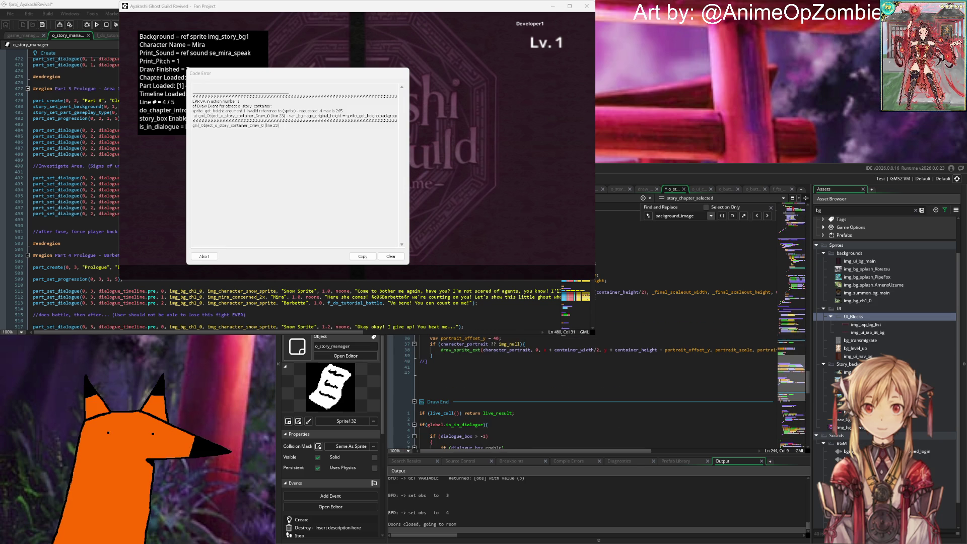
scroll(595, 393, up, 4)
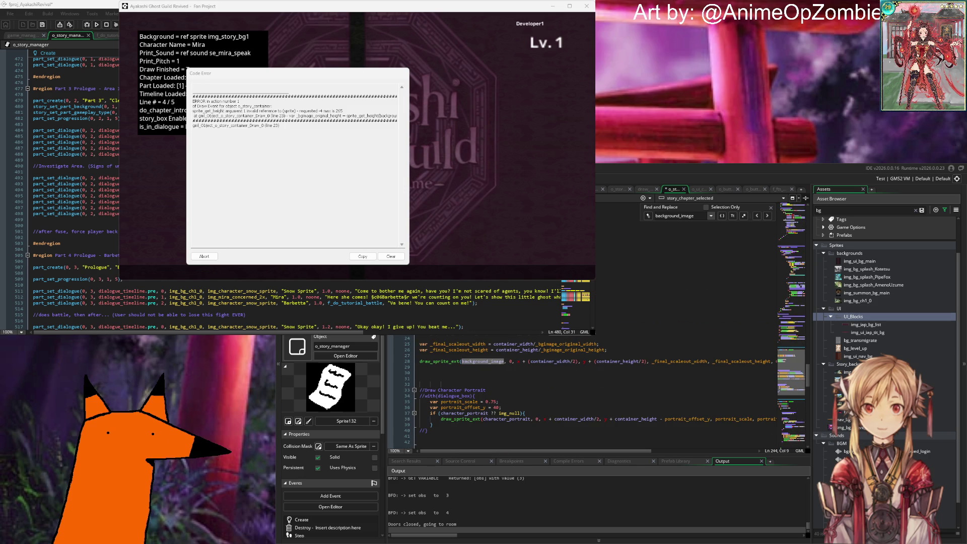
Move the sprite_set_offset line from line 24 up to line 23 and add a blank line above.
key(ctrl+z)
key(ctrl+z)
key(ctrl+z)
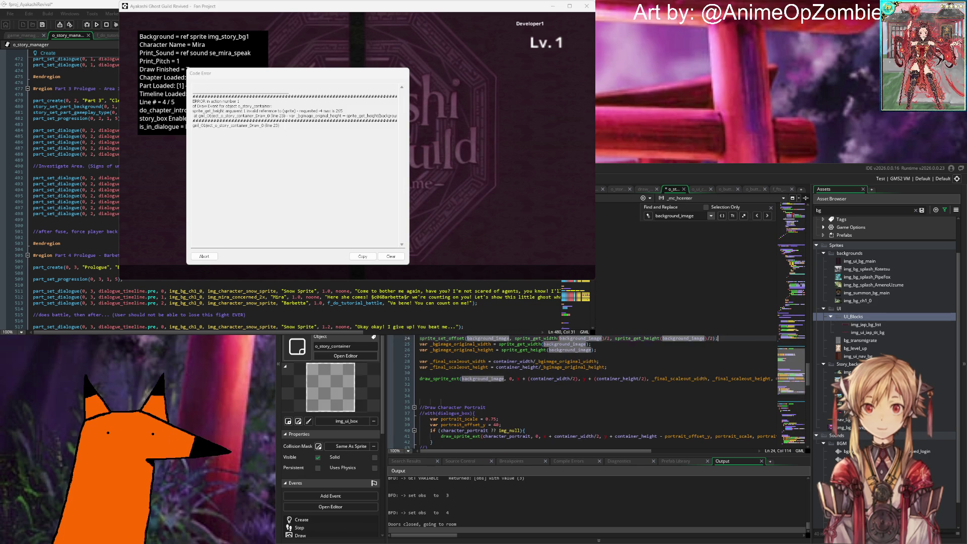
key(ctrl+z)
scroll(594, 392, down, 4)
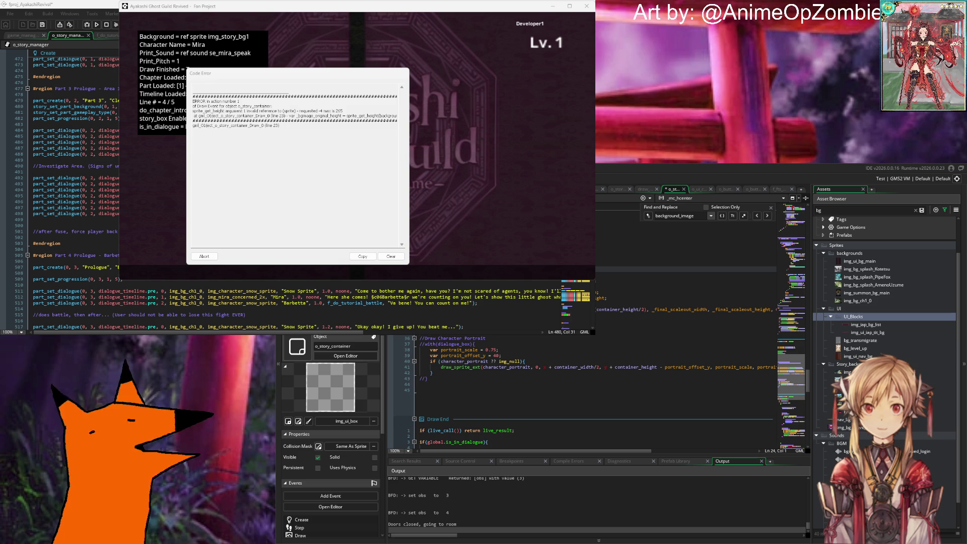
key(Up)
key(ctrl+v)
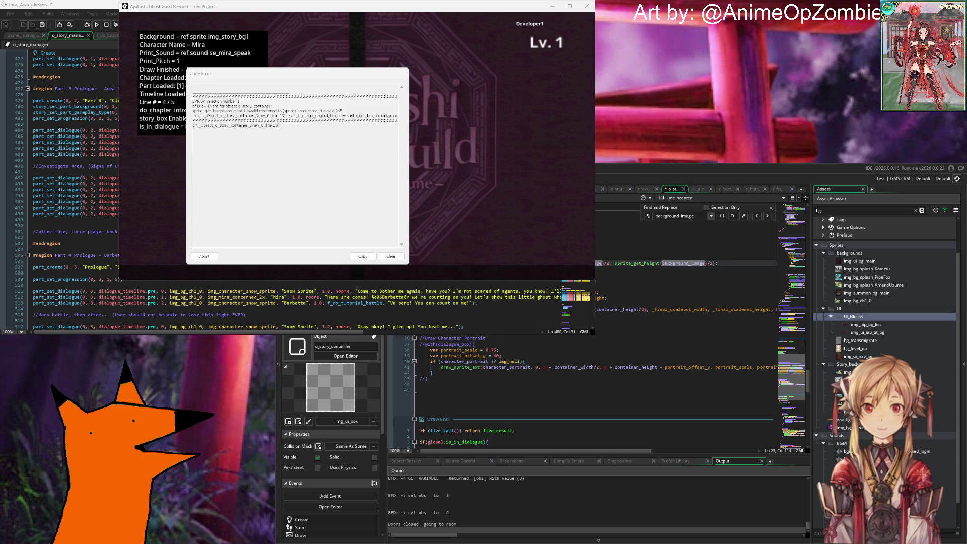
key(Down)
key(Up)
key(Up)
key(Return)
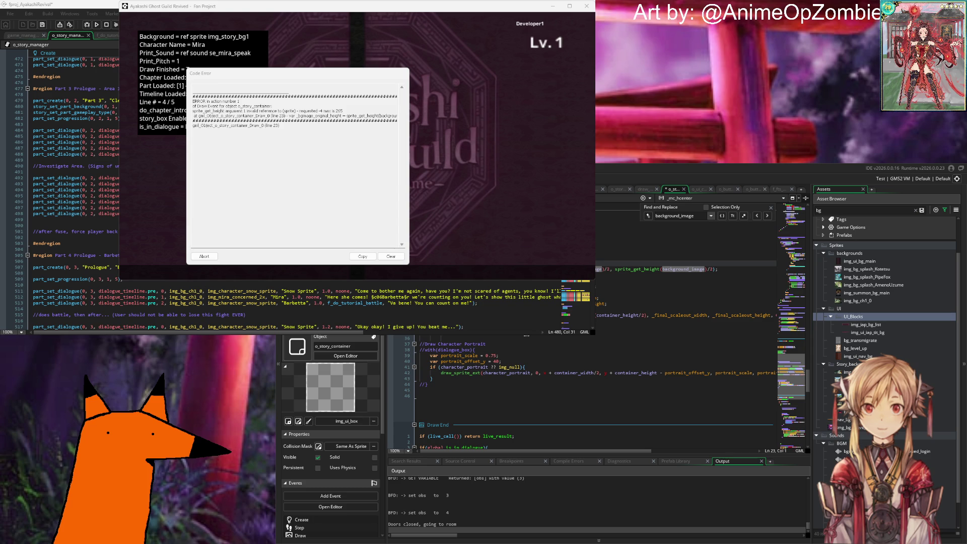
Check the reworked offset code on lines 23–33 of the Draw event and rerun the game.
click(624, 276)
key(Up)
key(End)
scroll(614, 322, up, 2)
scroll(614, 337, down, 2)
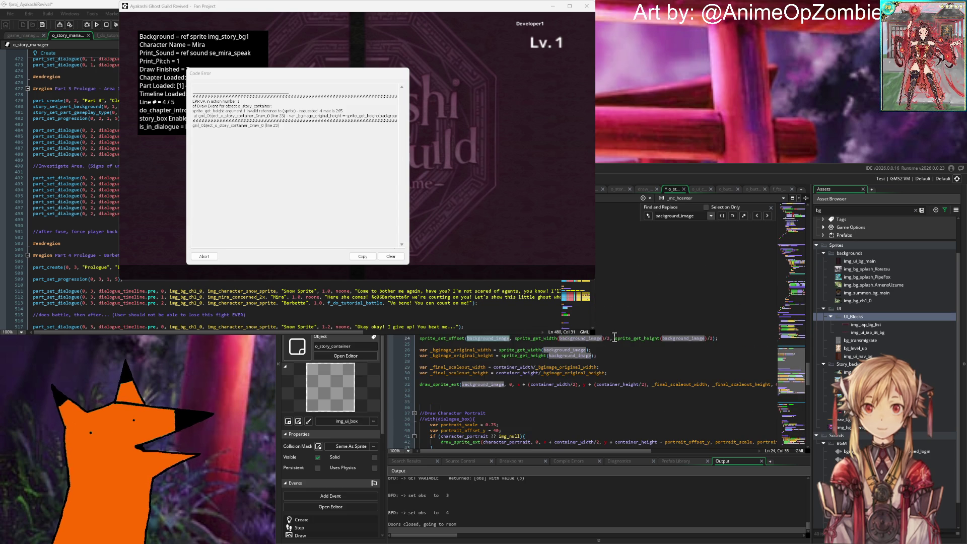
key(Up)
key(Home)
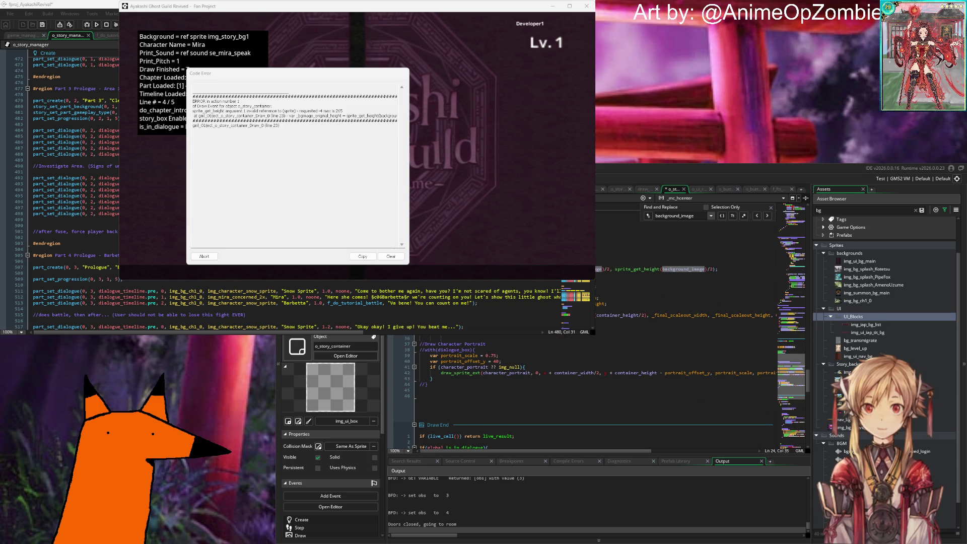
scroll(600, 353, down, 5)
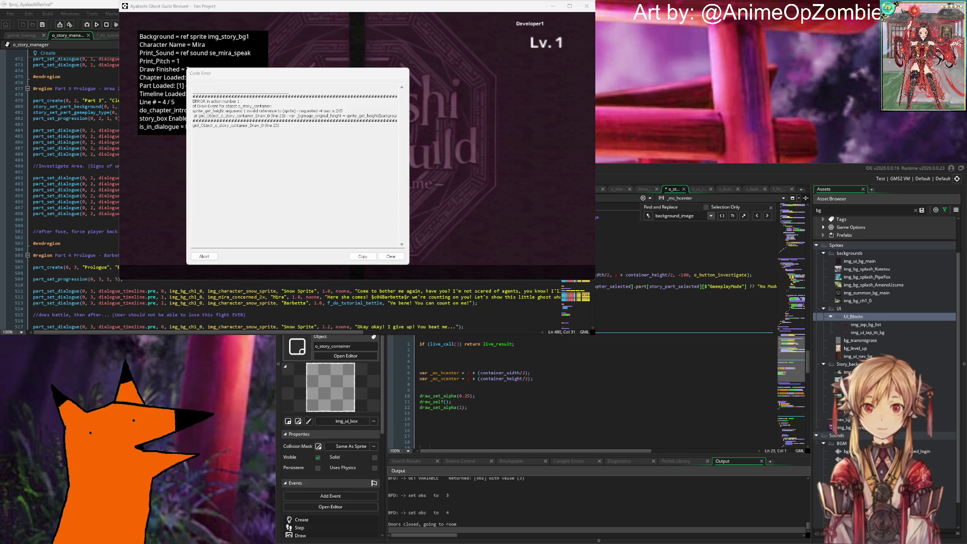
scroll(599, 352, up, 5)
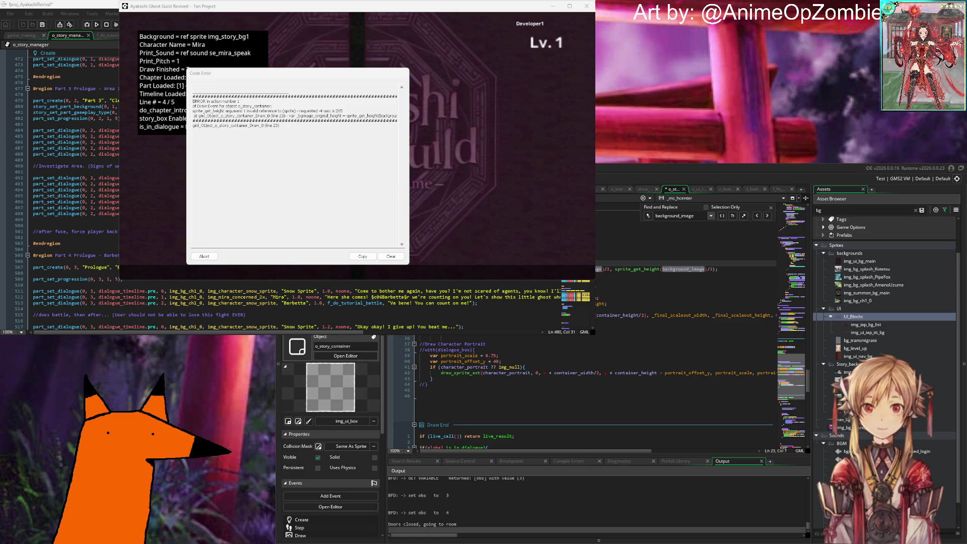
key(Right)
key(Right)
key(Right)
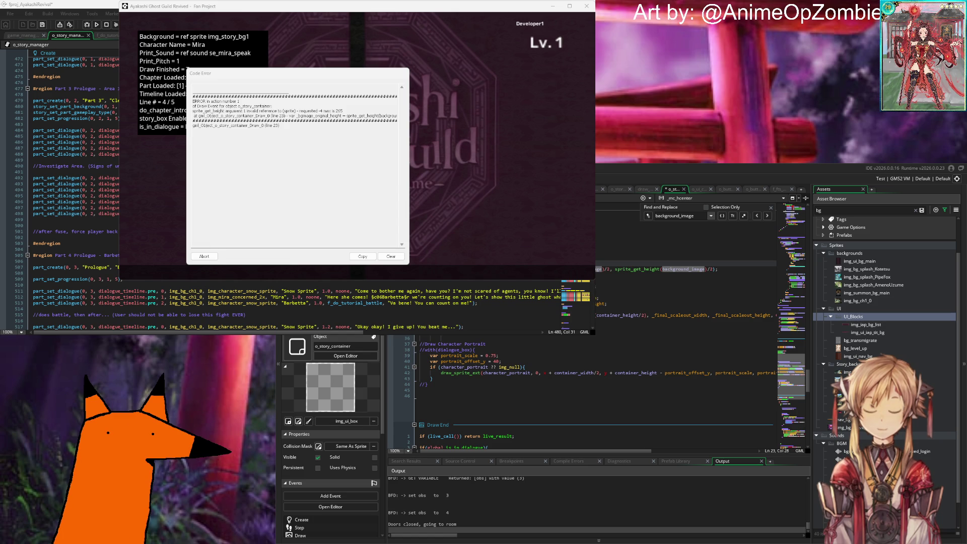
key(Down)
key(Down)
key(Down)
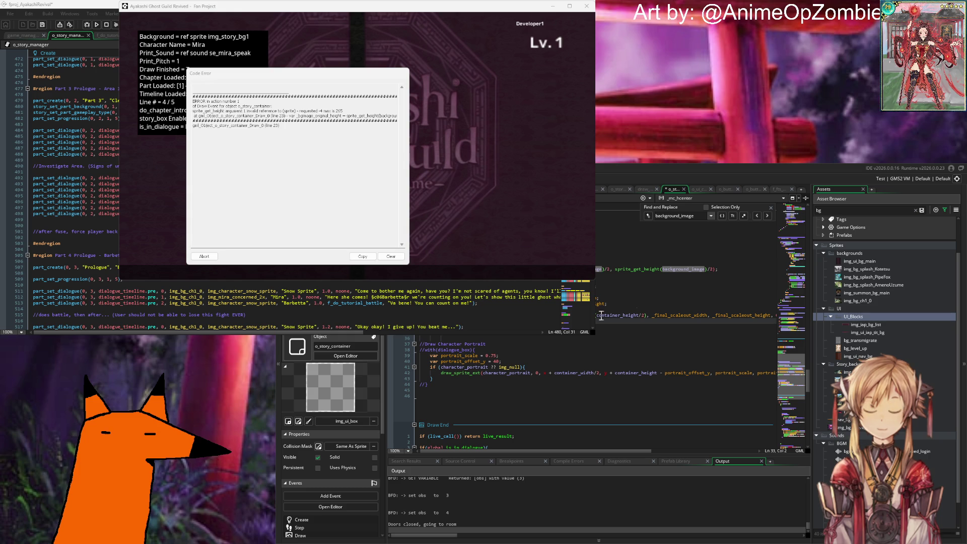
scroll(707, 317, right, 5)
key(shift+Up)
key(shift+Up)
key(shift+Up)
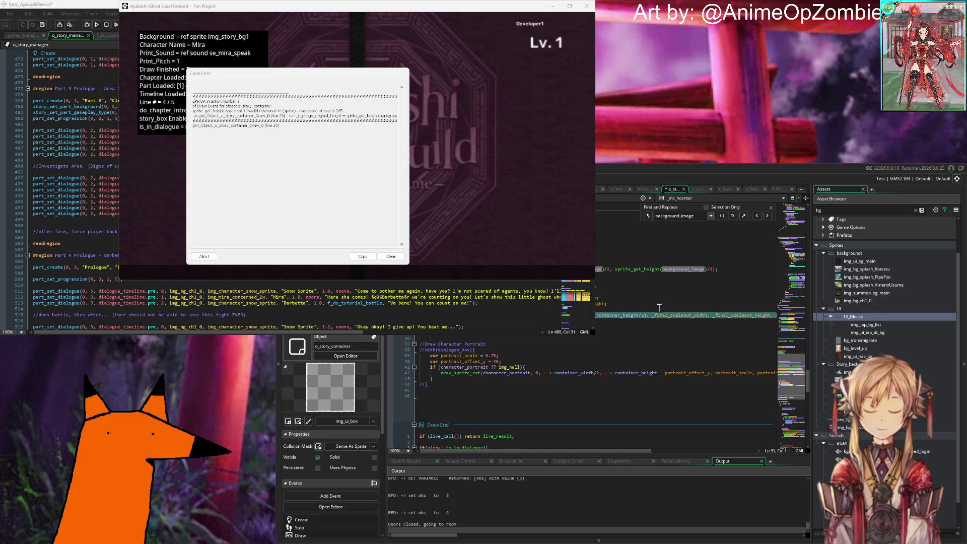
click(607, 286)
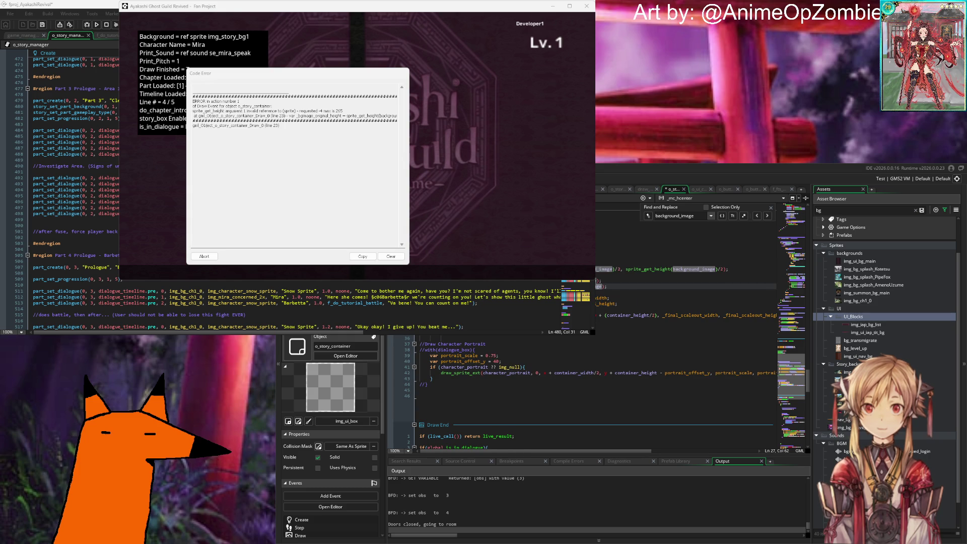
key(F5)
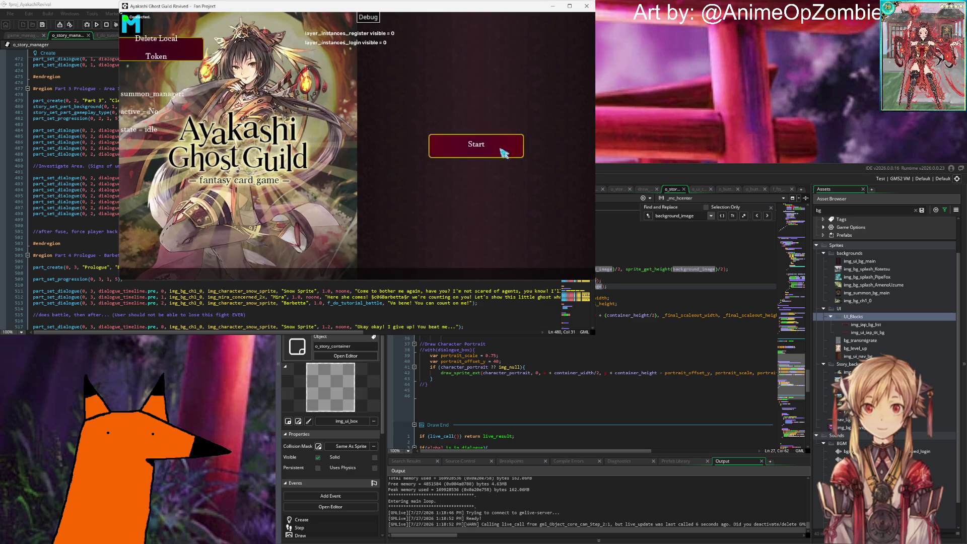
Start the rerun game and log in with the filled-in account.
click(475, 145)
click(494, 251)
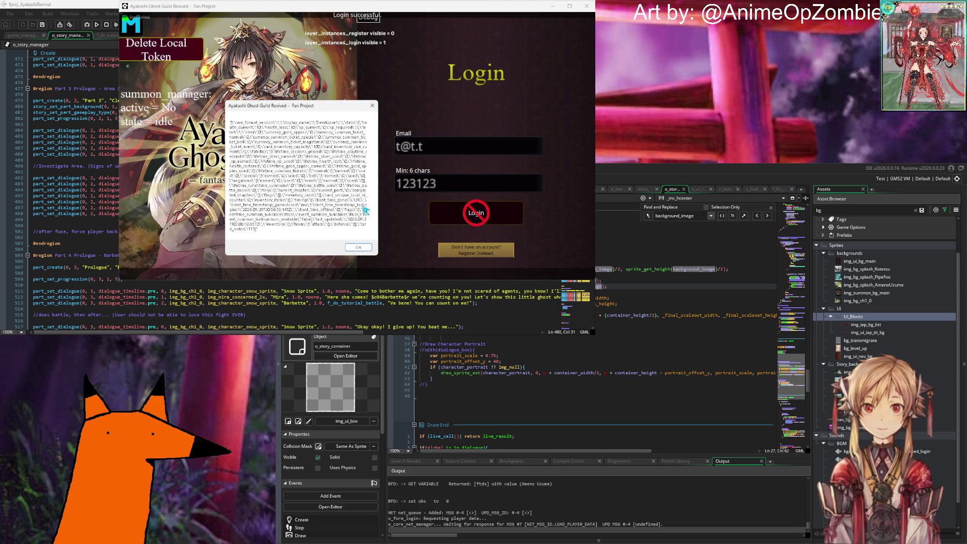
click(365, 209)
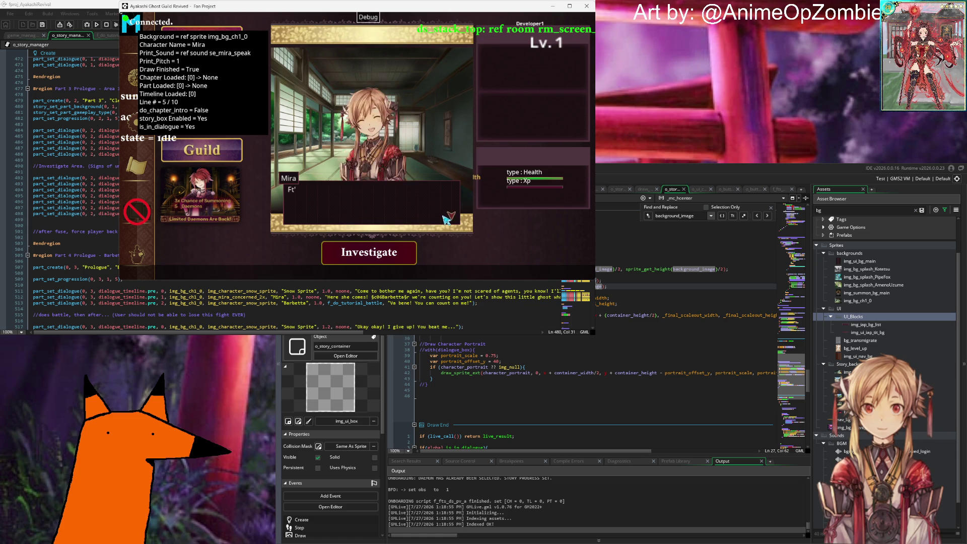
Summon a new daemon card, return home, and finish Mira's dialogue on the street scene.
click(421, 241)
click(368, 263)
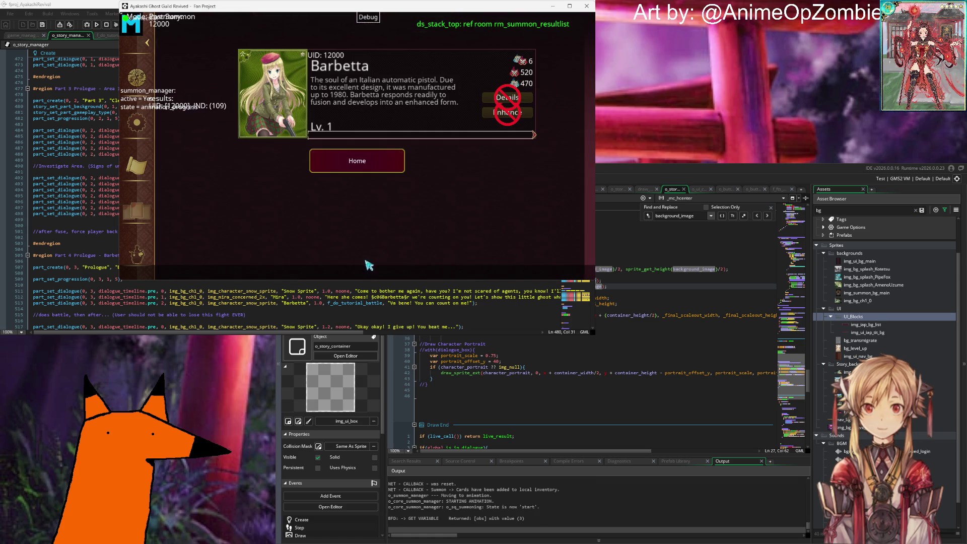
click(375, 179)
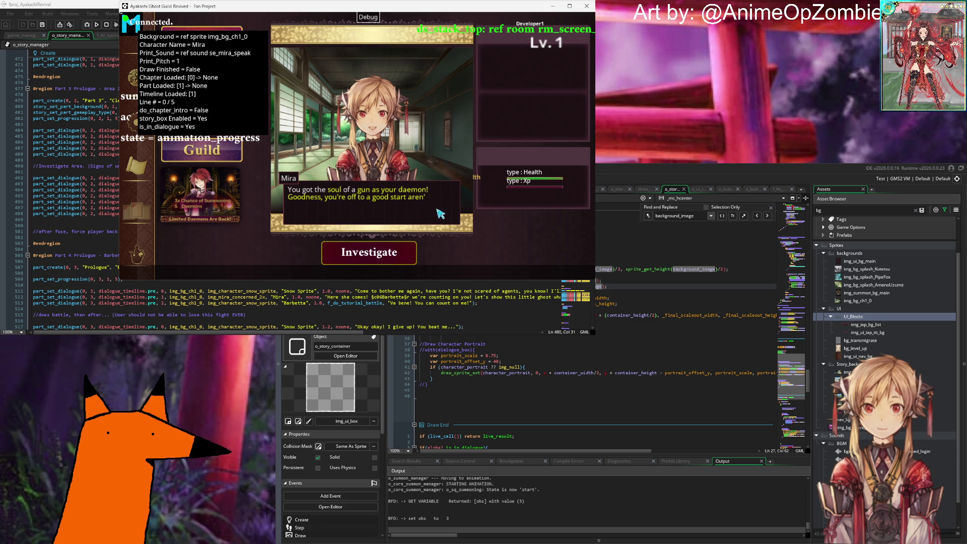
click(445, 213)
click(448, 218)
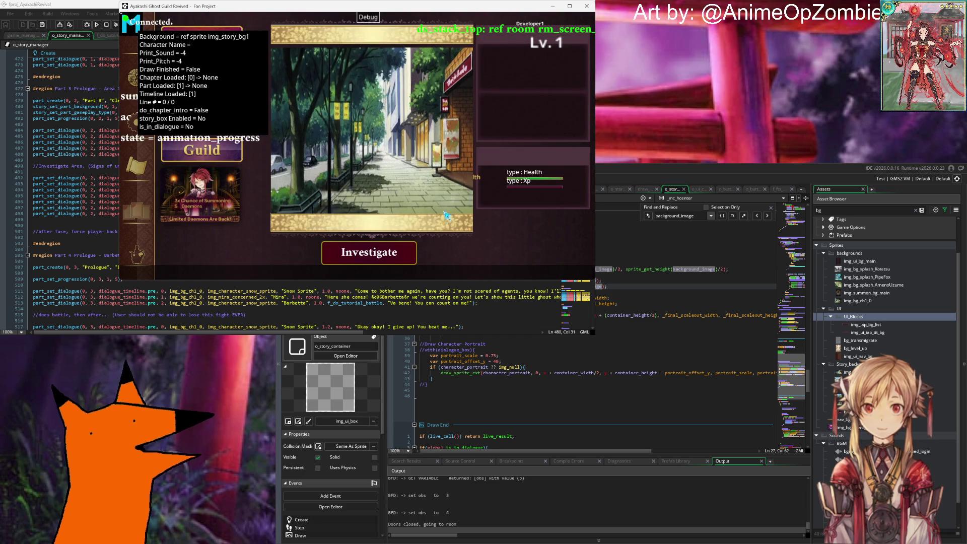
Investigate once in the running game and dismiss each message as the level advances.
click(562, 385)
click(561, 356)
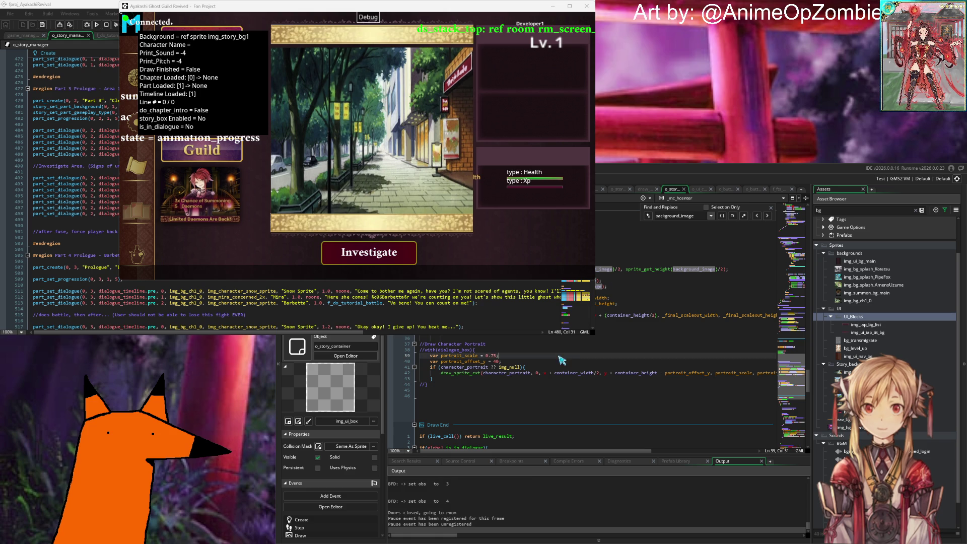
click(392, 253)
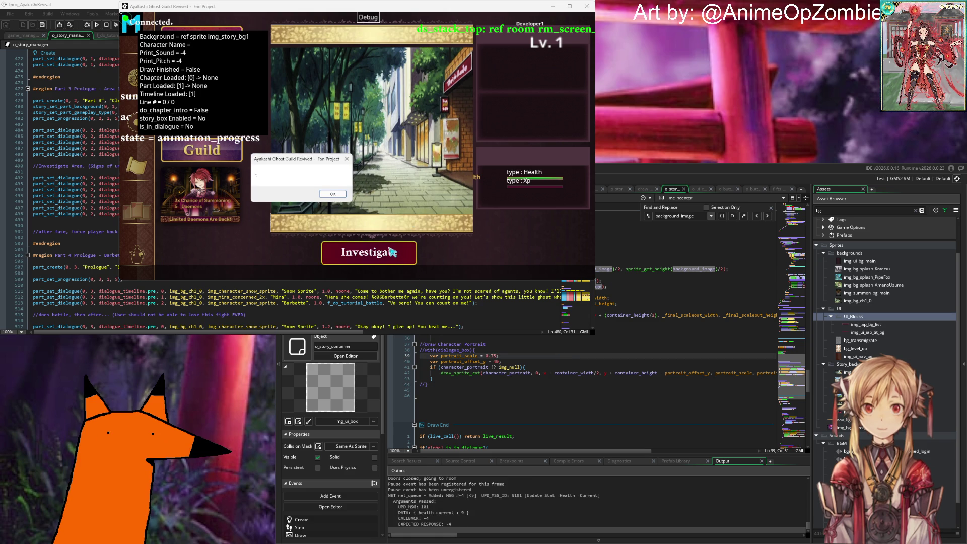
click(330, 195)
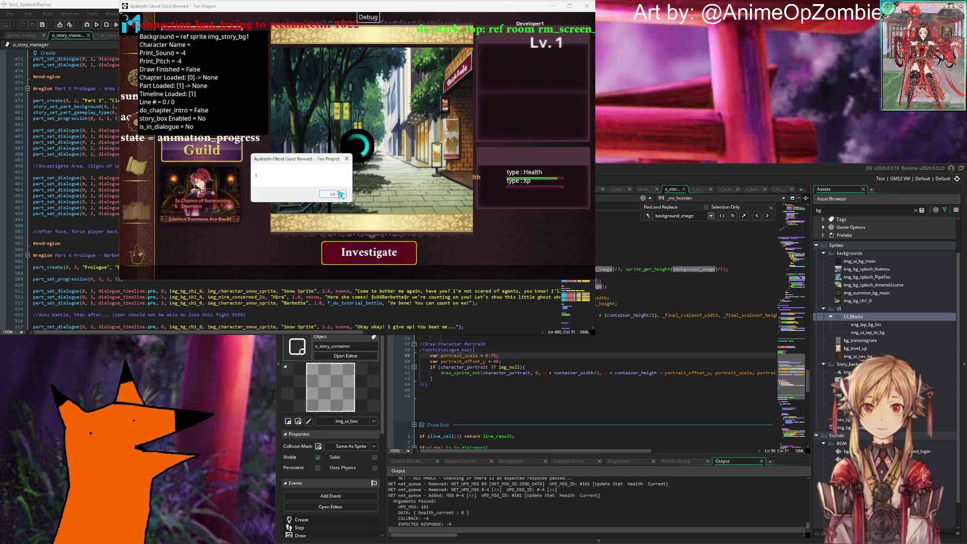
click(341, 194)
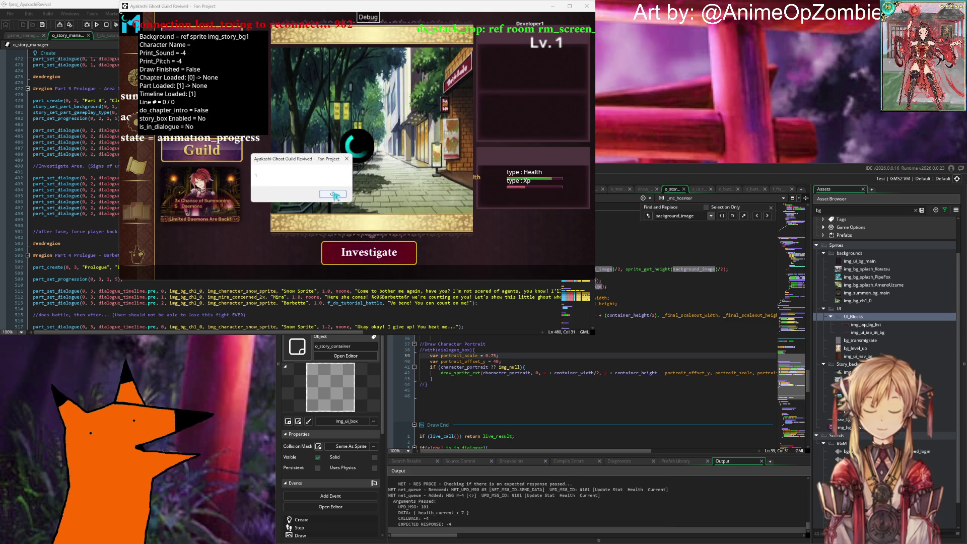
click(334, 195)
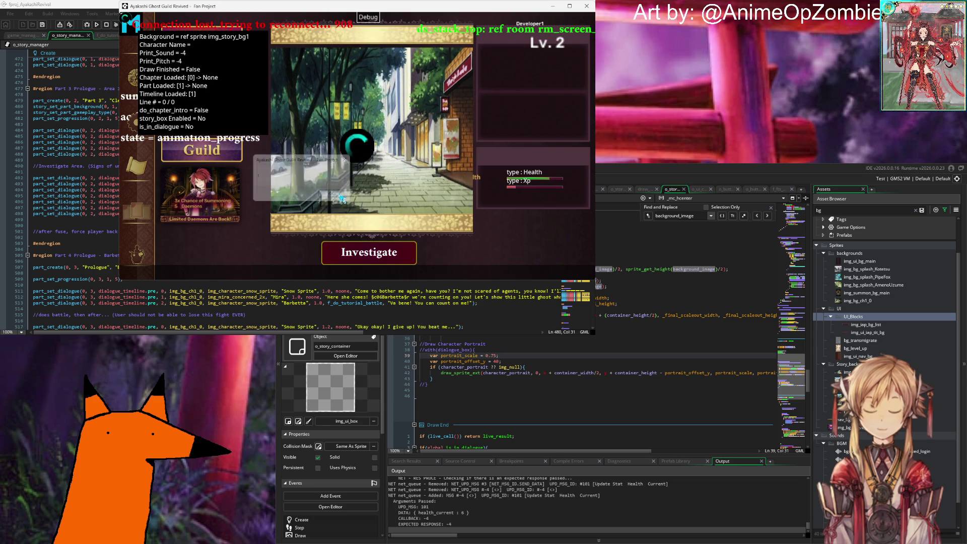
click(340, 196)
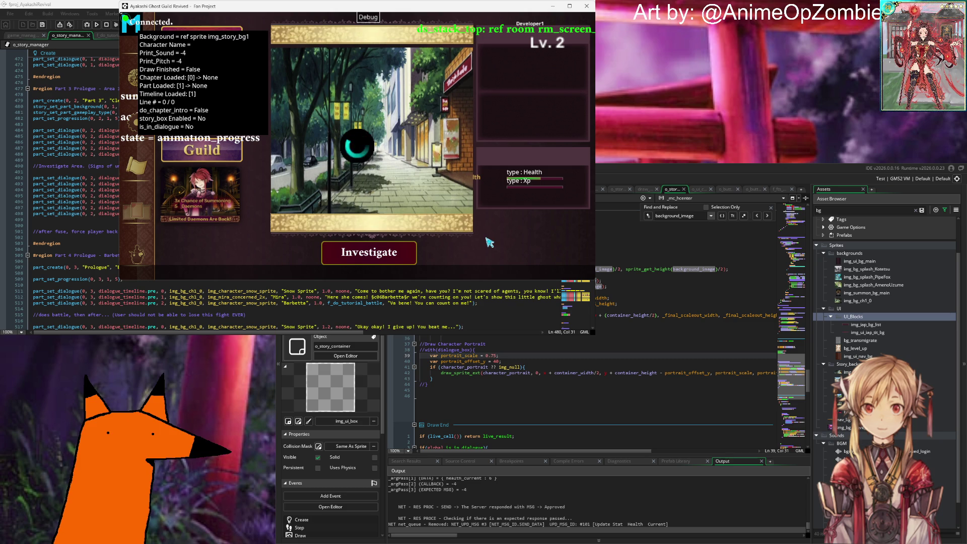
Investigate twice more, acknowledging each 0 message, until the Code Error appears.
click(391, 259)
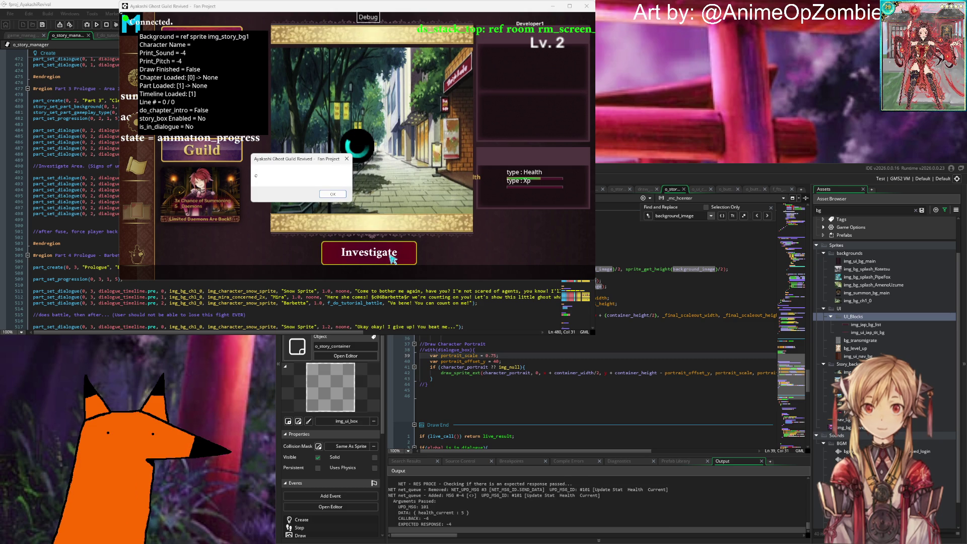
click(332, 194)
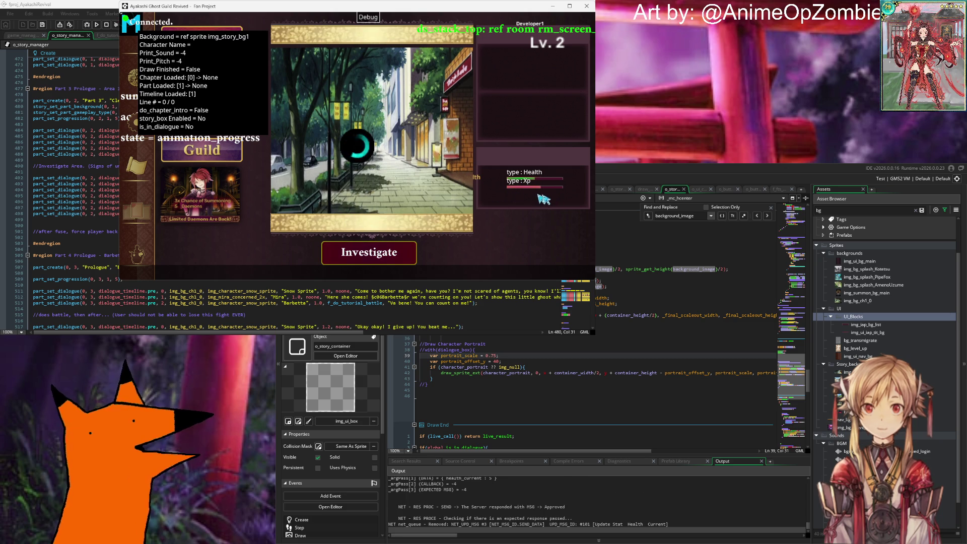
click(388, 257)
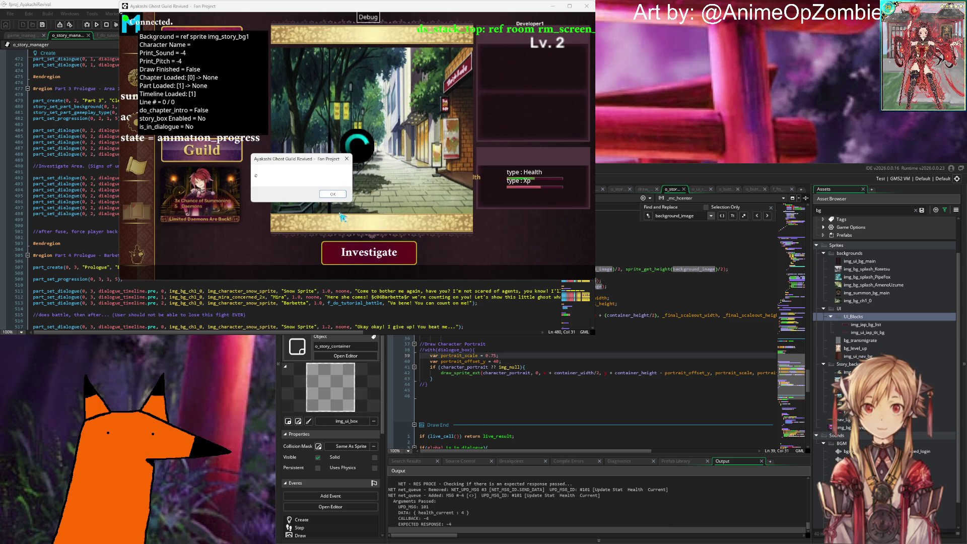
click(333, 196)
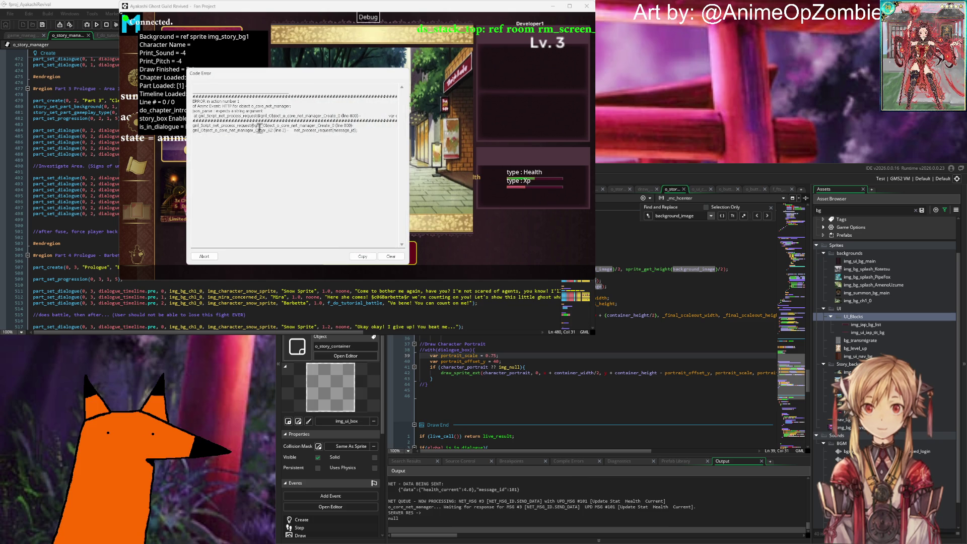
Read the full error line and abort the crashed game run.
drag(252, 116, 400, 119)
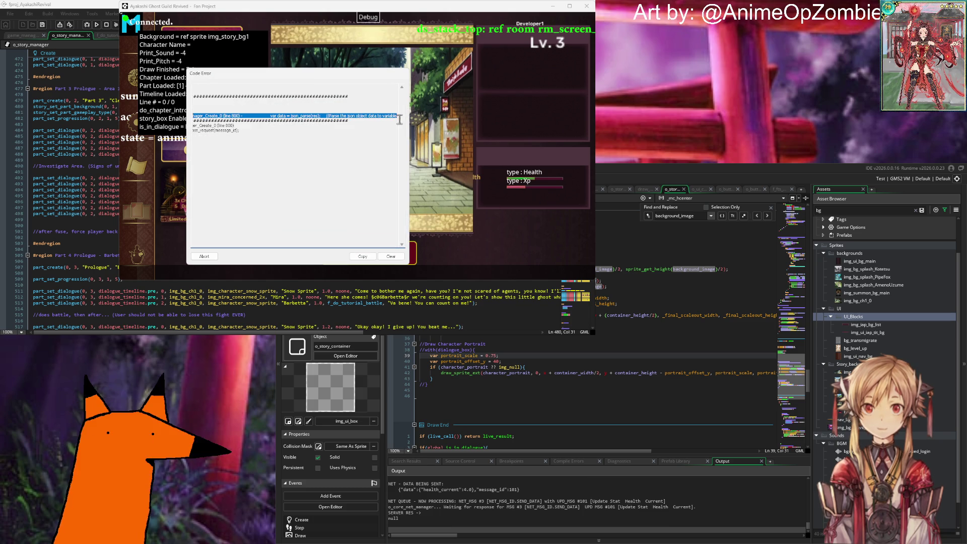
click(352, 121)
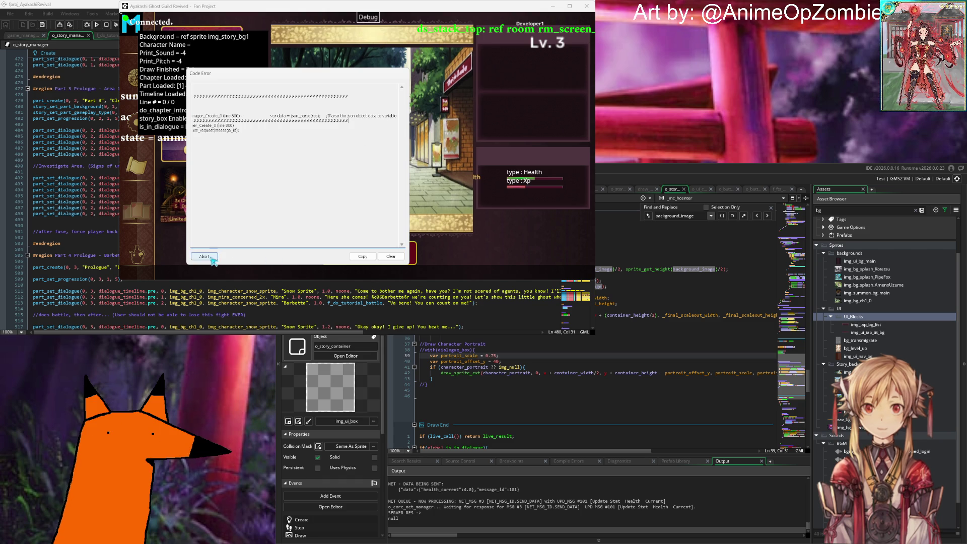
click(212, 258)
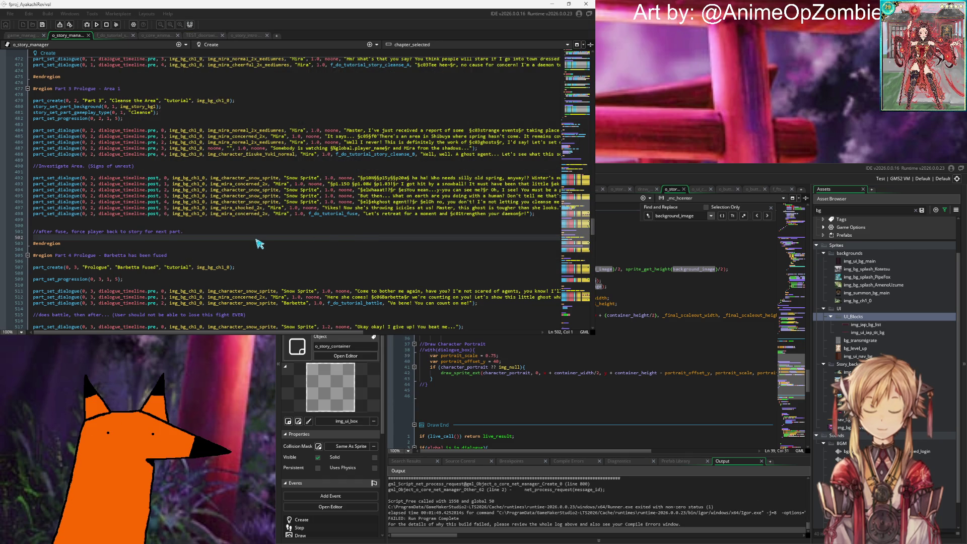
Look over the object's code near line 28, clear the 'bg' search, and open o_button_investigate.
click(615, 298)
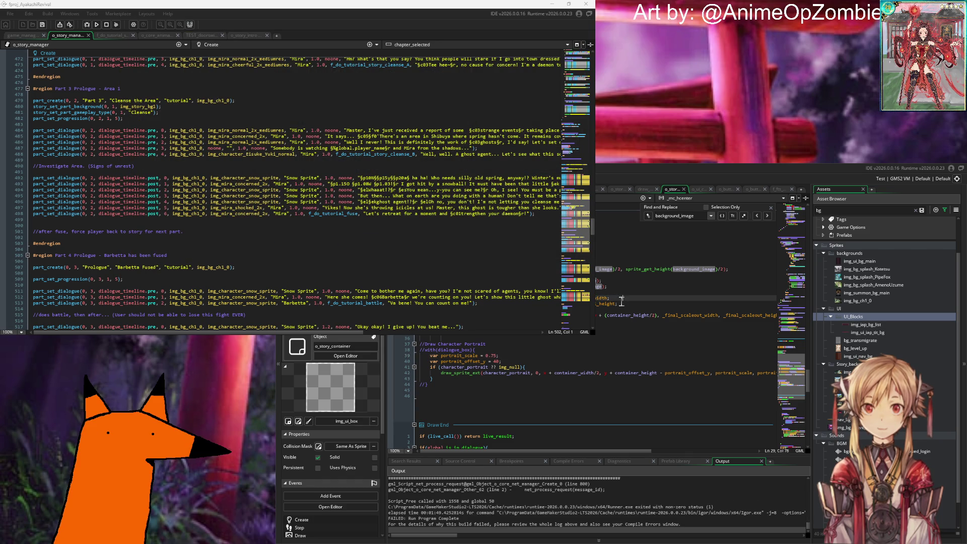
click(719, 324)
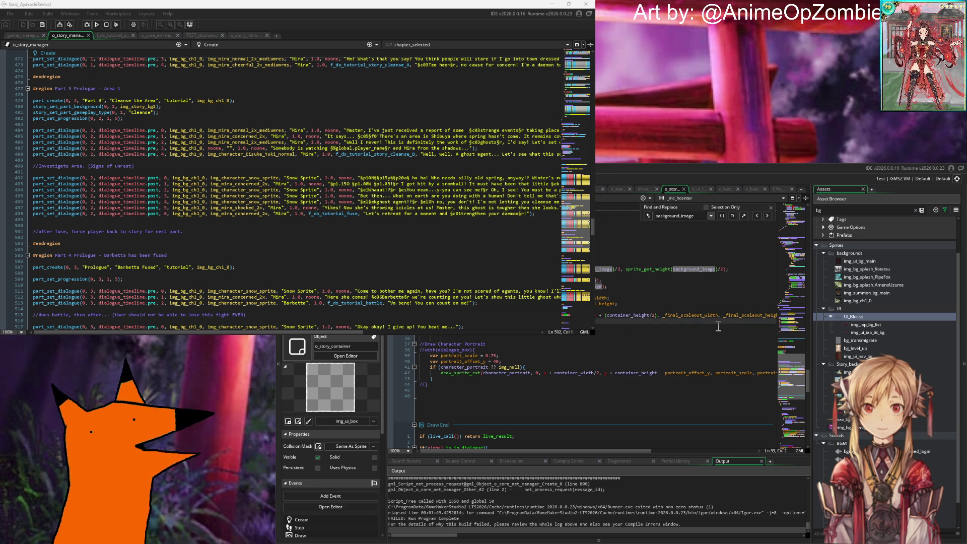
scroll(885, 344, up, 3)
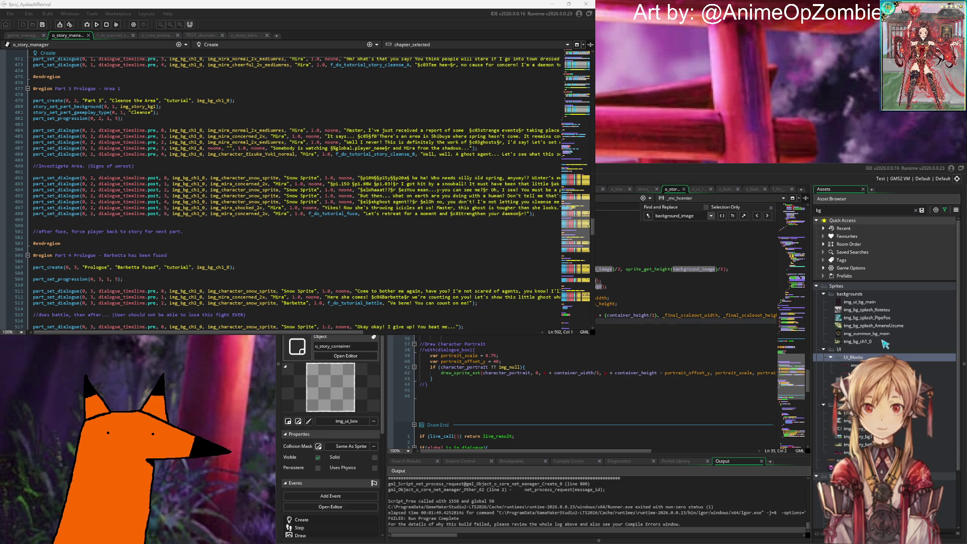
scroll(856, 327, down, 3)
scroll(522, 352, up, 3)
click(522, 349)
scroll(884, 312, up, 3)
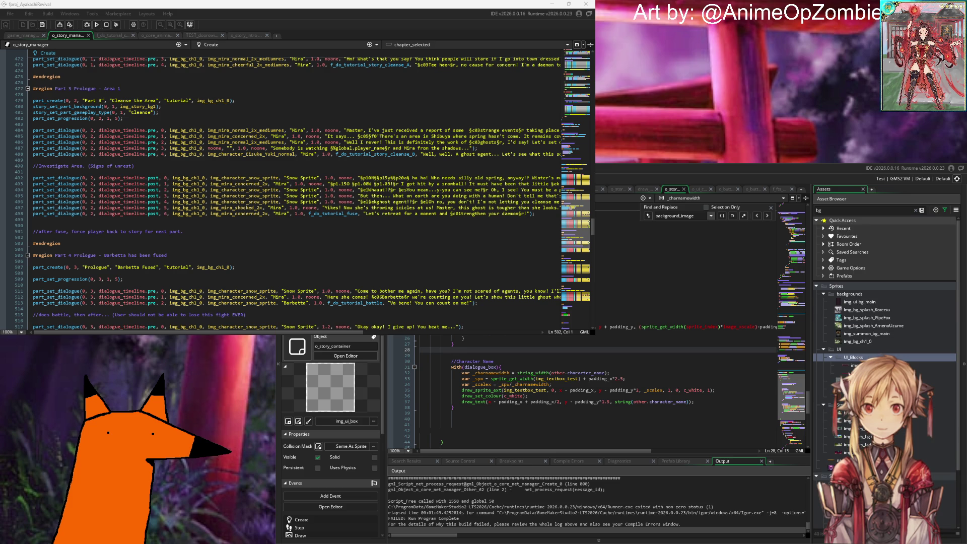
scroll(859, 305, down, 3)
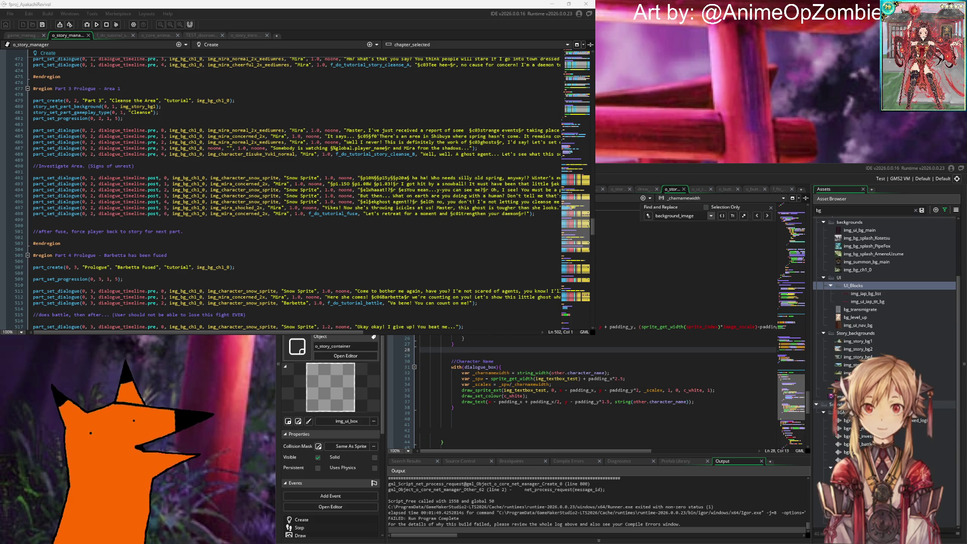
click(915, 210)
click(726, 189)
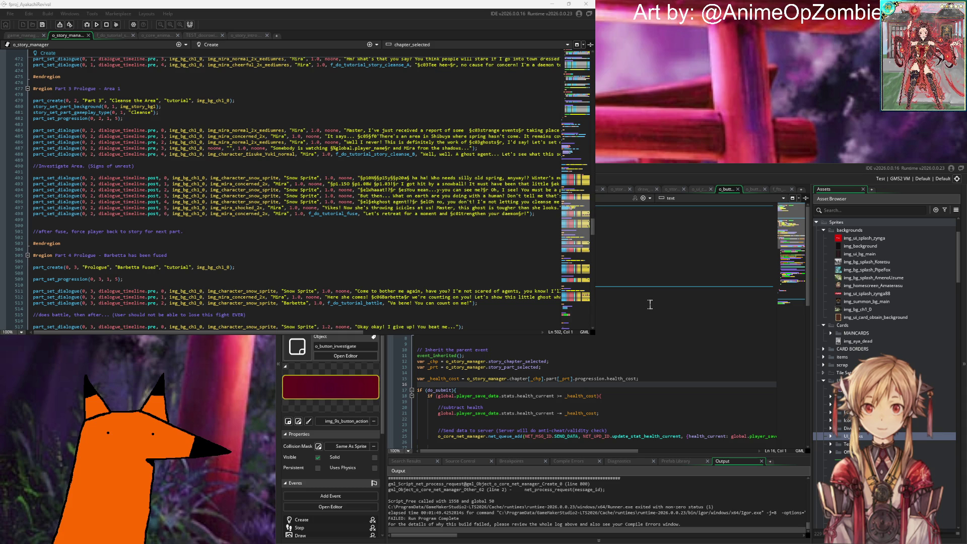
Review the button's code and the story script's Cleanse line, selecting event_inherited in Draw.
click(565, 320)
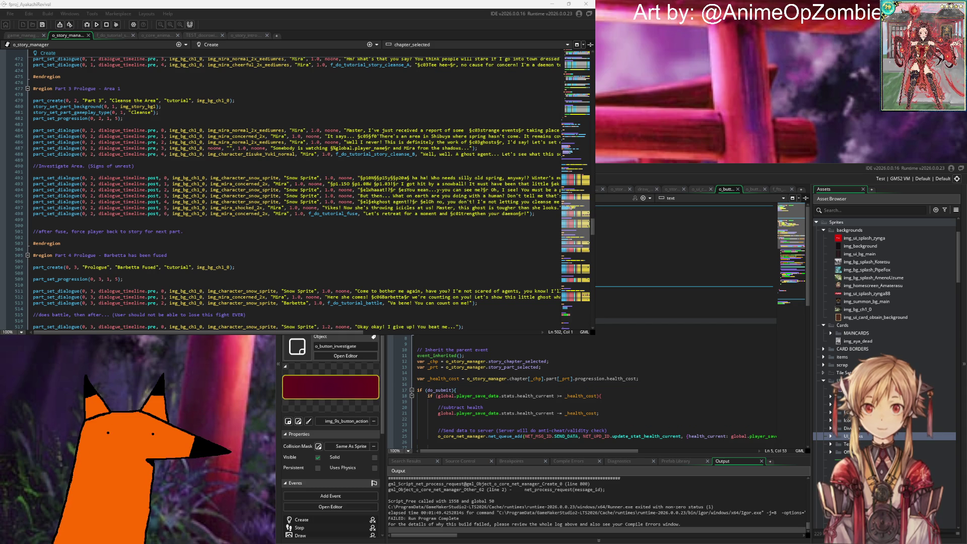
double_click(141, 113)
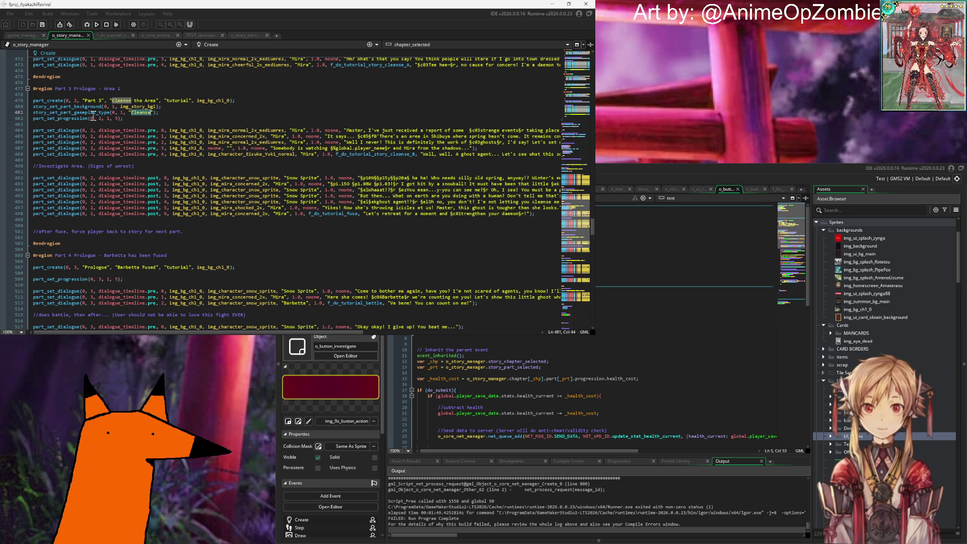
click(159, 112)
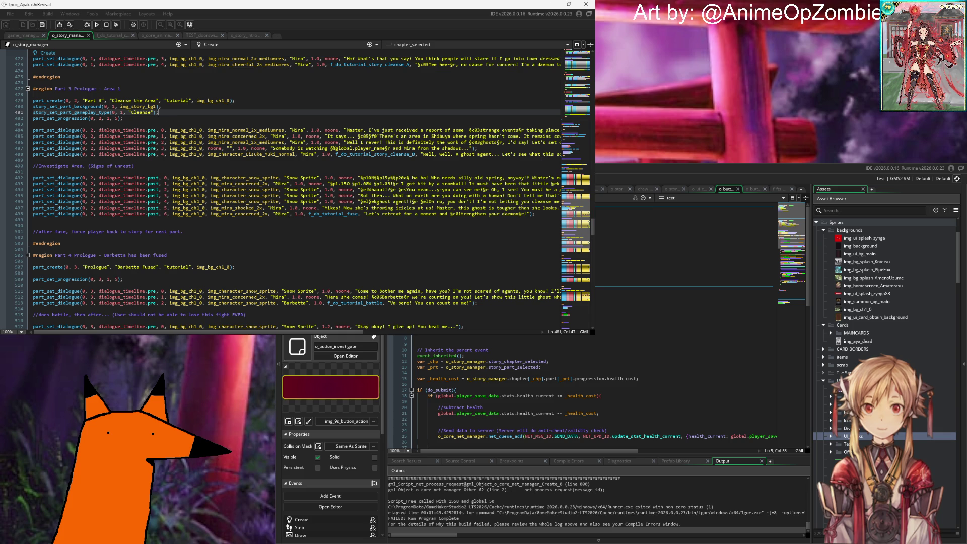
click(685, 315)
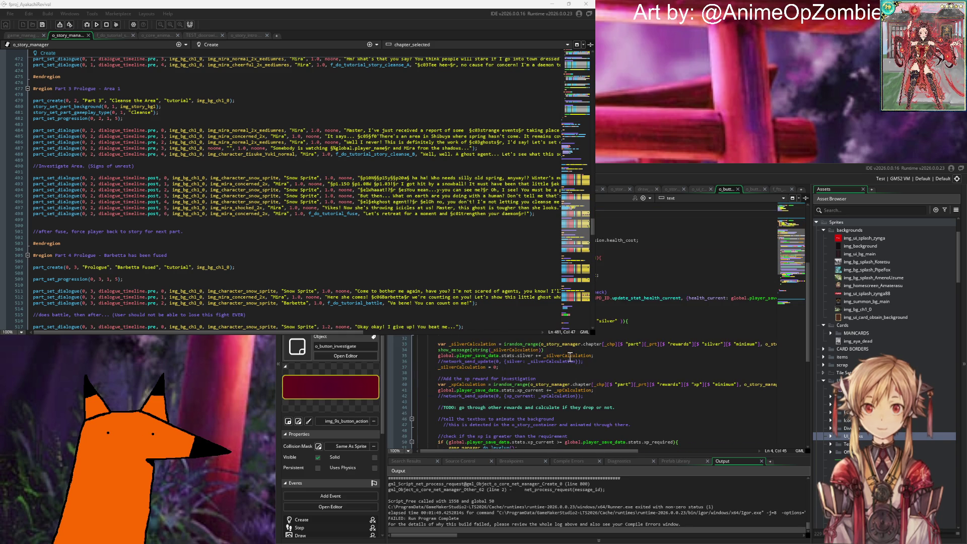
scroll(525, 361, down, 15)
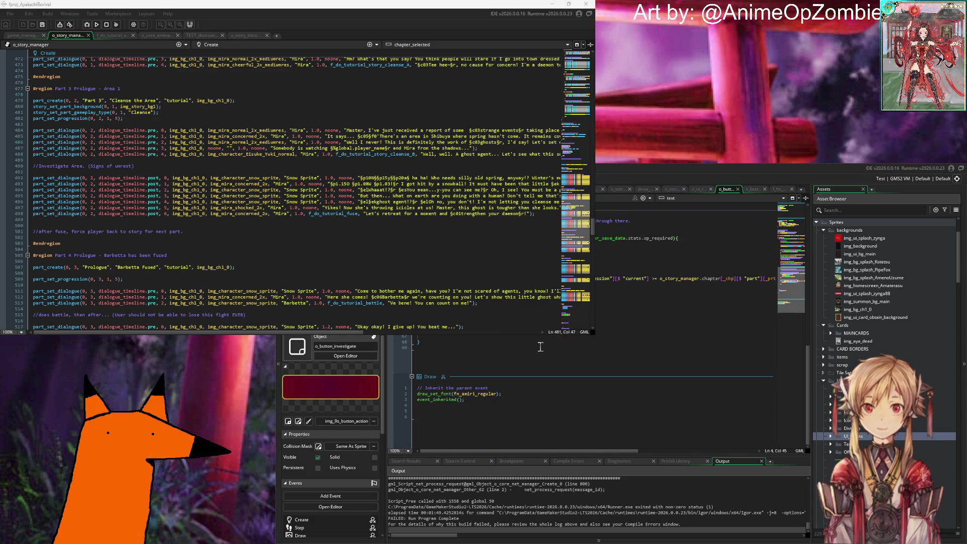
click(500, 402)
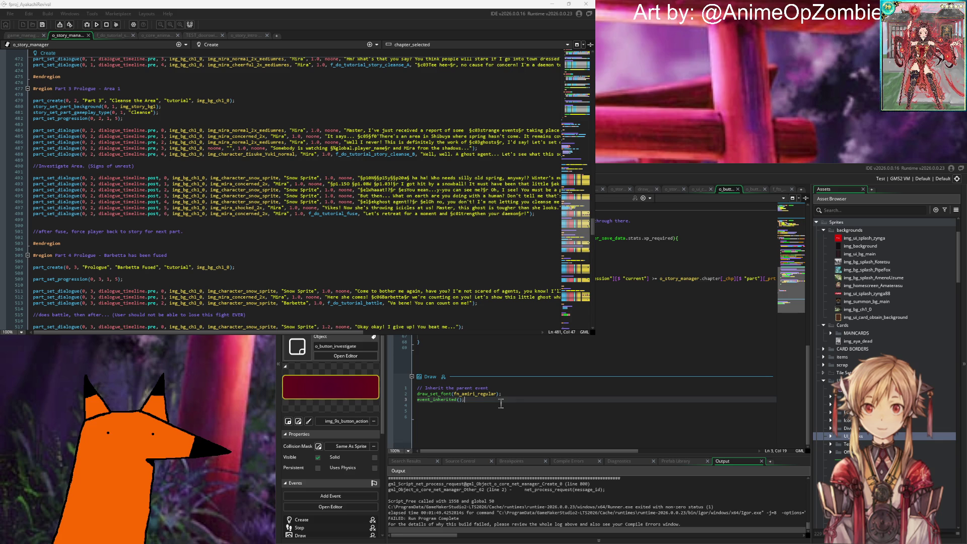
scroll(509, 397, up, 10)
scroll(512, 395, down, 10)
drag(488, 402, 411, 401)
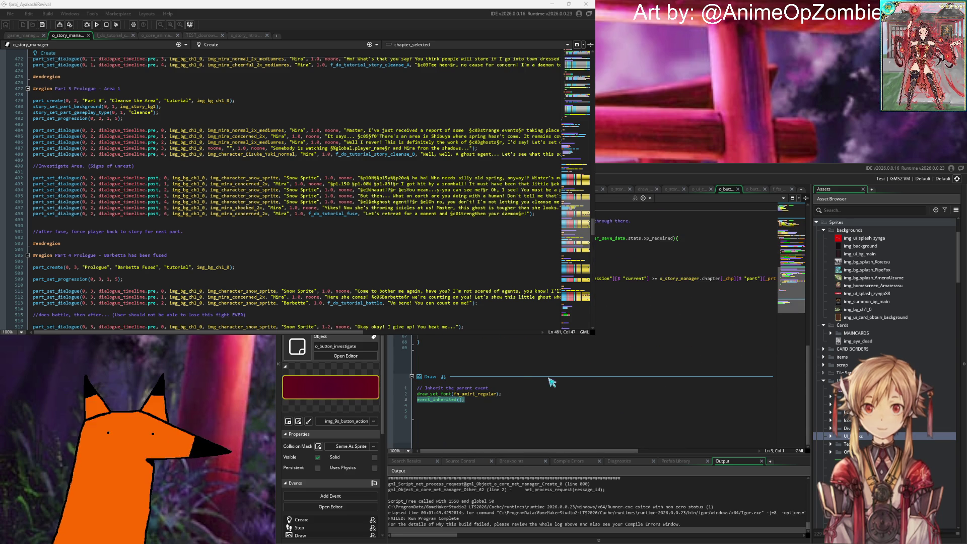
scroll(519, 366, up, 10)
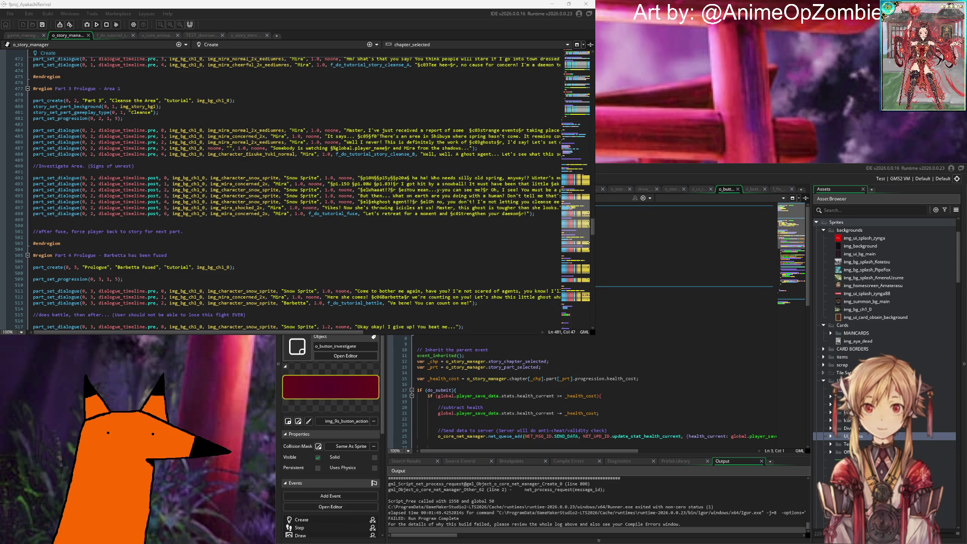
Add a 'var _health_cost' line at line 7 of the Create code.
click(655, 326)
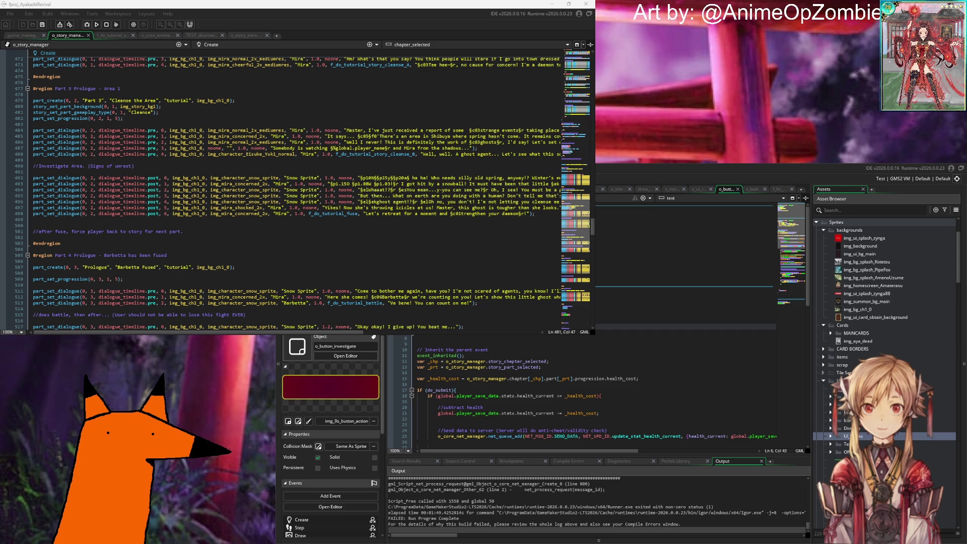
click(684, 321)
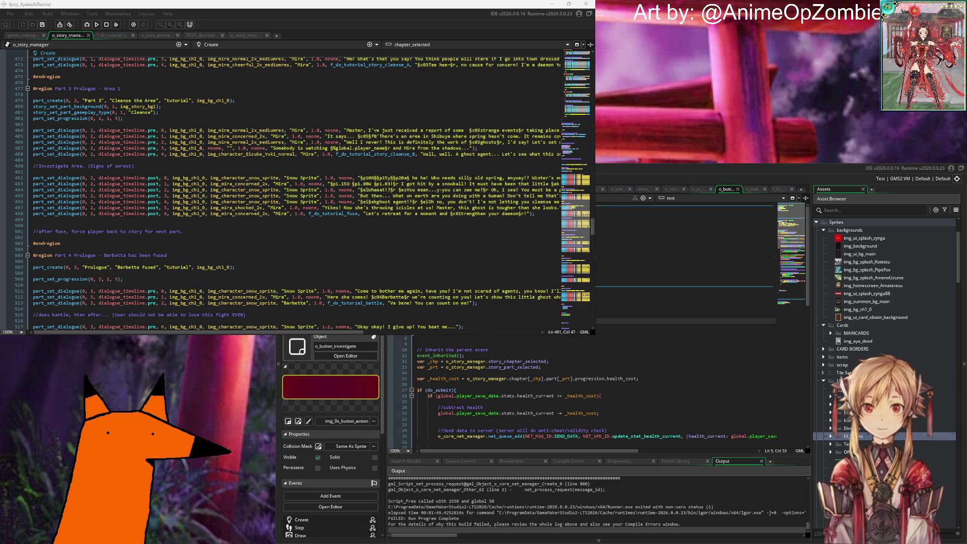
click(680, 252)
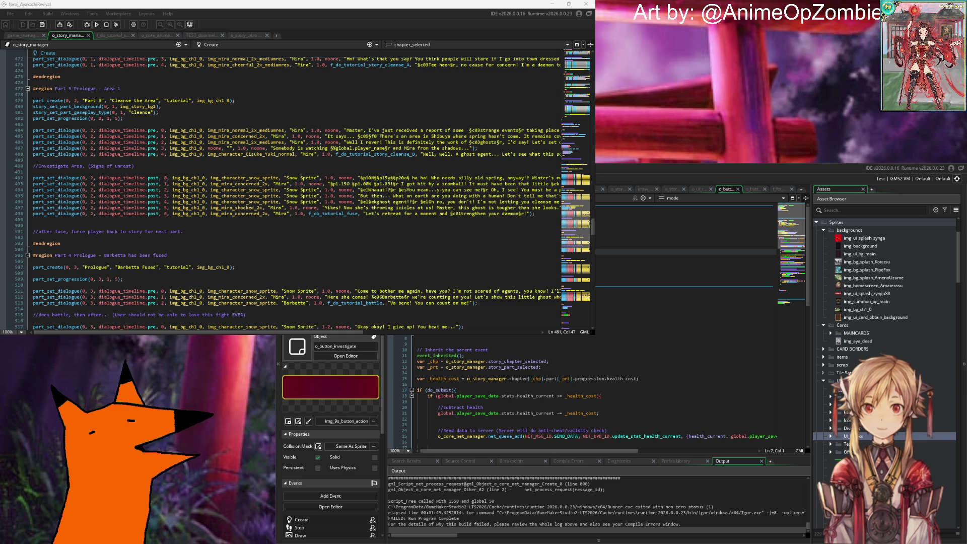
text(var _health_cost)
key(Up)
key(End)
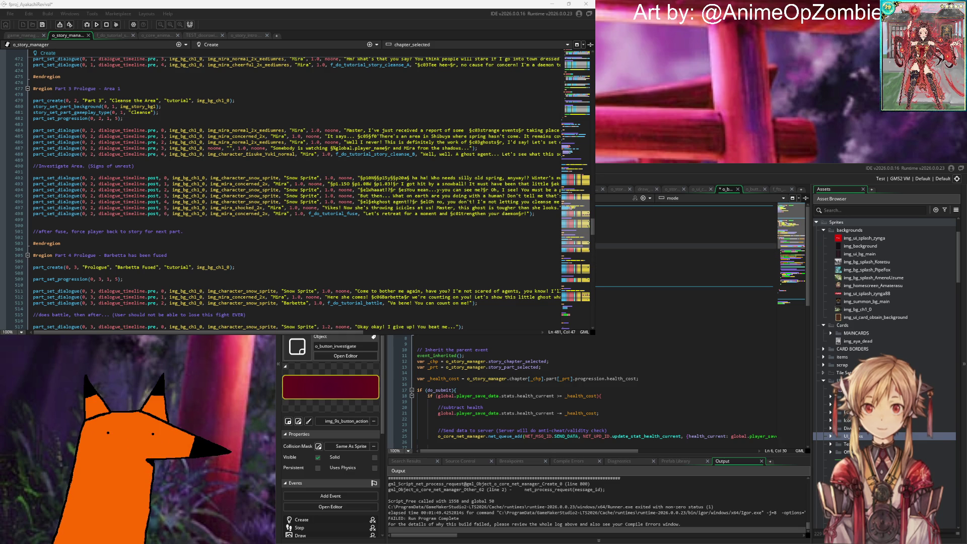
click(599, 251)
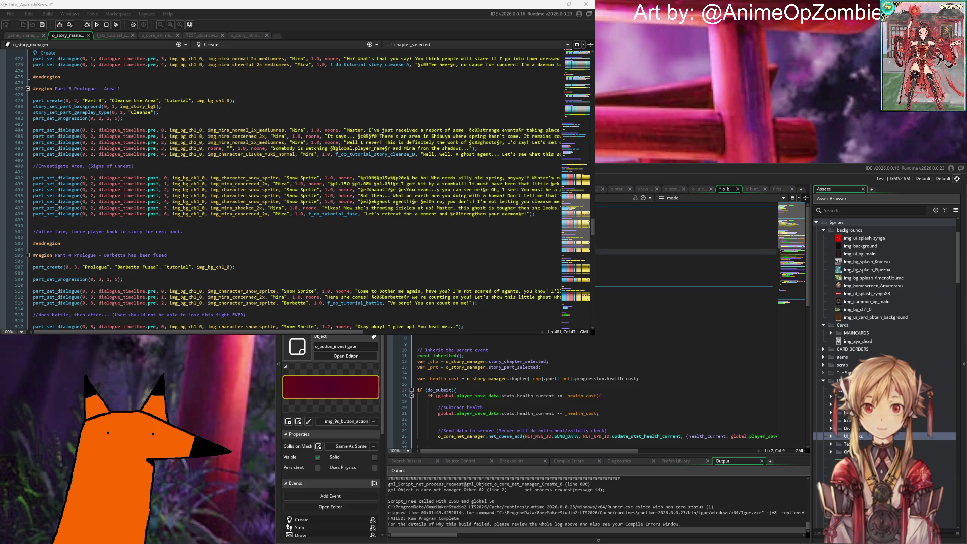
Wrap the Draw event's draw_set_font and event_inherited in an if (enabled) { } block and save.
scroll(599, 392, down, 15)
click(564, 394)
key(Up)
key(Return)
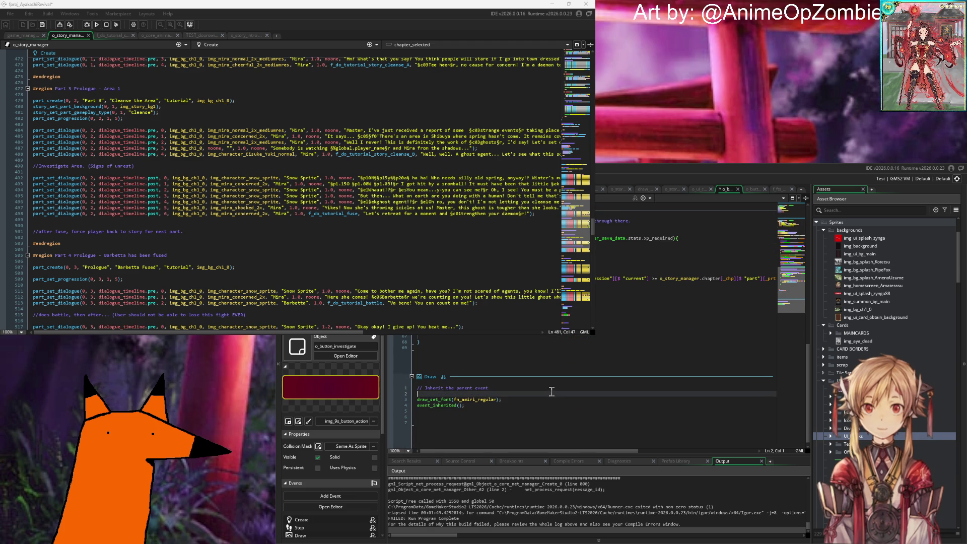
text(if (enabled)
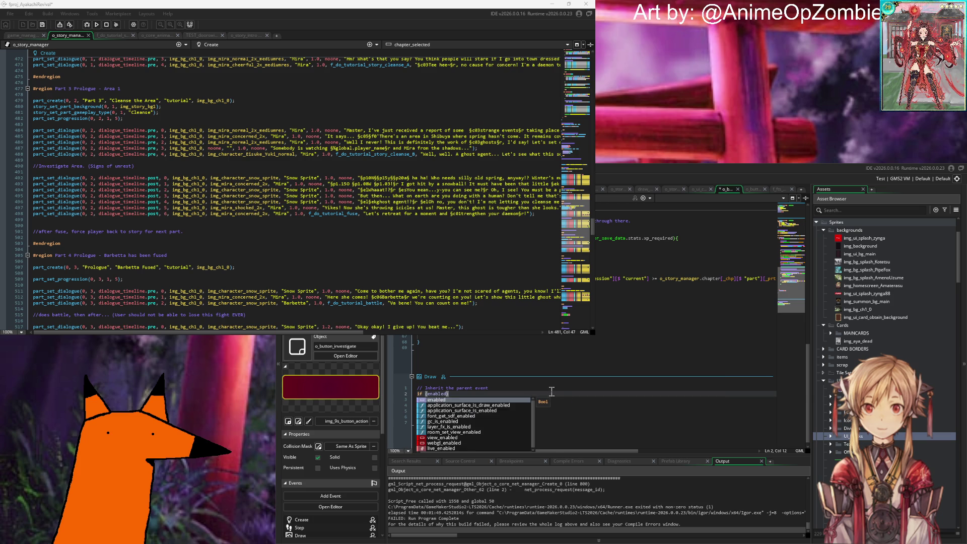
text())
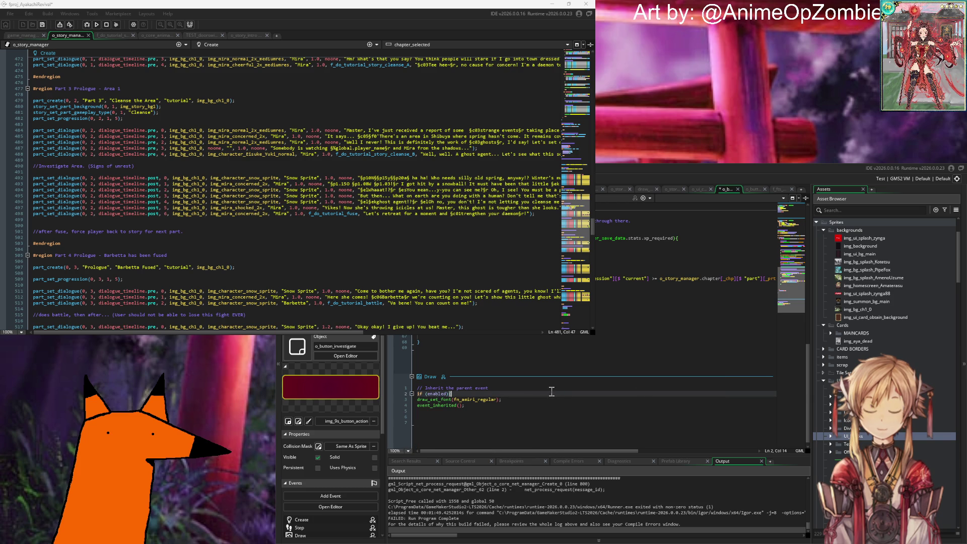
click(603, 401)
click(623, 408)
key(Return)
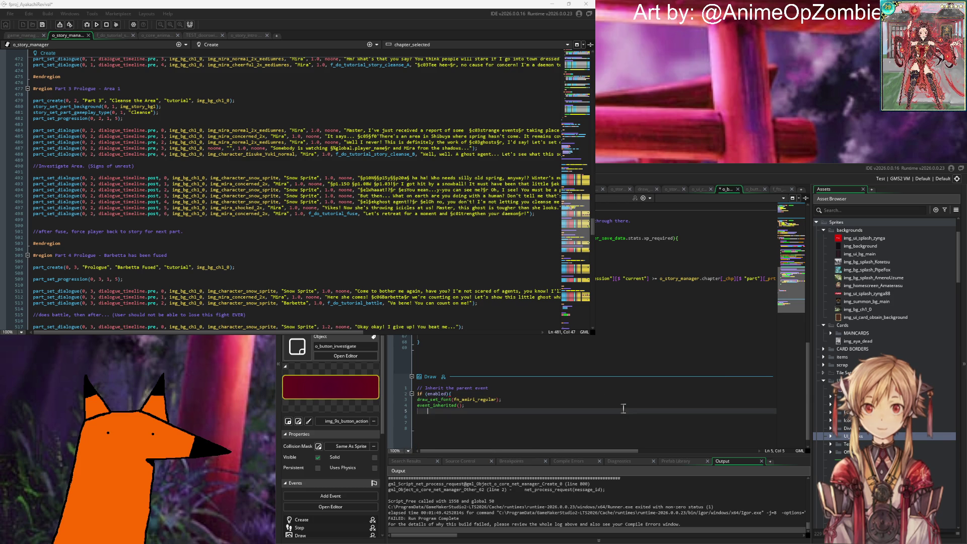
text(})
click(577, 399)
key(ctrl+s)
Expand the Parent field in the inspector to show o_button_parent.
mouse_move(466, 409)
scroll(458, 409, up, 6)
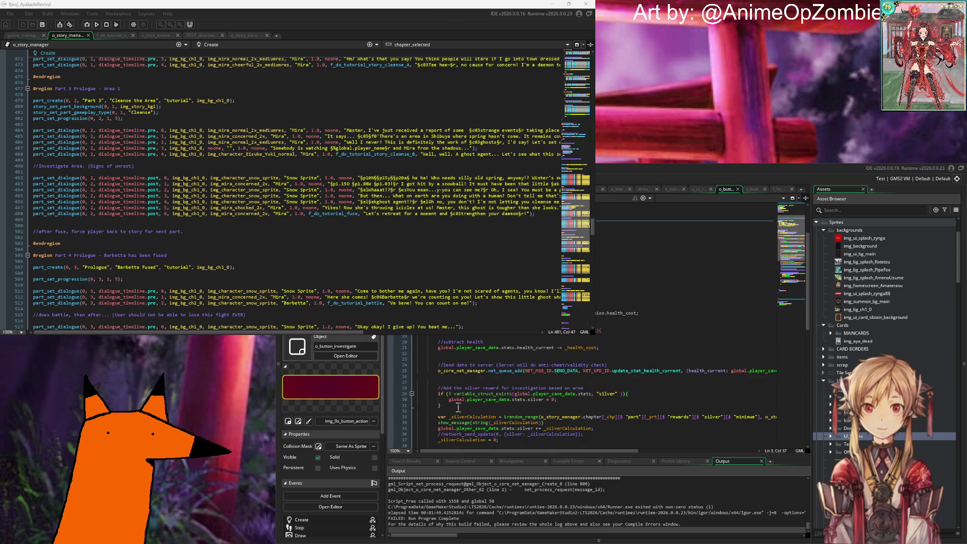
scroll(330, 489, down, 3)
click(297, 505)
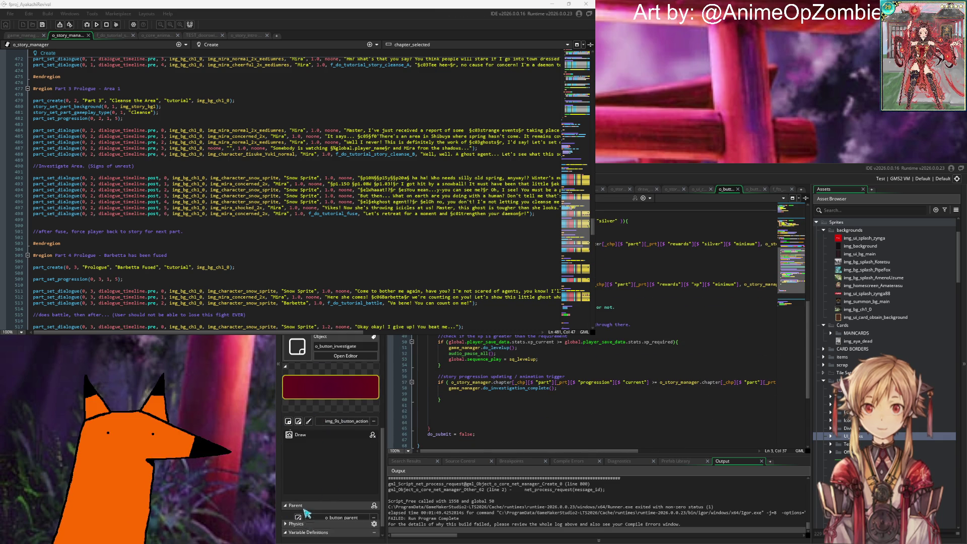
scroll(323, 509, down, 2)
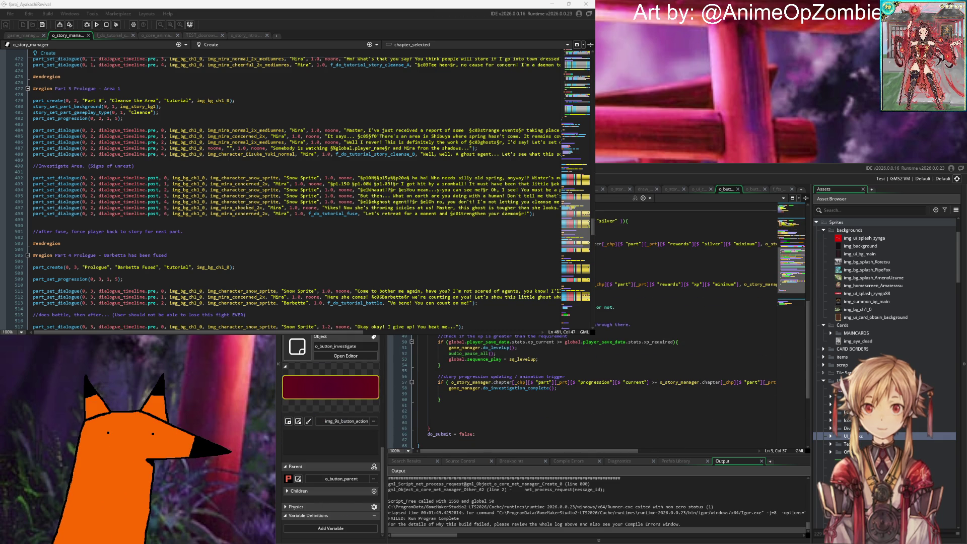
scroll(886, 303, up, 1)
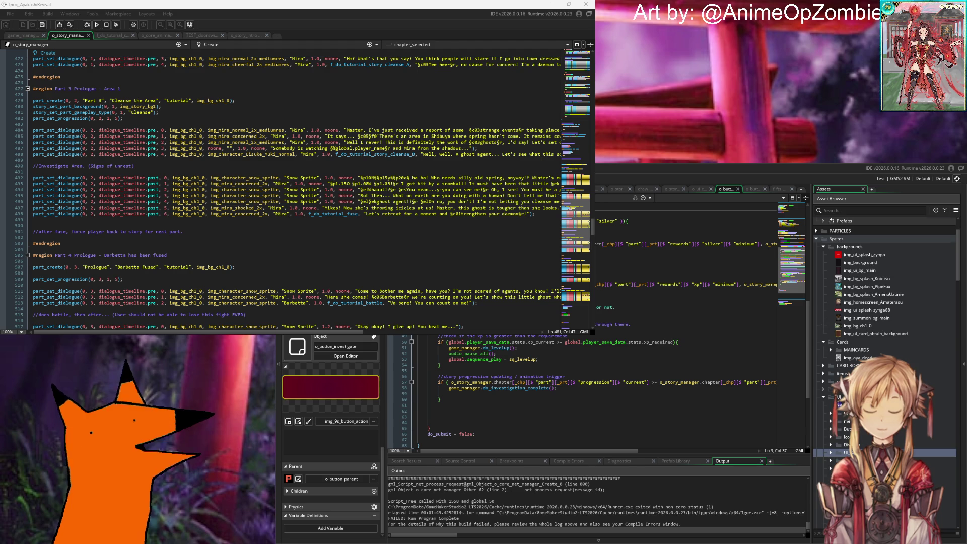
scroll(886, 302, down, 10)
scroll(886, 302, down, 6)
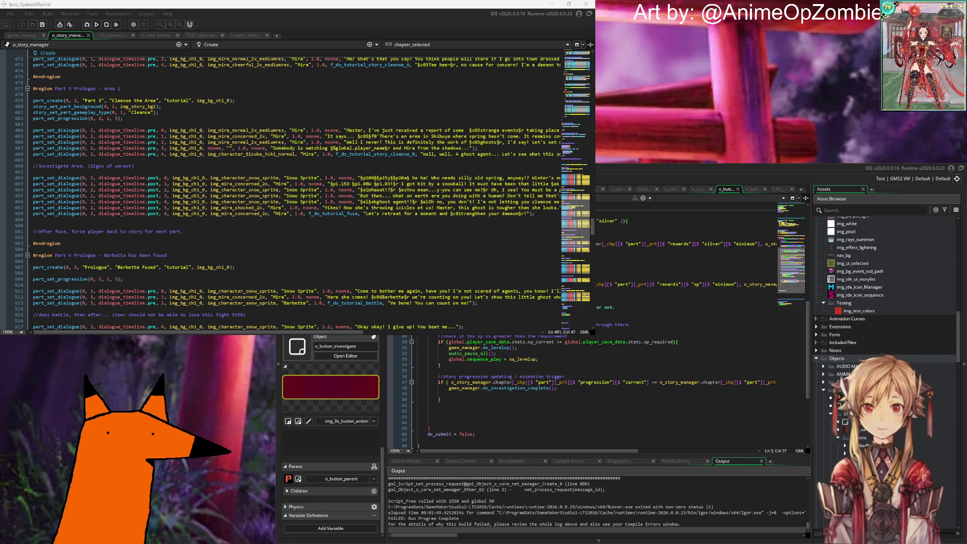
Open o_button_parent and close the test summon button's editor tab.
double_click(856, 398)
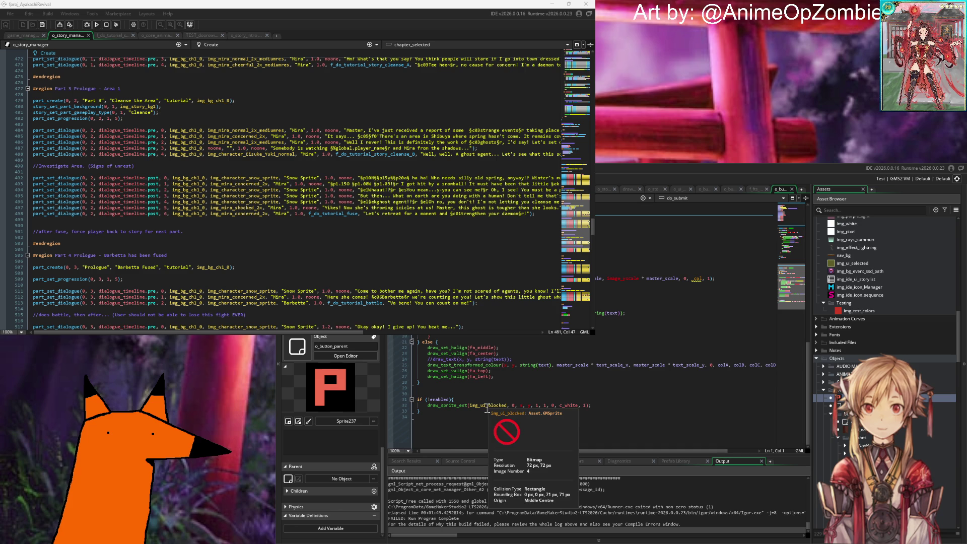
scroll(493, 342, up, 4)
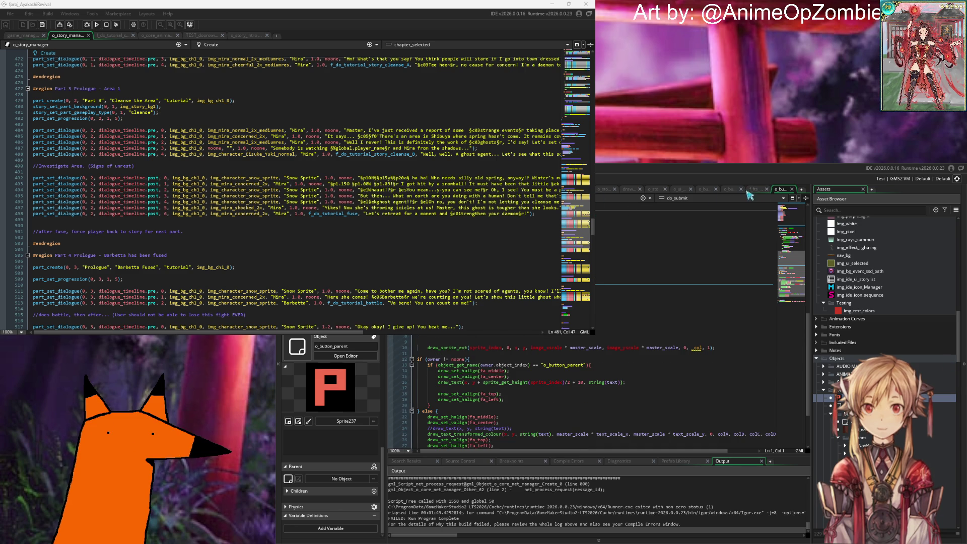
click(729, 191)
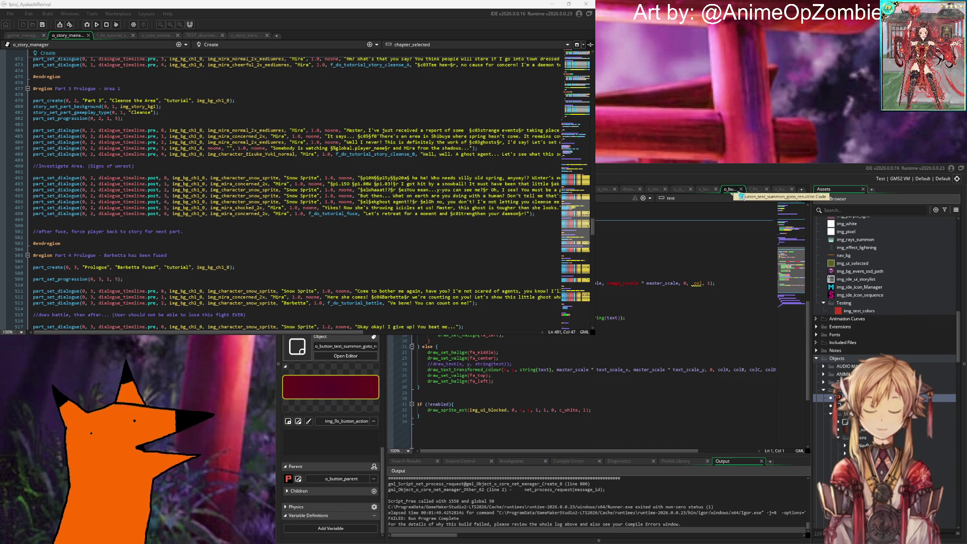
middle_click(730, 190)
click(727, 190)
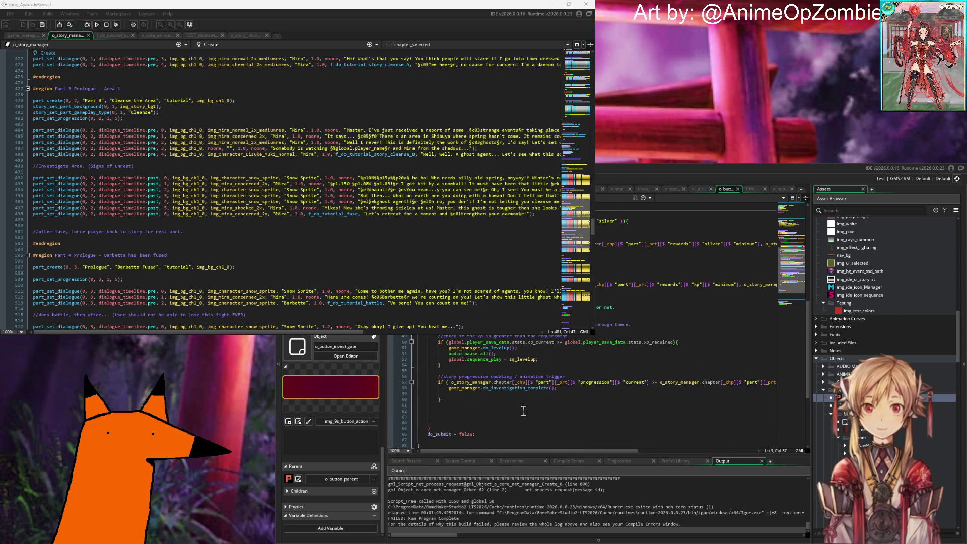
scroll(522, 410, down, 7)
Delete the if (enabled) line and its closing brace from the Draw event and save.
drag(452, 383, 383, 378)
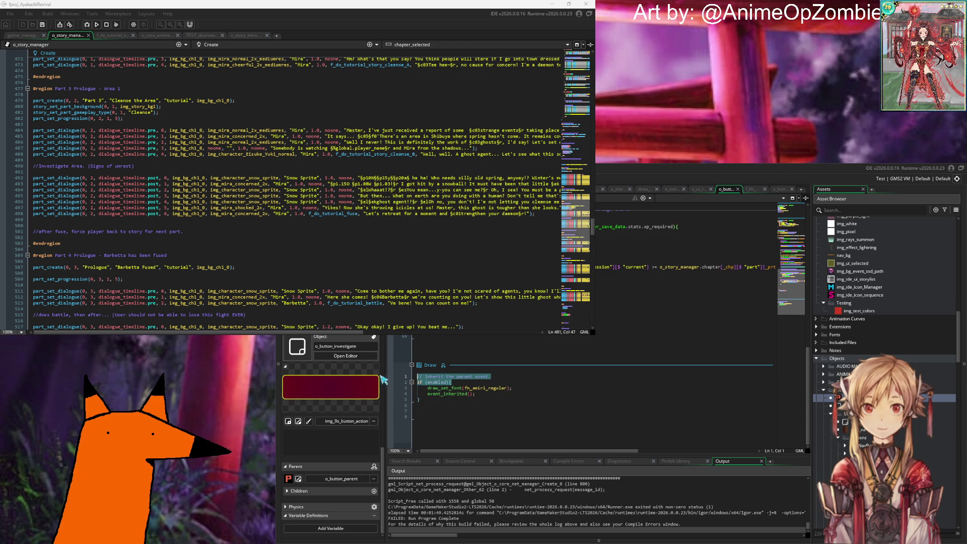
key(BackSpace)
click(444, 402)
key(BackSpace)
click(544, 337)
key(ctrl+s)
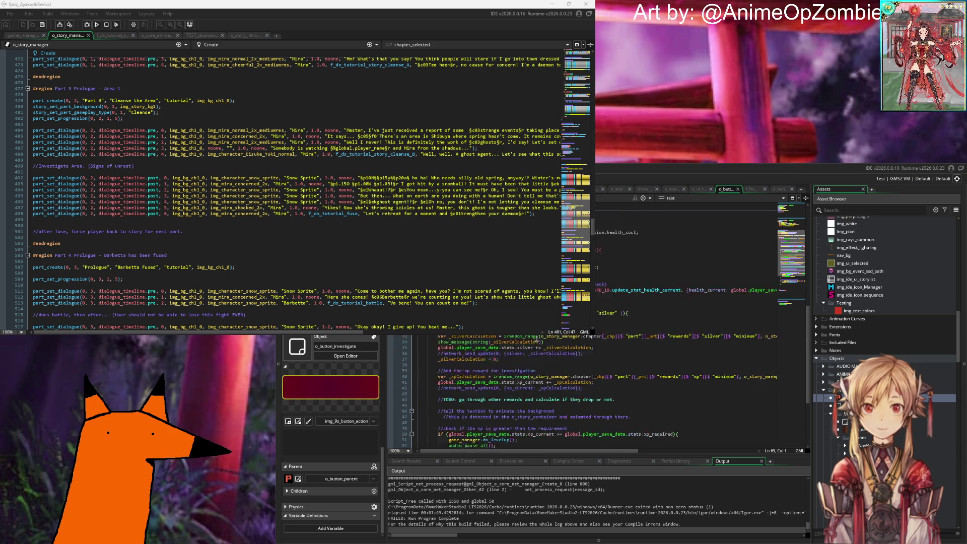
Bring up the project-wide Search & Replace from the code pane.
scroll(534, 348, up, 15)
click(498, 444)
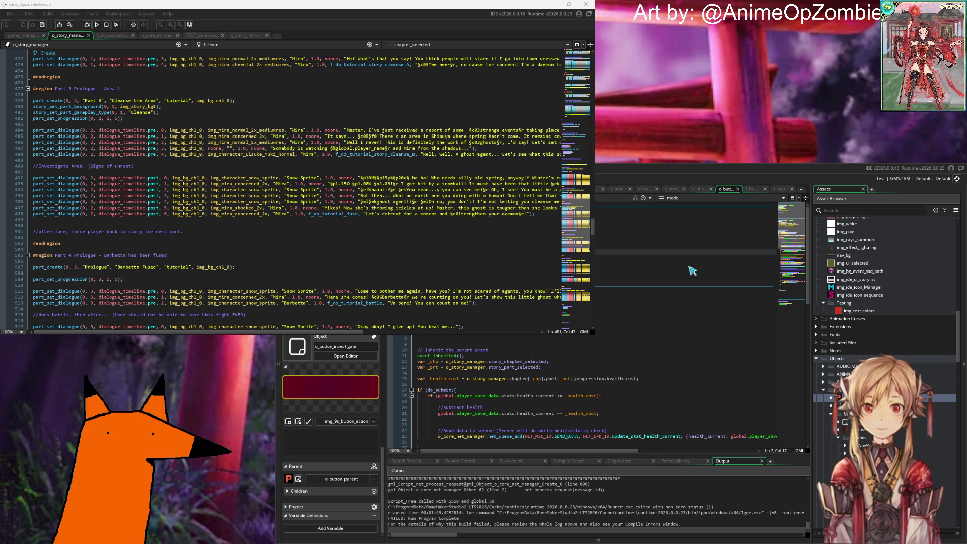
click(603, 318)
key(ctrl+f)
key(ctrl+shift+f)
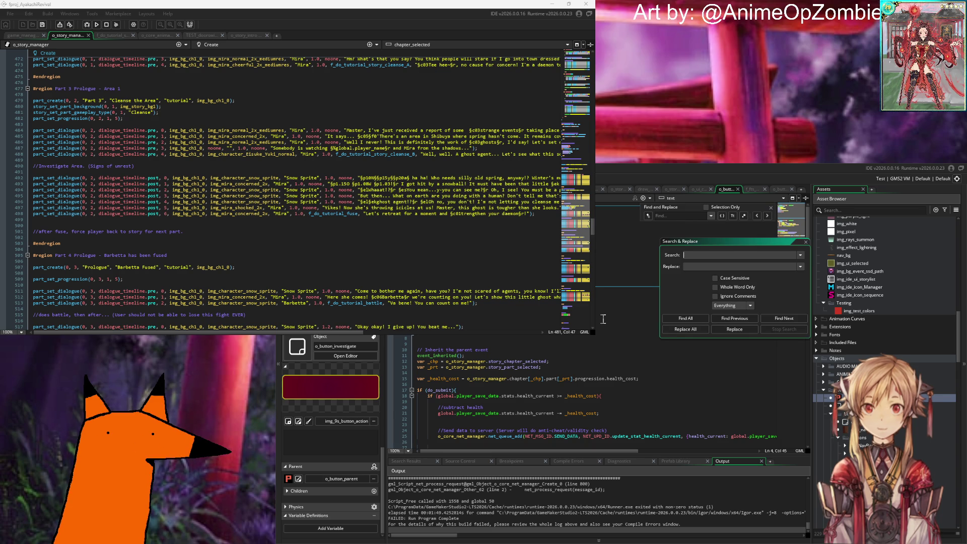
Search for o_button_investigate and jump to its creation line in o_story_container's Step event.
text(print)
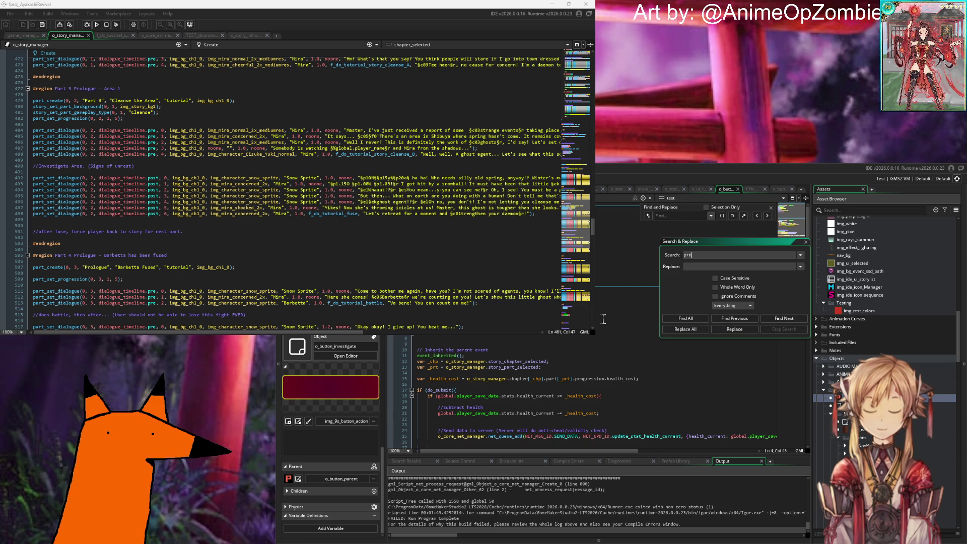
text(but)
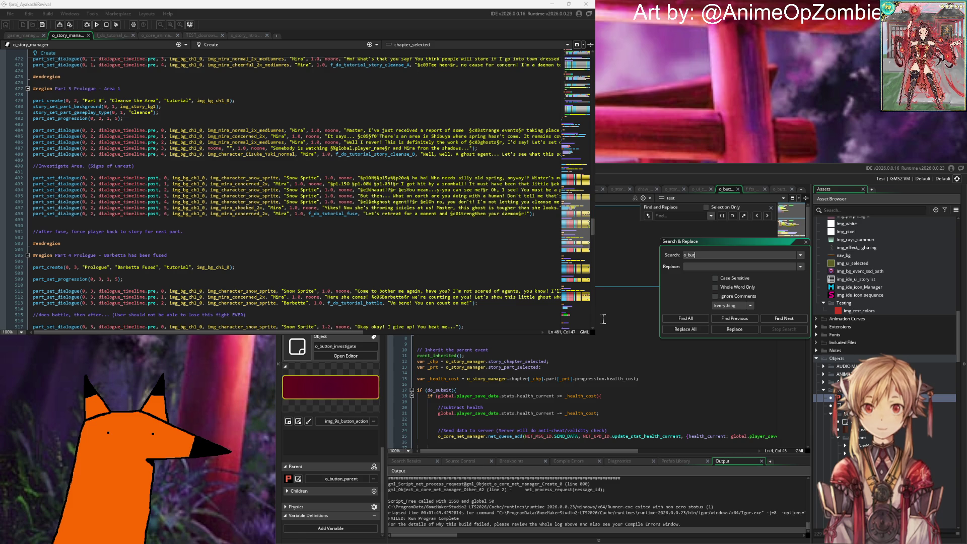
text(te)
key(Return)
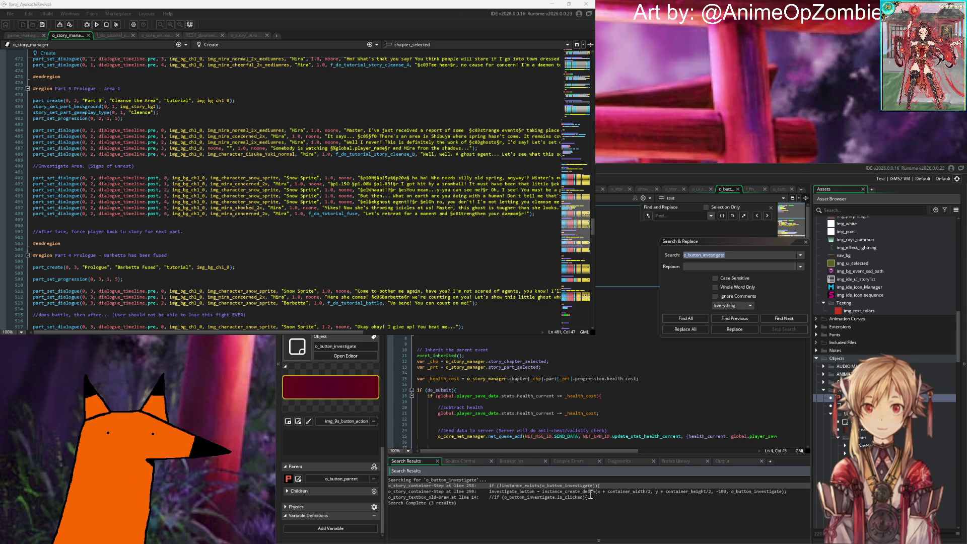
double_click(699, 487)
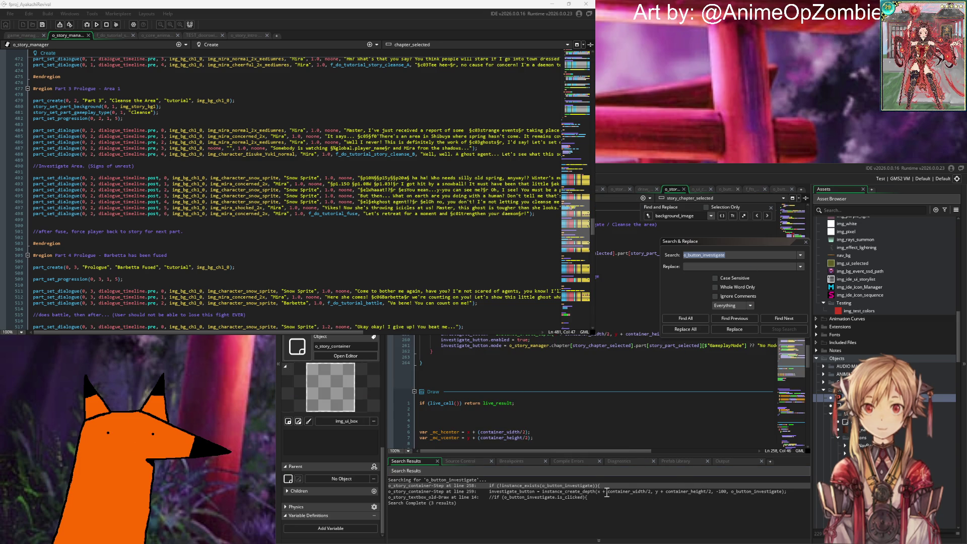
key(Down)
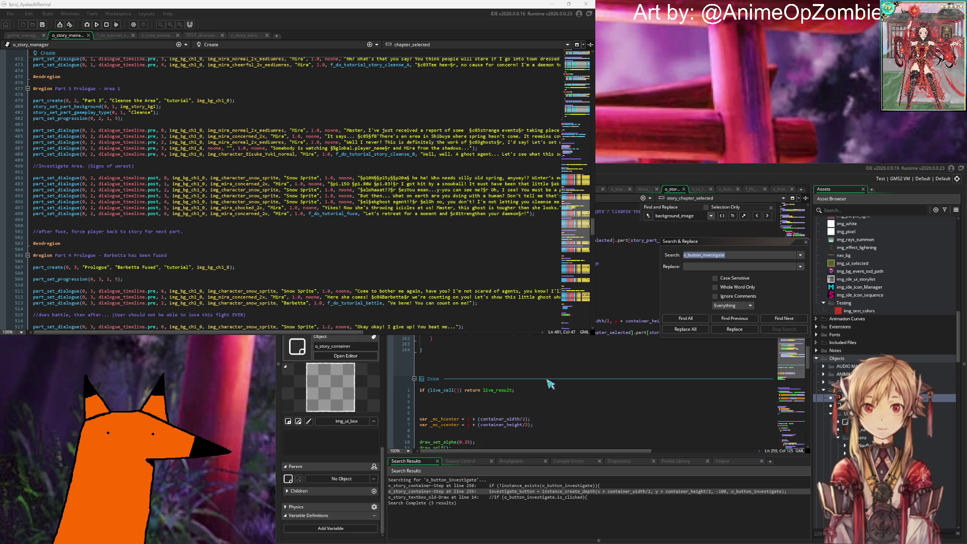
click(805, 242)
Look over the surrounding button setup code, then build and run the game with F5.
click(631, 332)
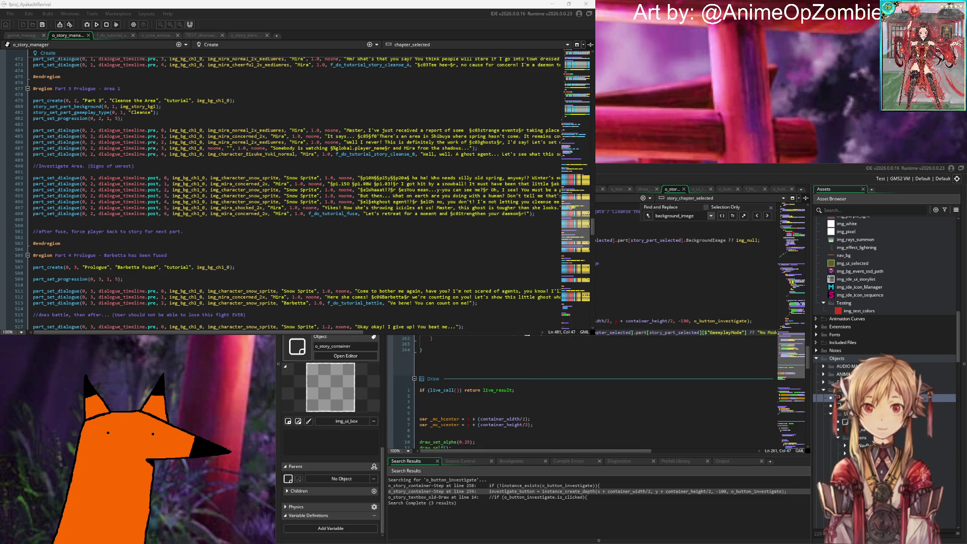
key(Up)
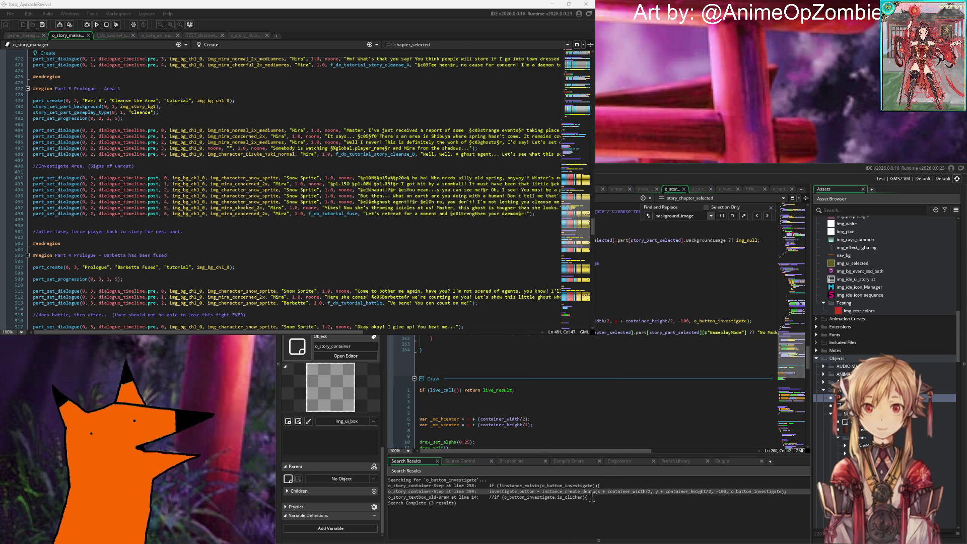
click(654, 292)
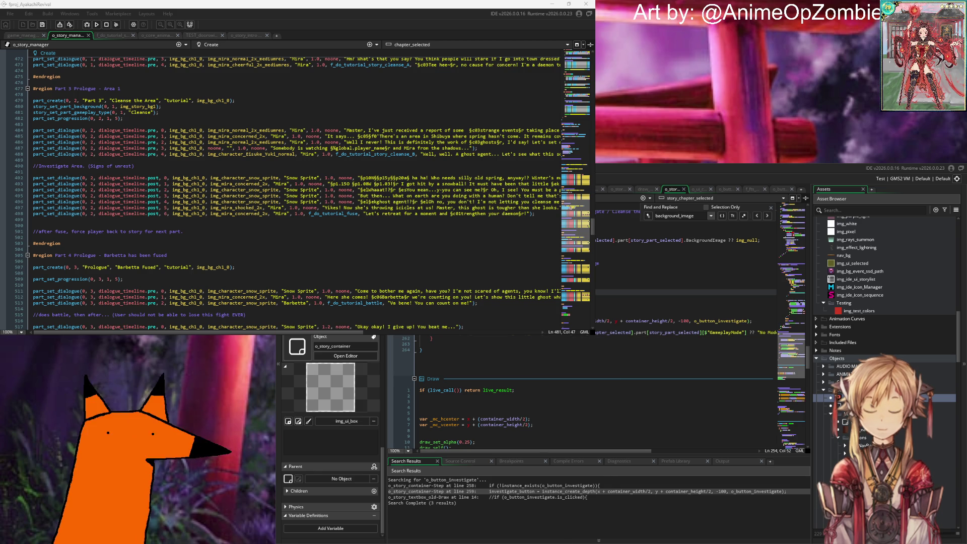
key(F5)
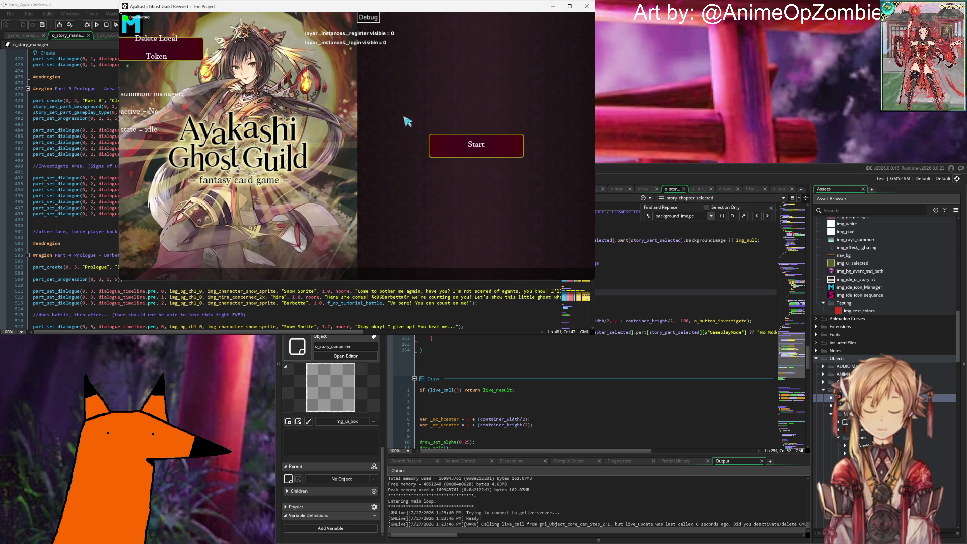
Start the game past its title screen, then open o_button_parent's code from the Asset Browser.
click(476, 250)
click(475, 211)
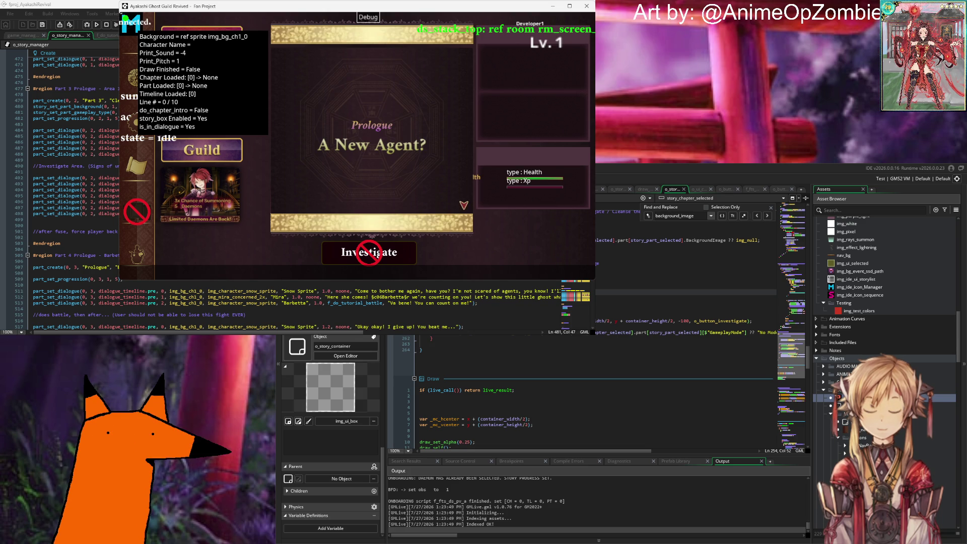
scroll(886, 267, down, 2)
click(836, 392)
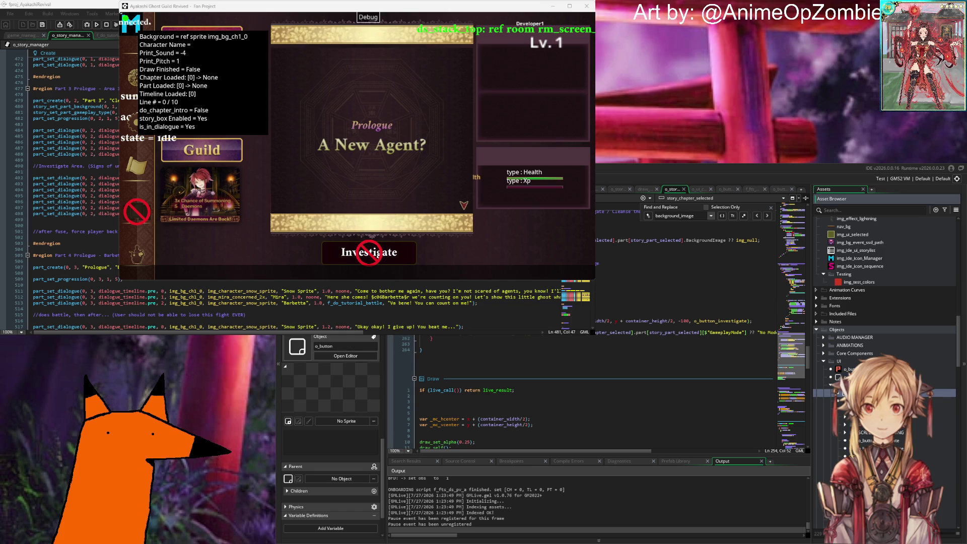
double_click(851, 369)
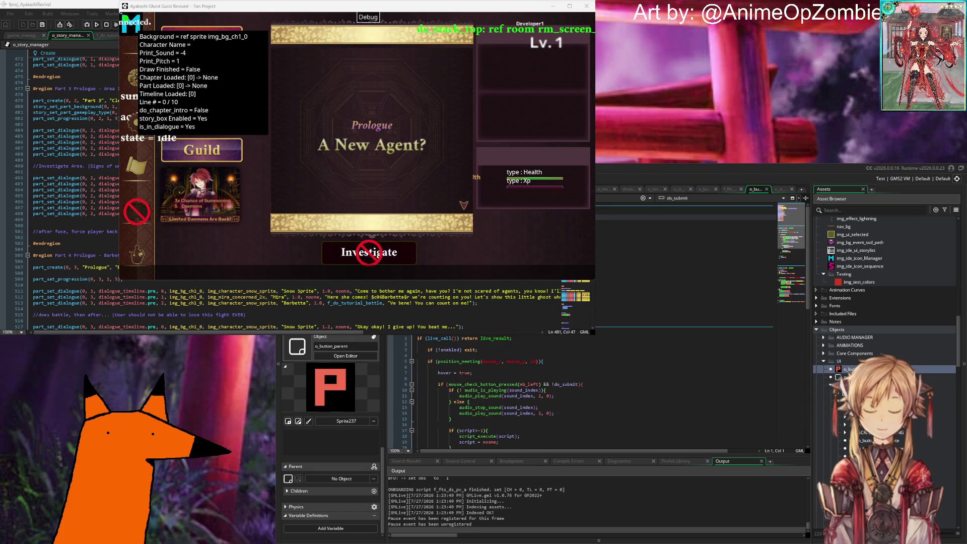
Inspect o_button_parent's text drawing and blocked-icon drawing code.
click(654, 297)
click(649, 240)
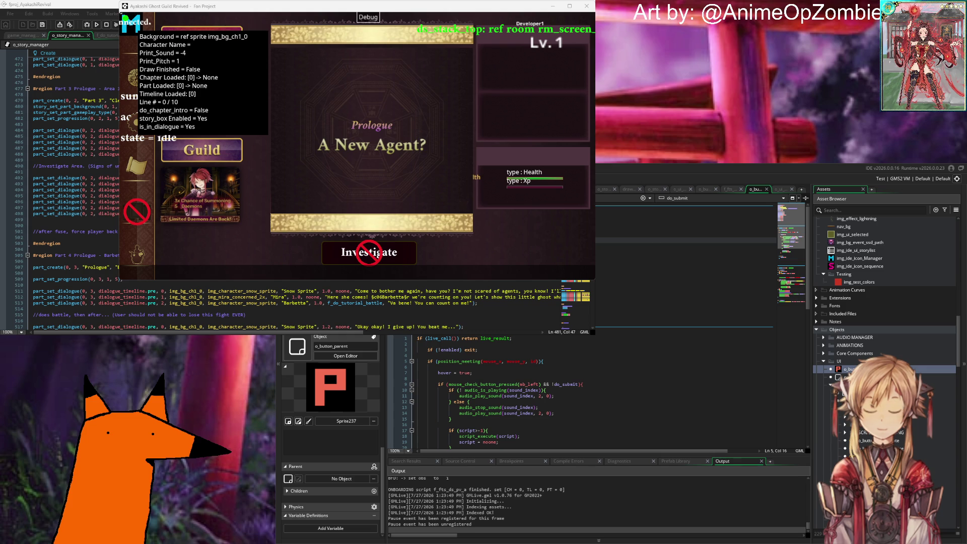
scroll(594, 393, down, 6)
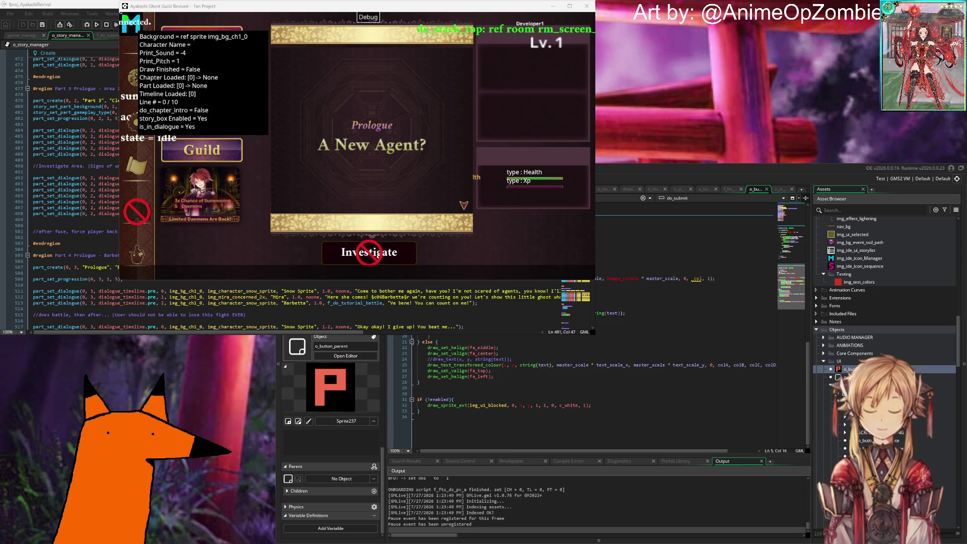
click(629, 290)
click(649, 296)
click(509, 401)
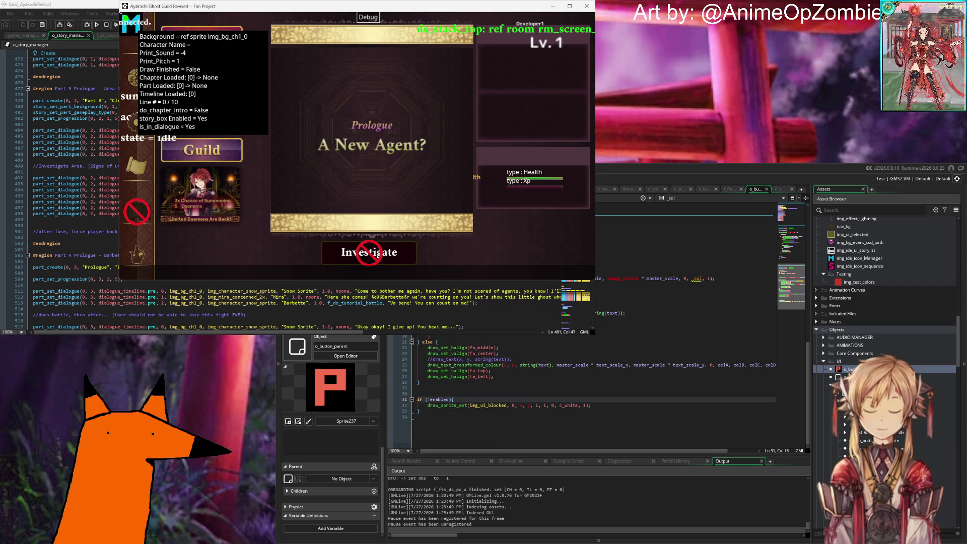
mouse_move(531, 364)
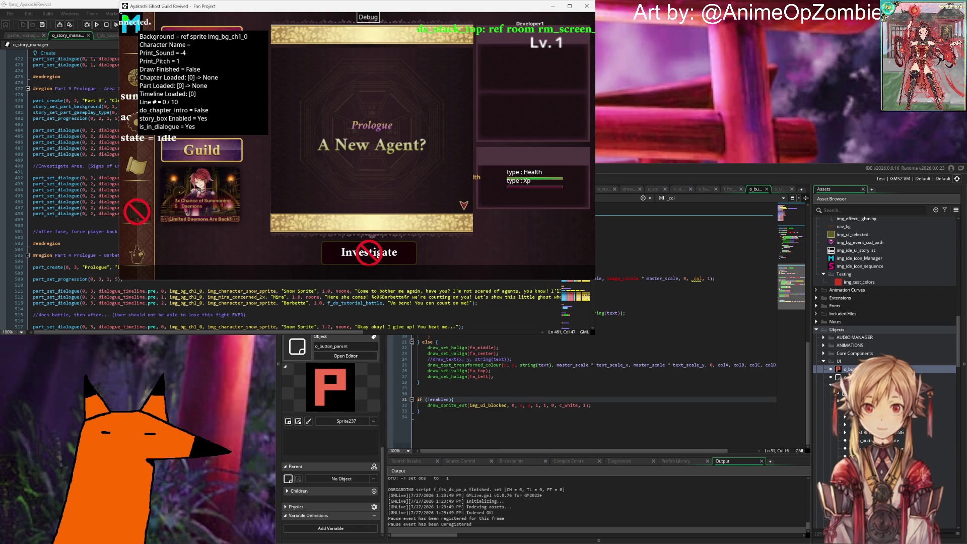
click(630, 284)
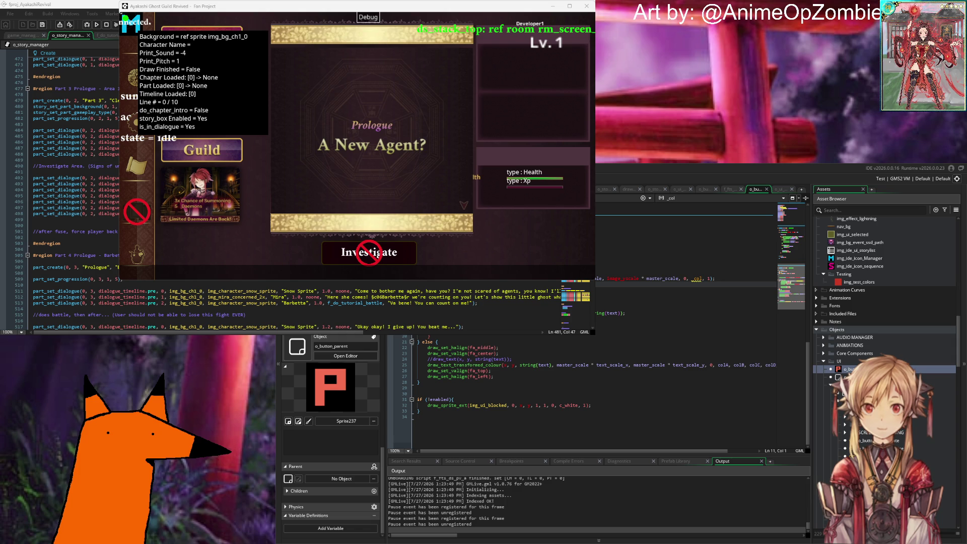
Type dra_enab into the mouse-click check line and bring up its code hint.
scroll(594, 392, up, 6)
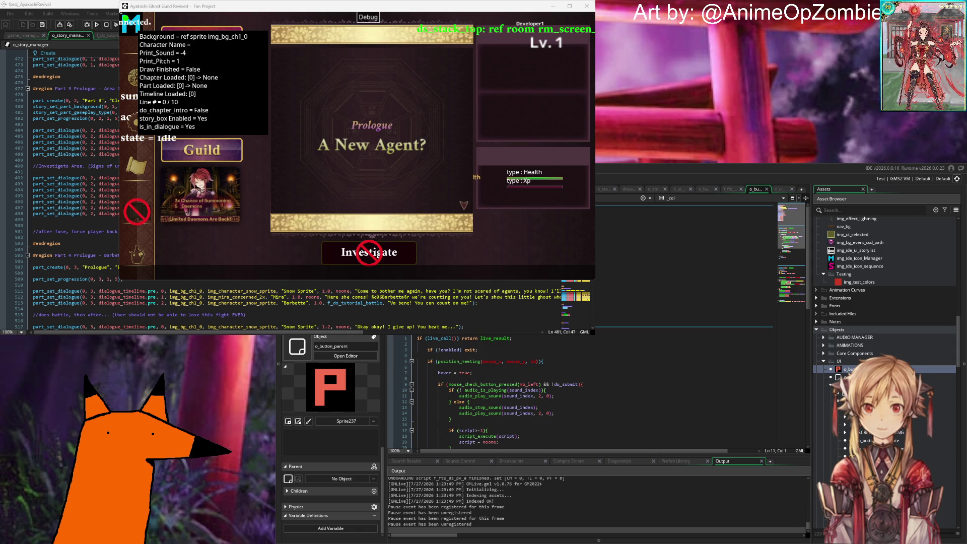
click(417, 373)
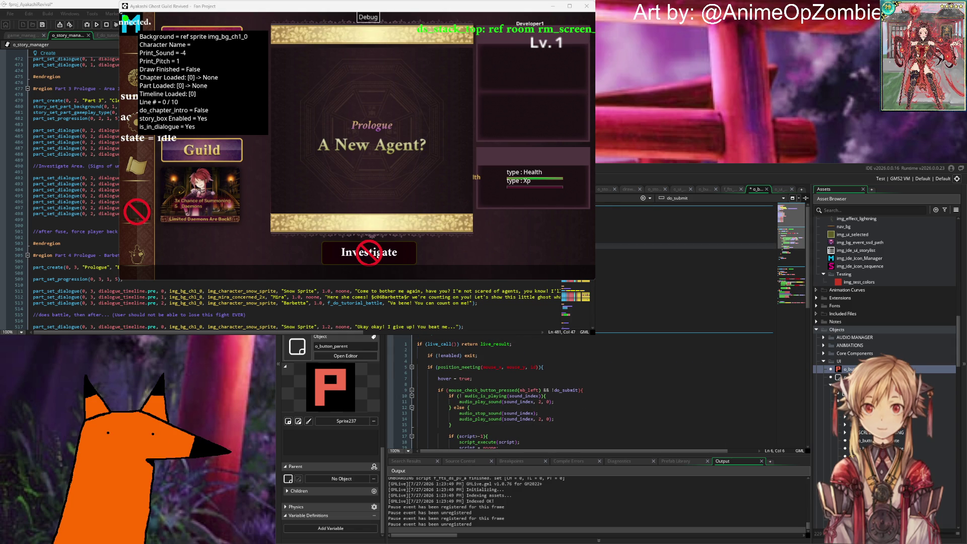
text(dra)
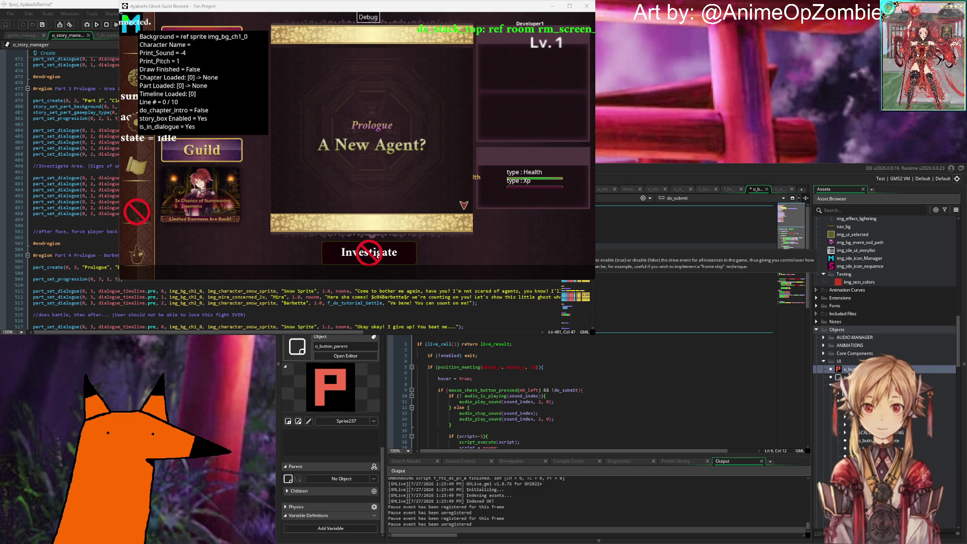
text(_enab)
key(Return)
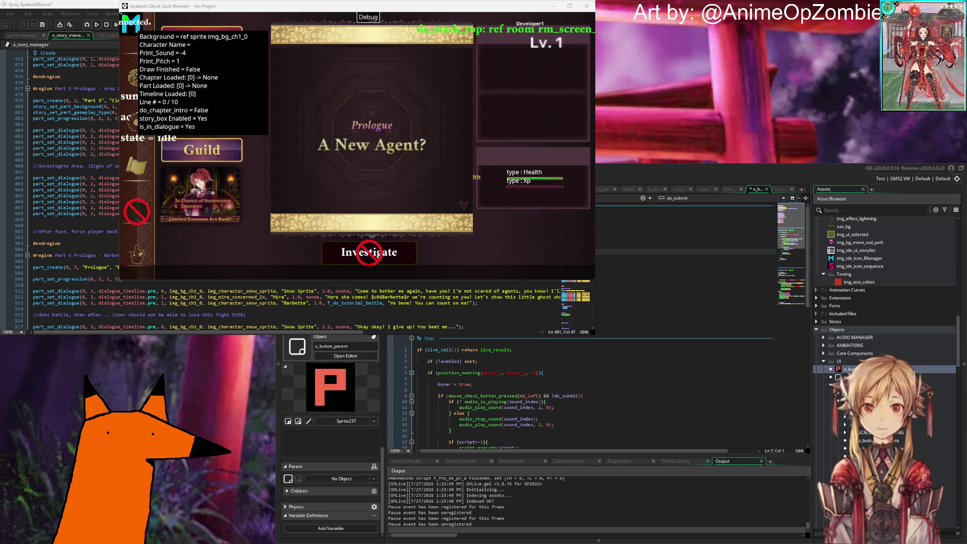
key(BackSpace)
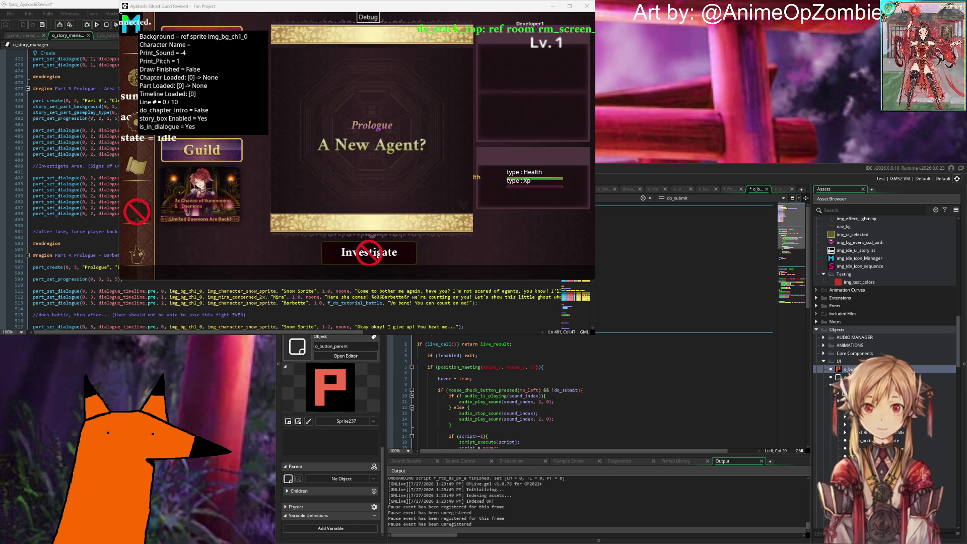
key(Left)
key(Left)
key(Left)
key(Left)
key(Left)
key(Left)
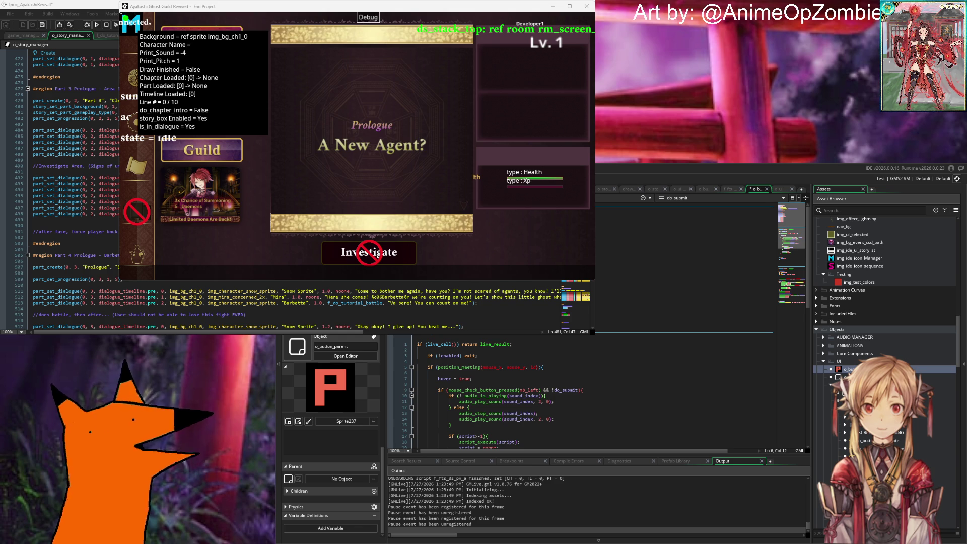
scroll(599, 393, down, 5)
scroll(599, 393, down, 5)
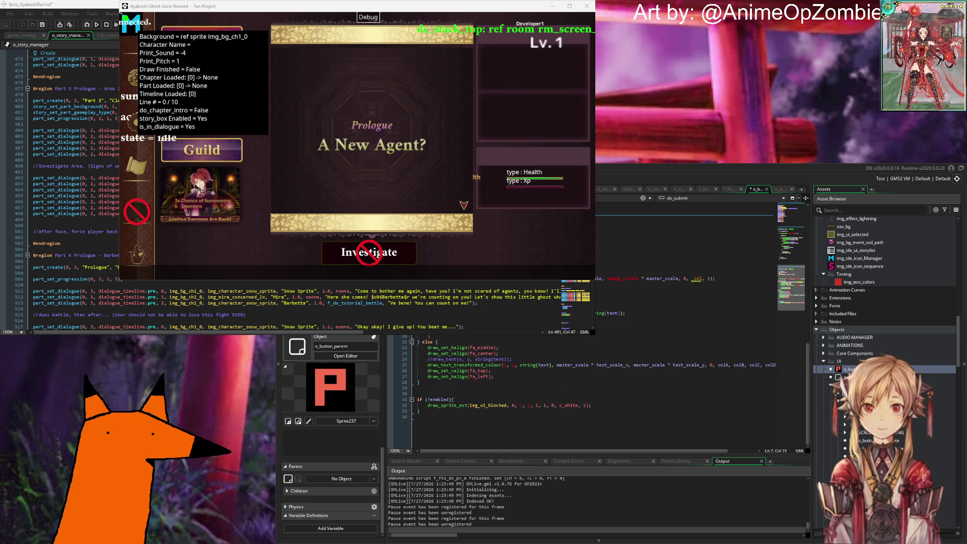
Insert new lines at lines 9 and 12 of the Draw code and live-update the running game.
click(654, 273)
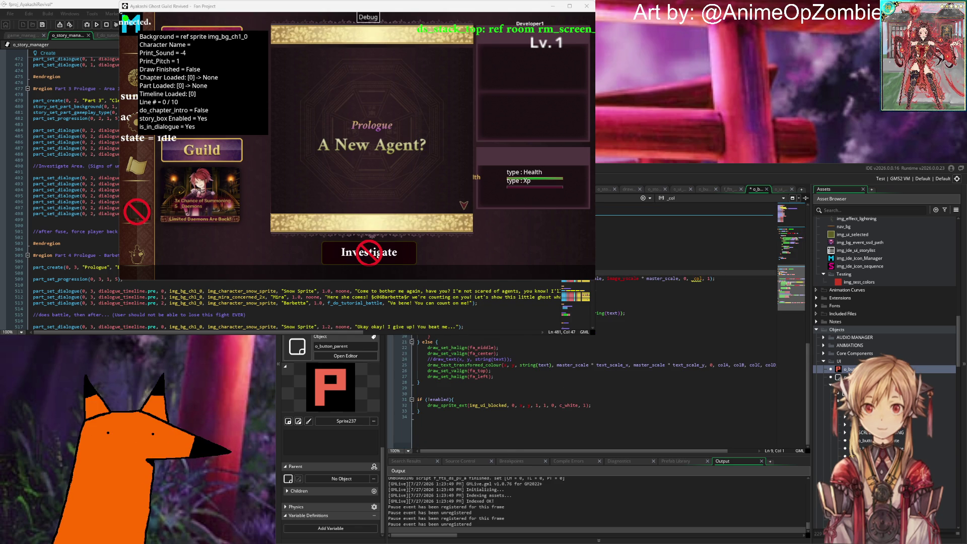
key(ctrl+v)
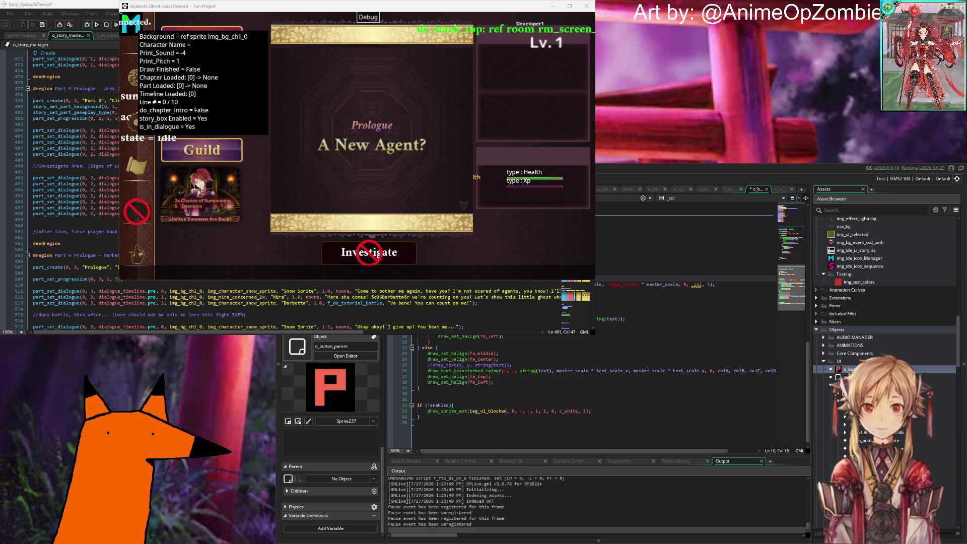
click(655, 290)
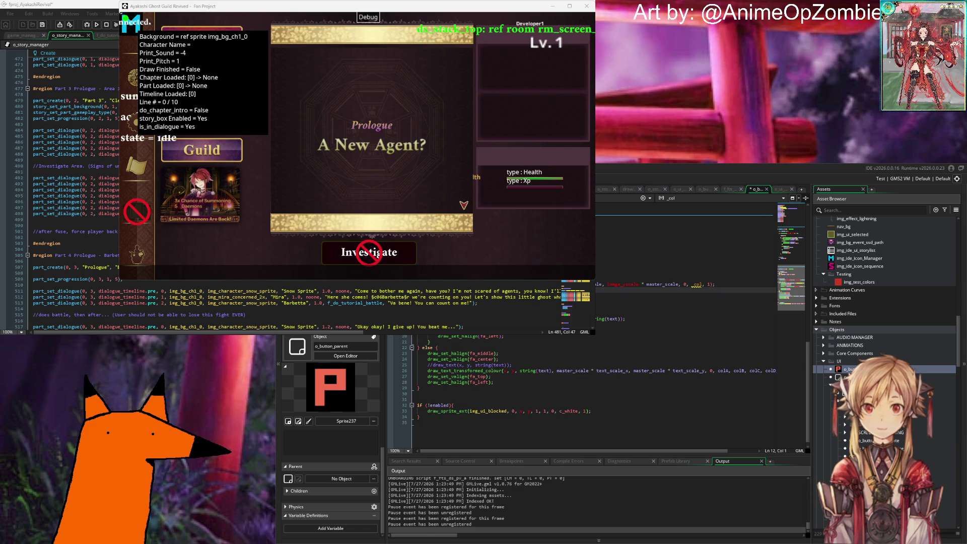
key(Return)
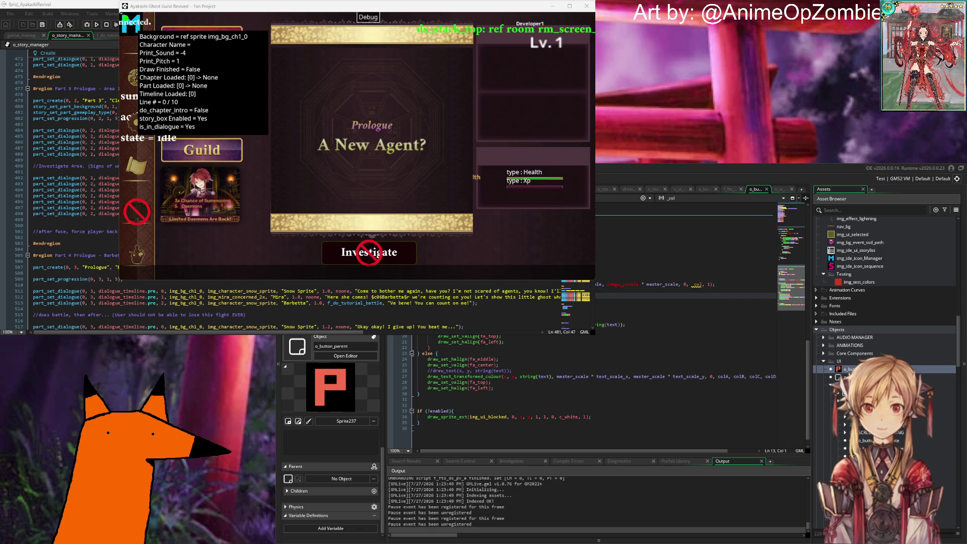
click(654, 272)
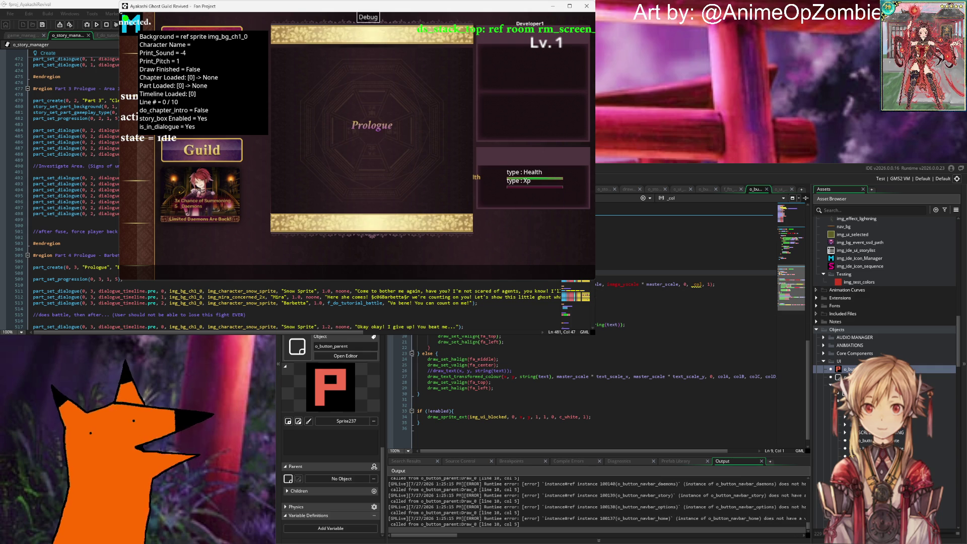
Rebuild with F5, start, log in and dismiss the save-data popup to reach the prologue.
click(654, 319)
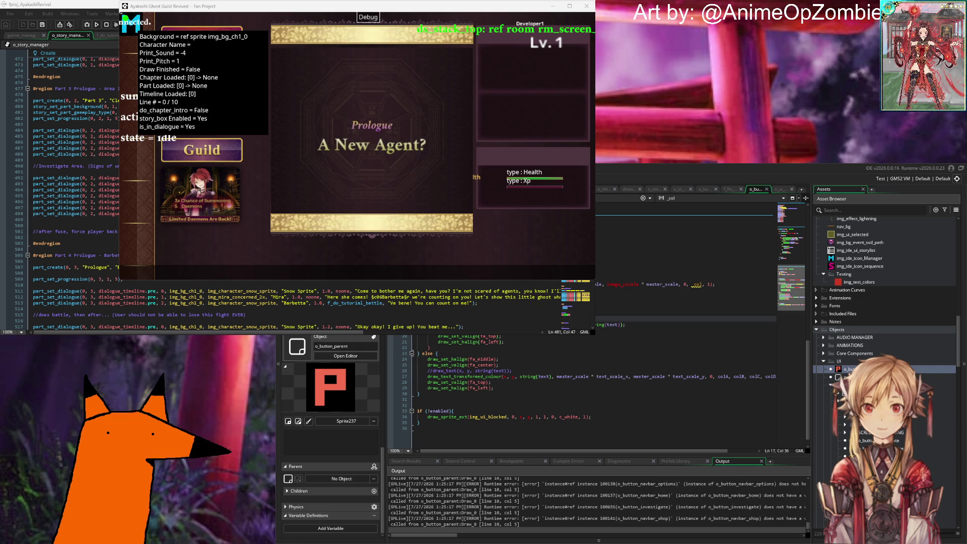
key(F5)
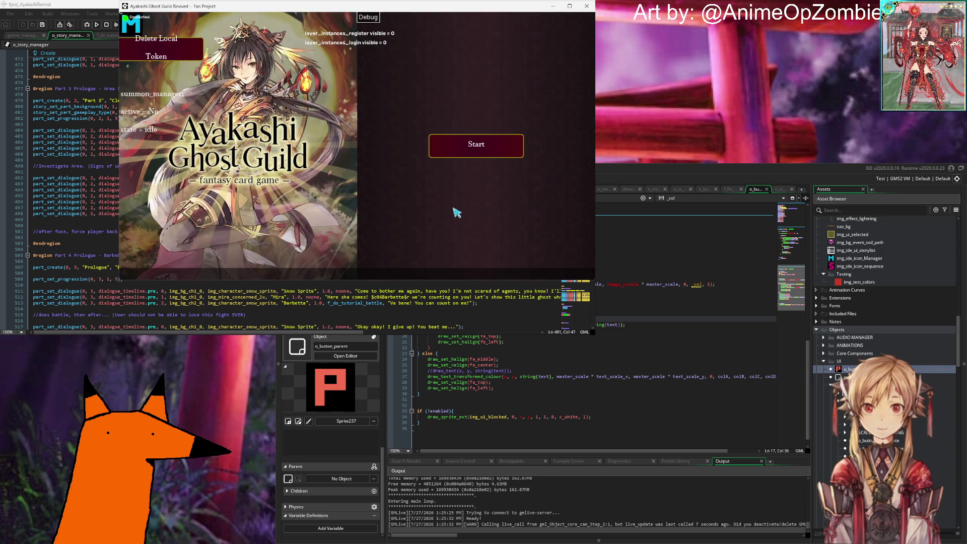
click(468, 144)
click(476, 250)
click(476, 212)
click(358, 247)
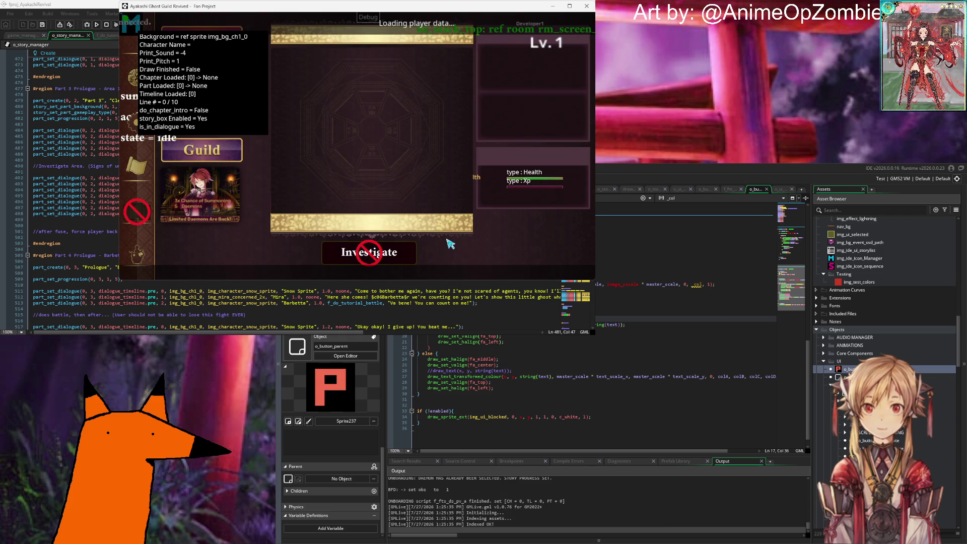
click(627, 338)
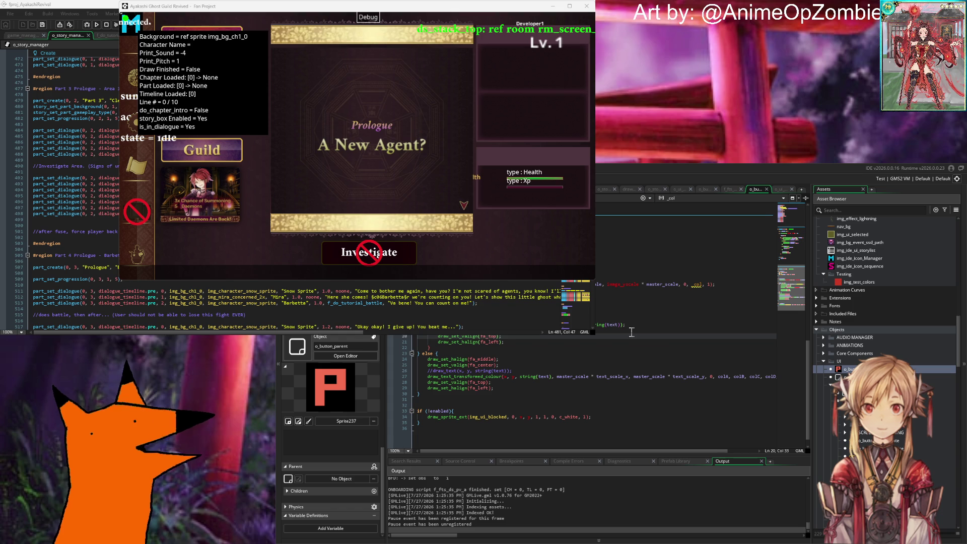
Open o_story_container, search the project for 'investigate' and enlarge the Search Results panel.
scroll(929, 351, down, 3)
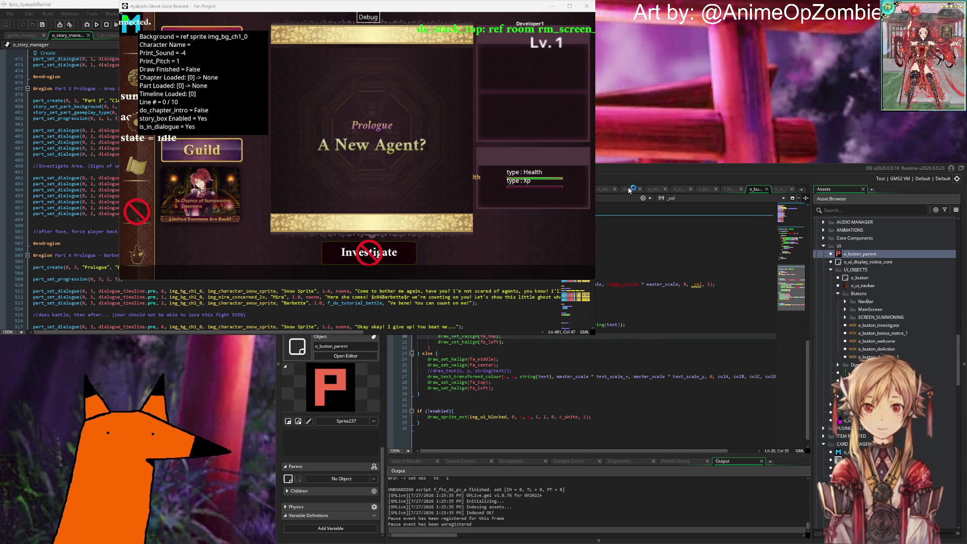
click(655, 189)
click(578, 339)
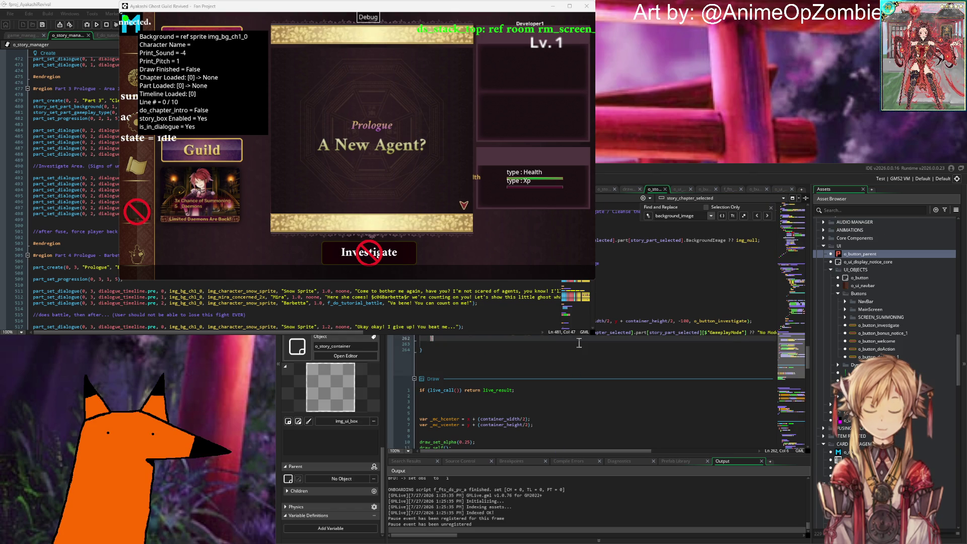
key(ctrl+shift+f)
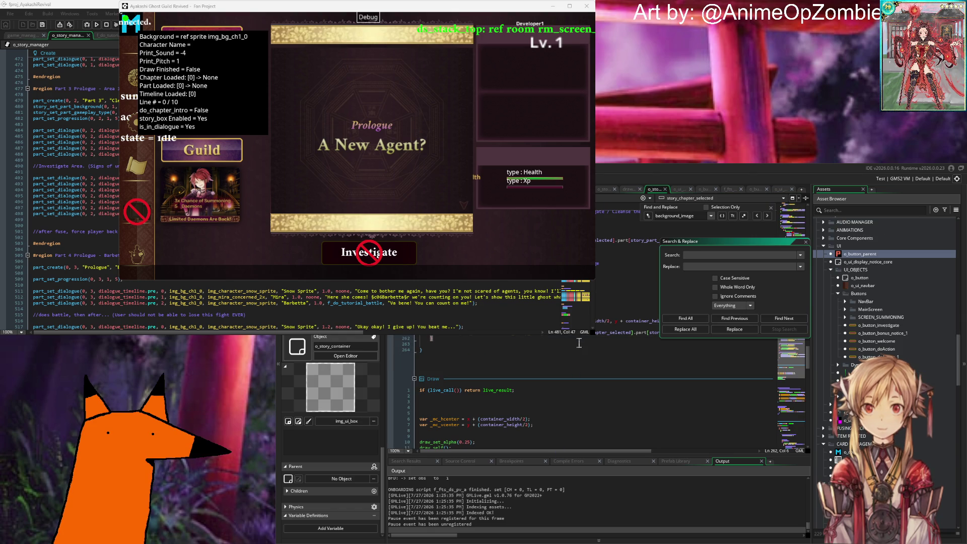
text(investig)
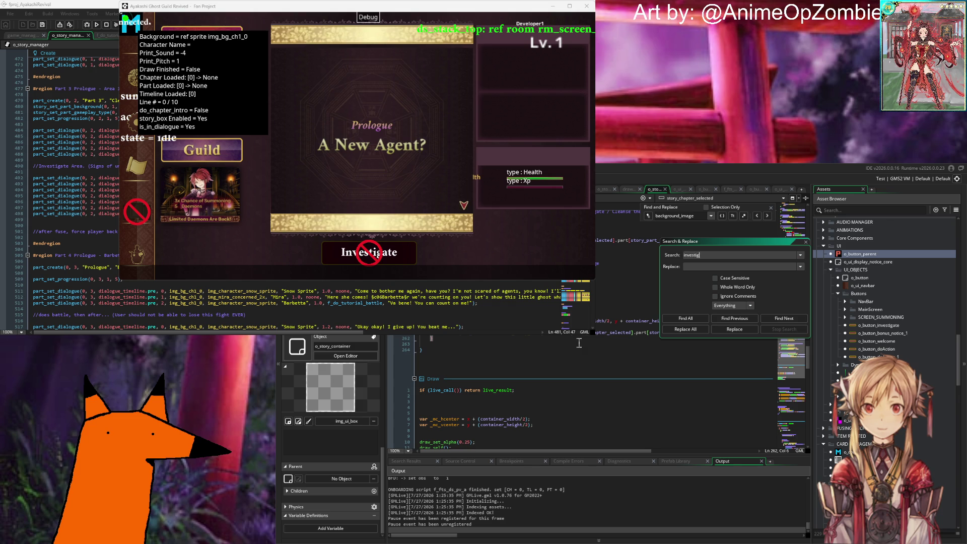
text(ate)
key(Return)
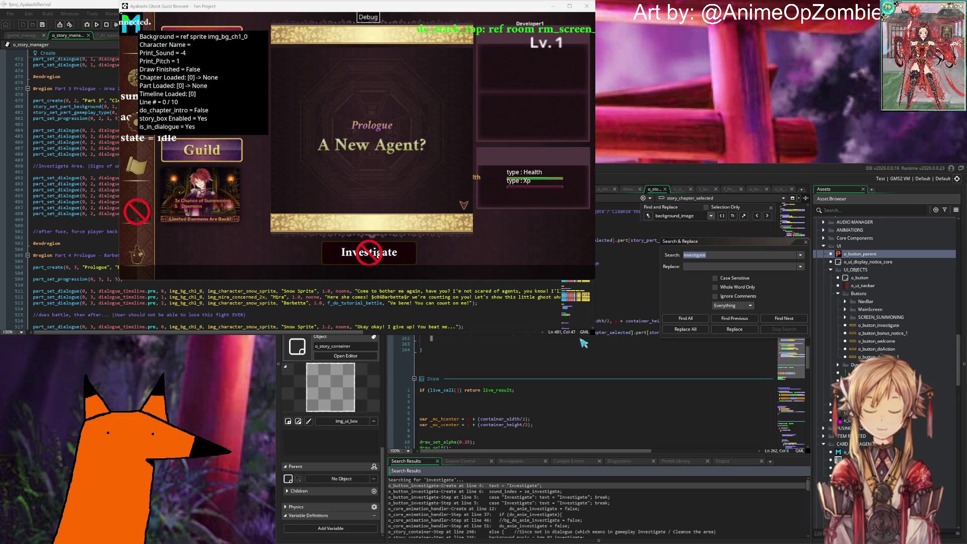
drag(569, 452, 571, 349)
click(571, 446)
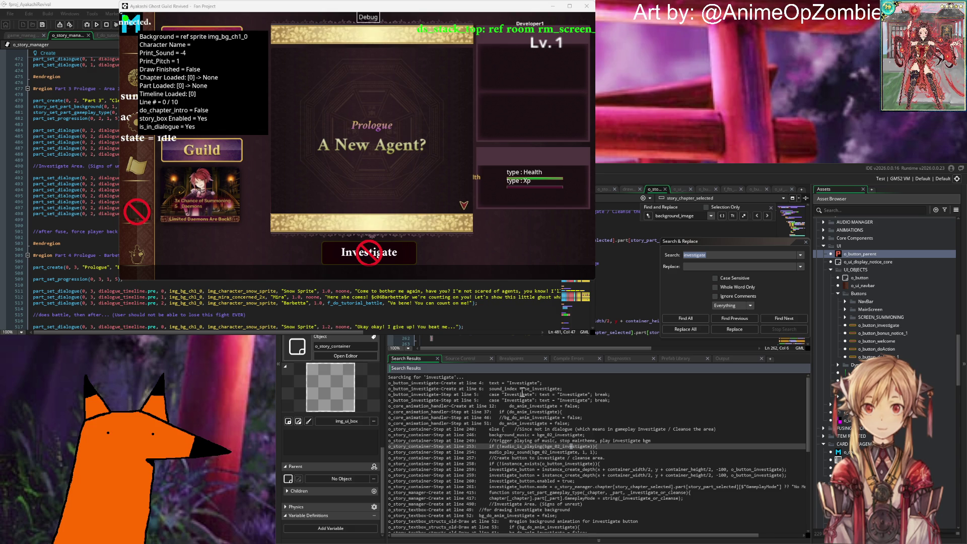
Browse the results, including o_story_manager Create line 415, then start a new search term.
scroll(522, 392, down, 4)
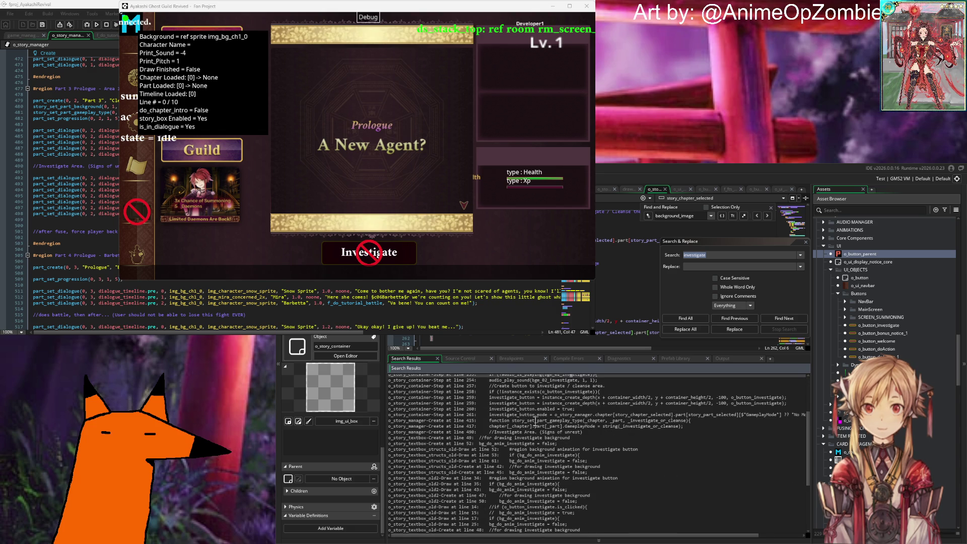
click(539, 421)
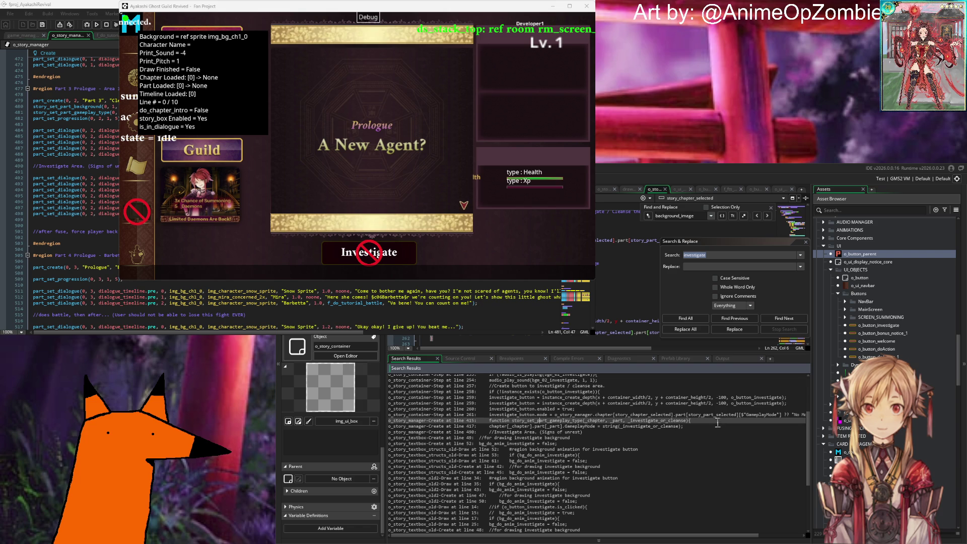
scroll(513, 421, down, 2)
scroll(521, 408, down, 4)
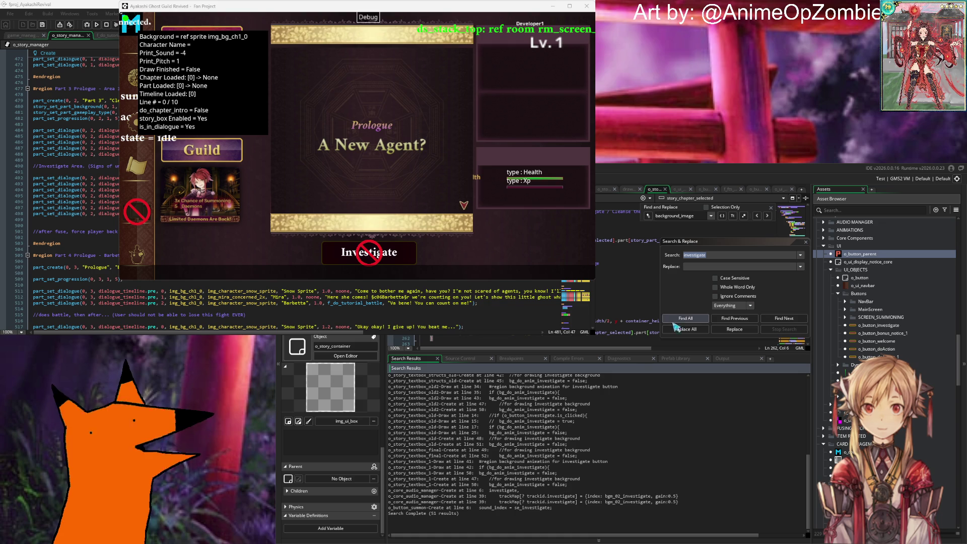
scroll(621, 384, up, 7)
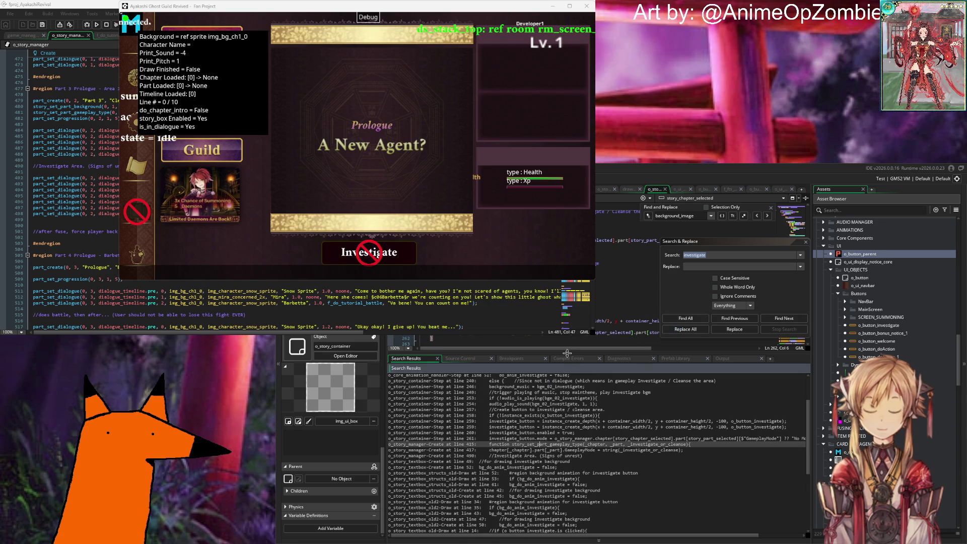
click(717, 256)
text(o_button_)
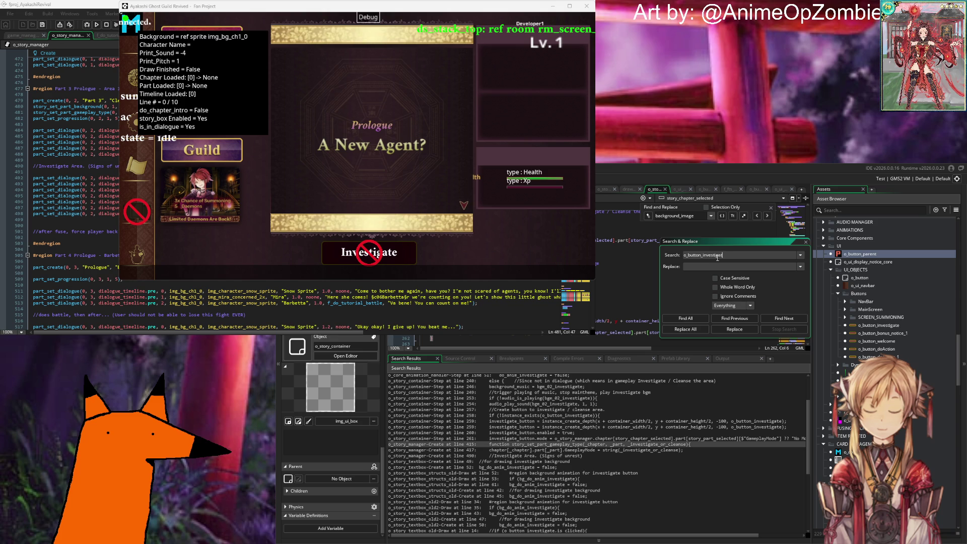
Search for o_button_investigate (3 results) and jump to line 259 of o_story_container.
key(Return)
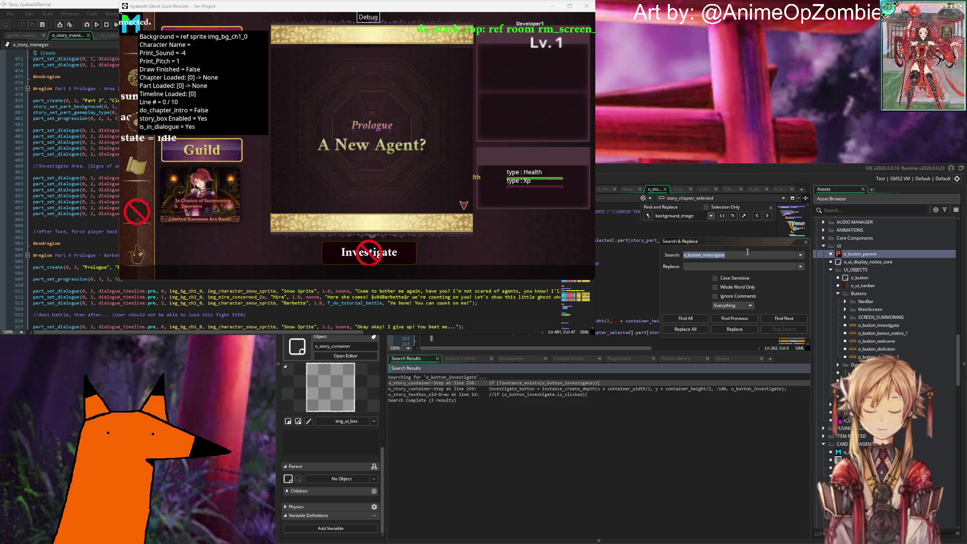
click(559, 410)
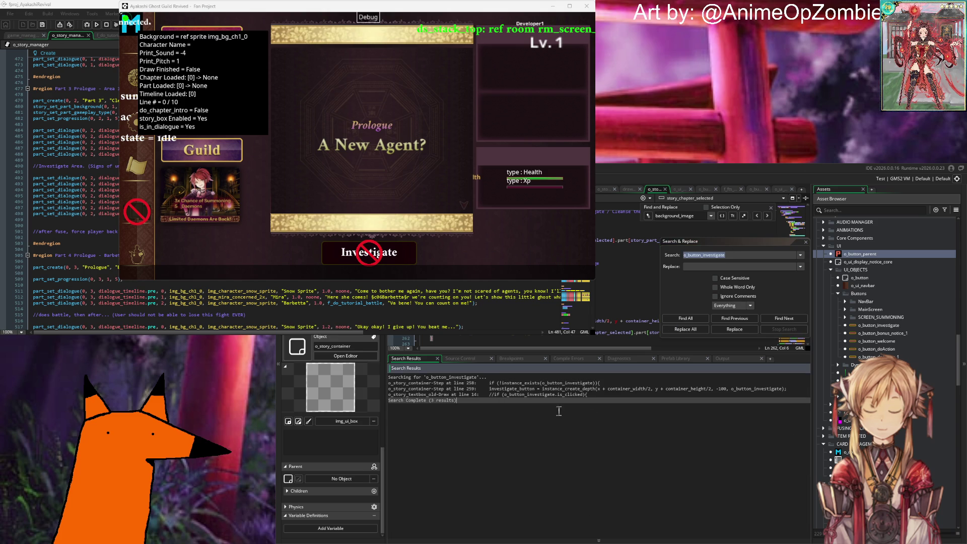
click(545, 389)
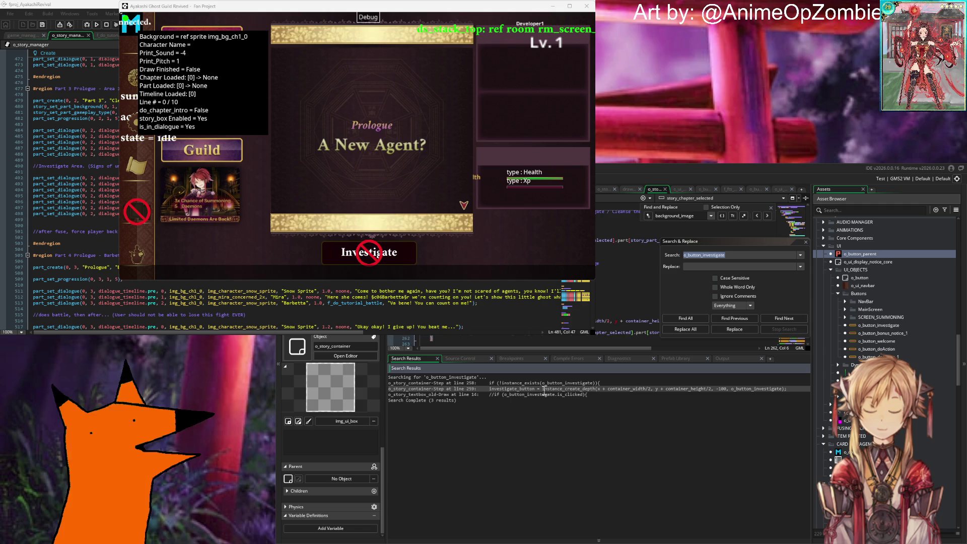
double_click(545, 389)
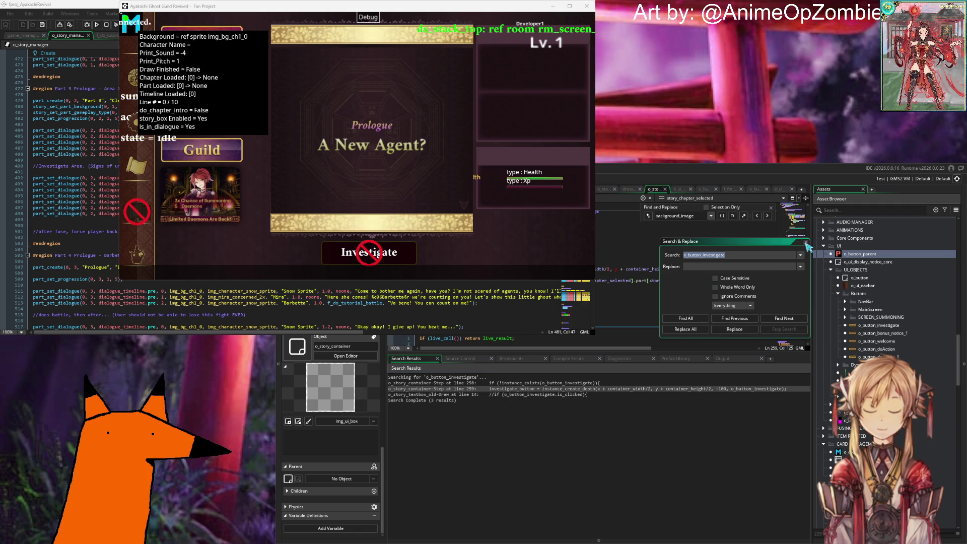
click(806, 244)
Add a show_debug_message(my_story_chap line below line 260.
click(682, 279)
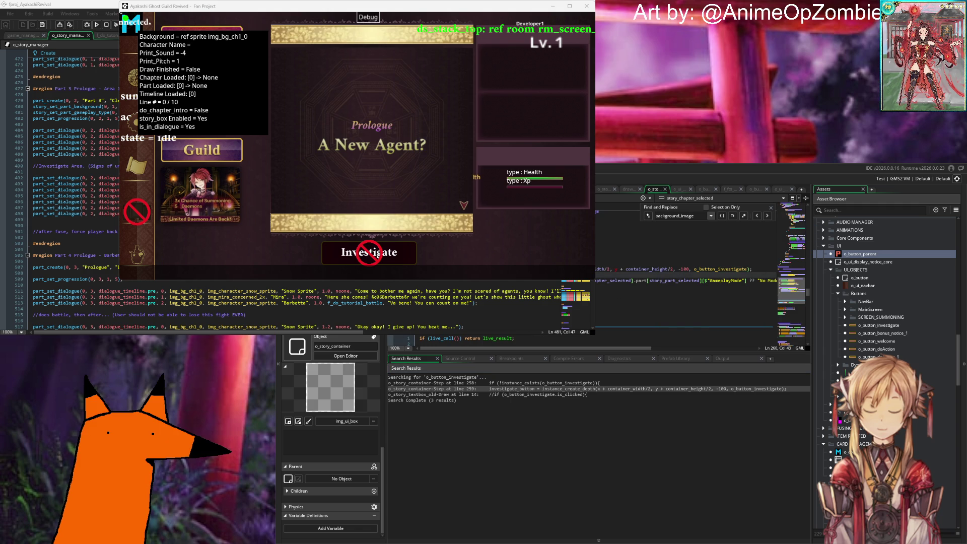
key(Return)
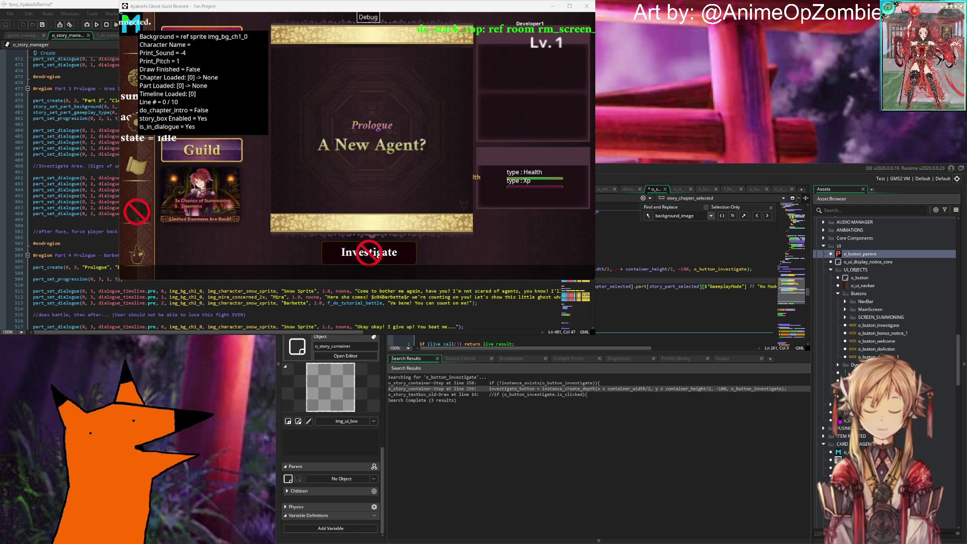
text(show_debug_message(m)
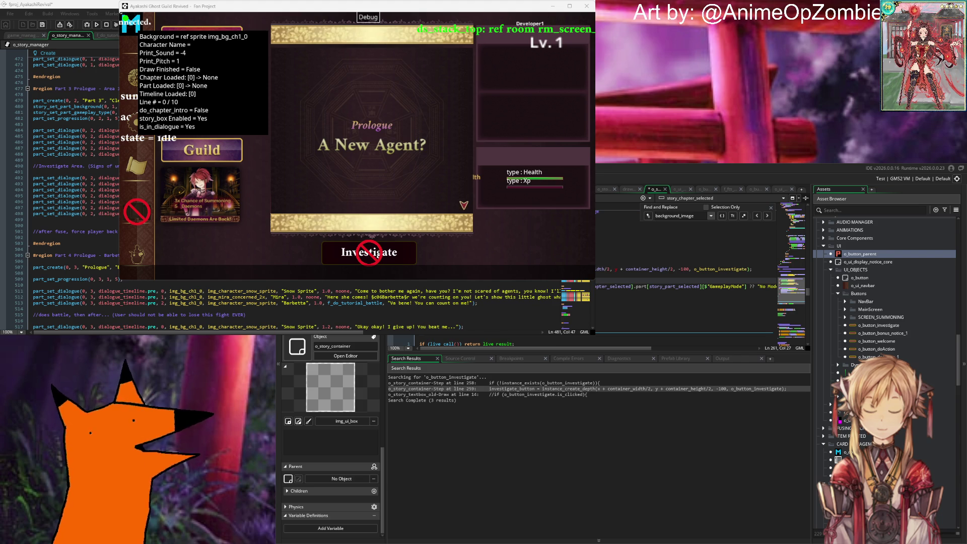
text(y_story_chap)
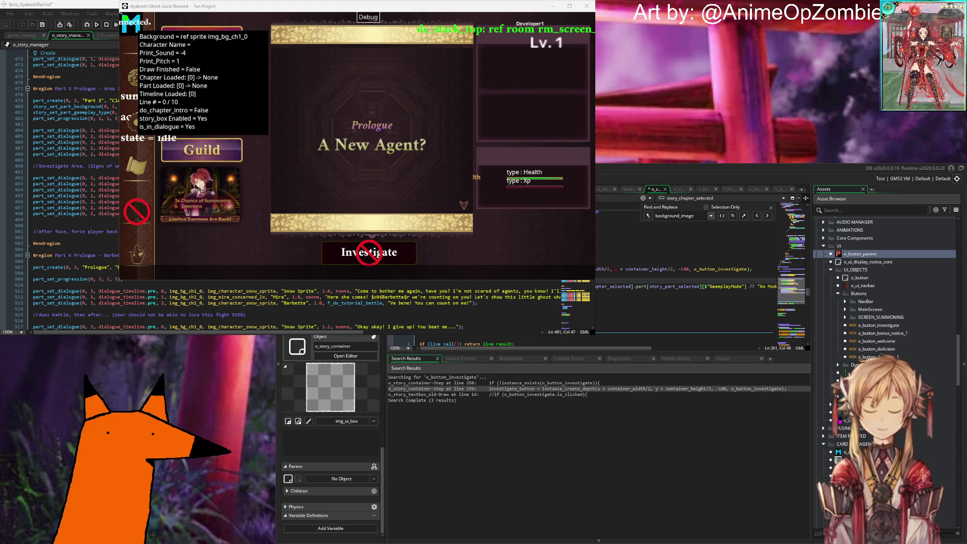
key(Up)
Select lines 258–259 that create the Investigate button and apply Ctrl+Z to them.
scroll(685, 262, up, 4)
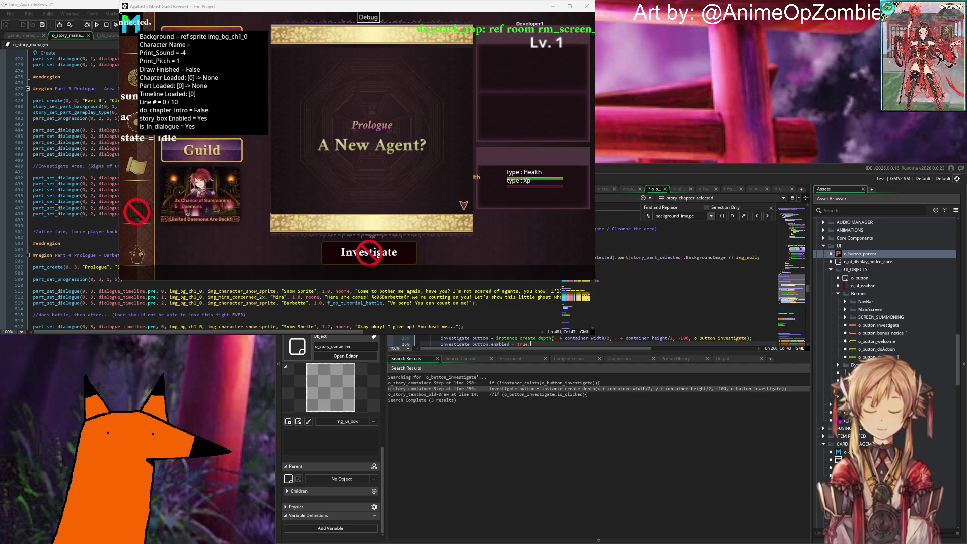
scroll(702, 260, down, 2)
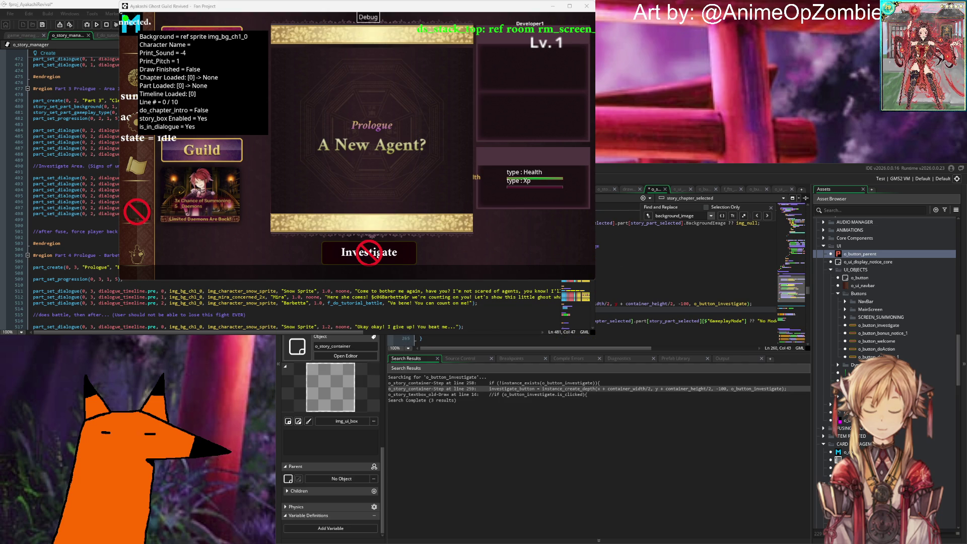
scroll(702, 262, up, 6)
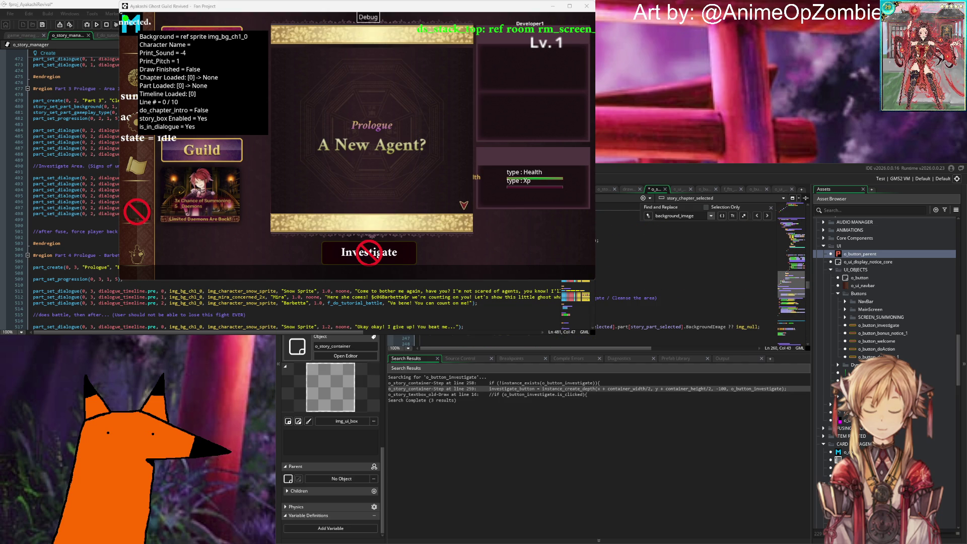
click(654, 286)
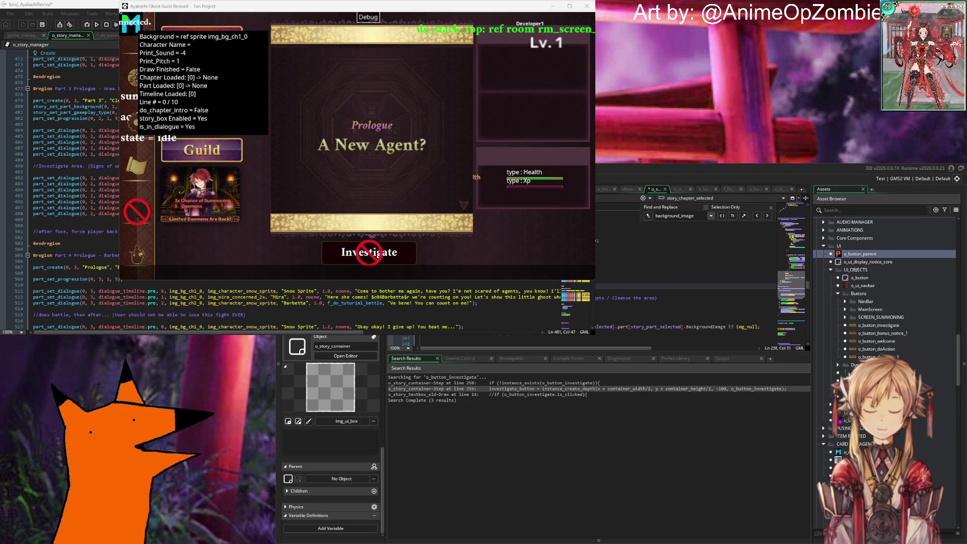
scroll(702, 260, down, 6)
scroll(703, 262, up, 4)
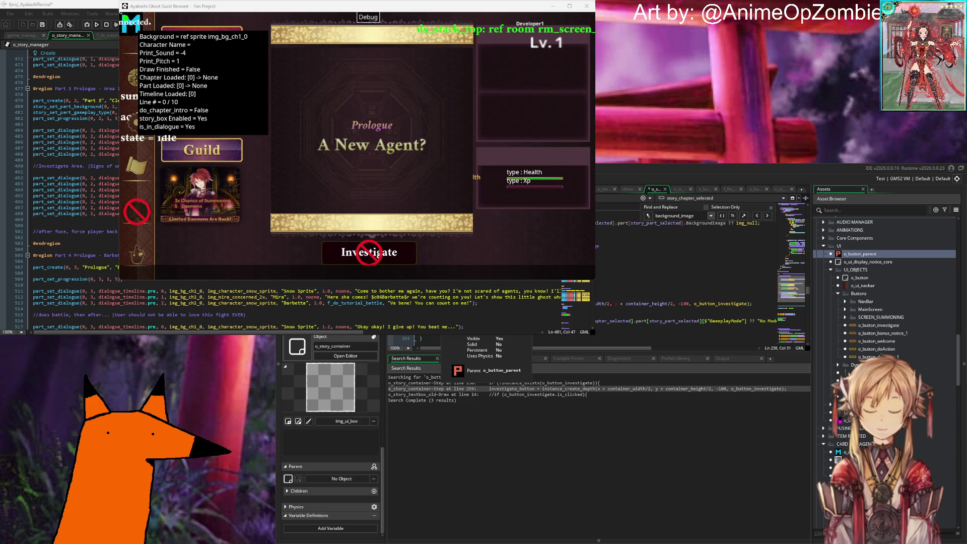
drag(596, 301, 596, 327)
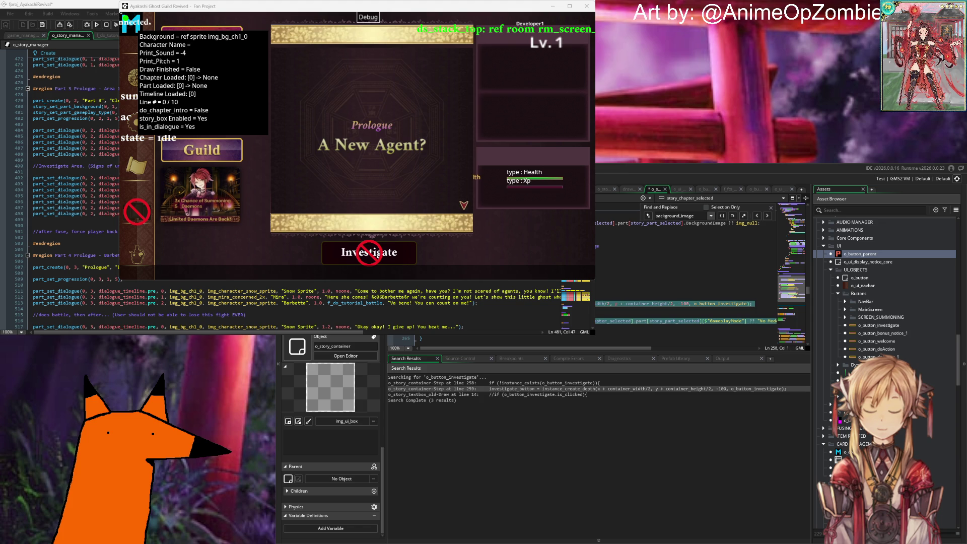
key(ctrl+z)
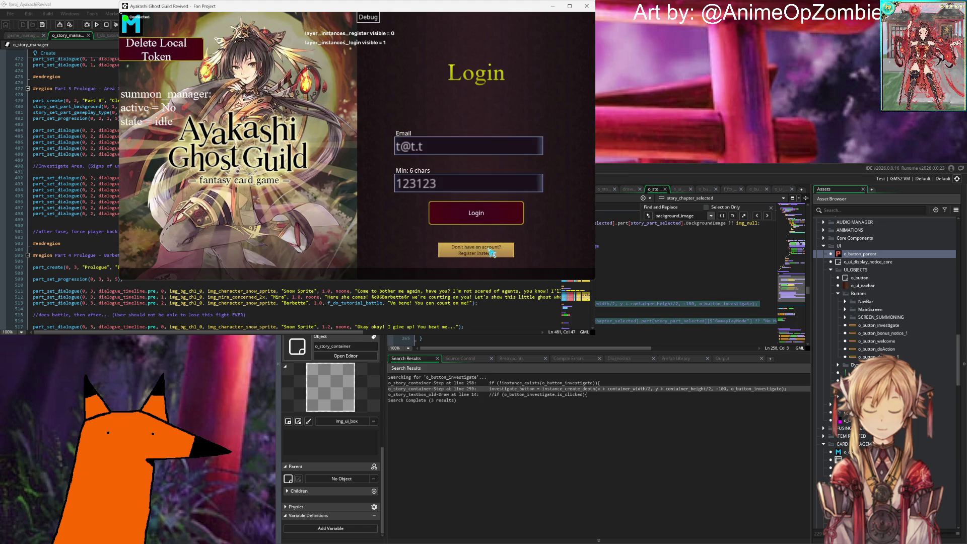
Log back into the game, then open the rm_screen_home room from the Asset Browser.
click(366, 246)
click(356, 196)
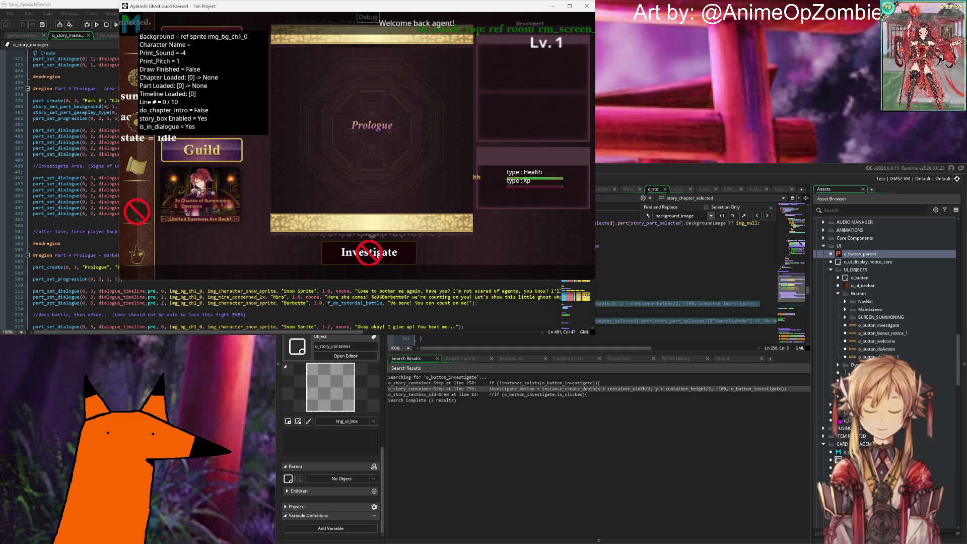
scroll(880, 345, down, 5)
click(881, 342)
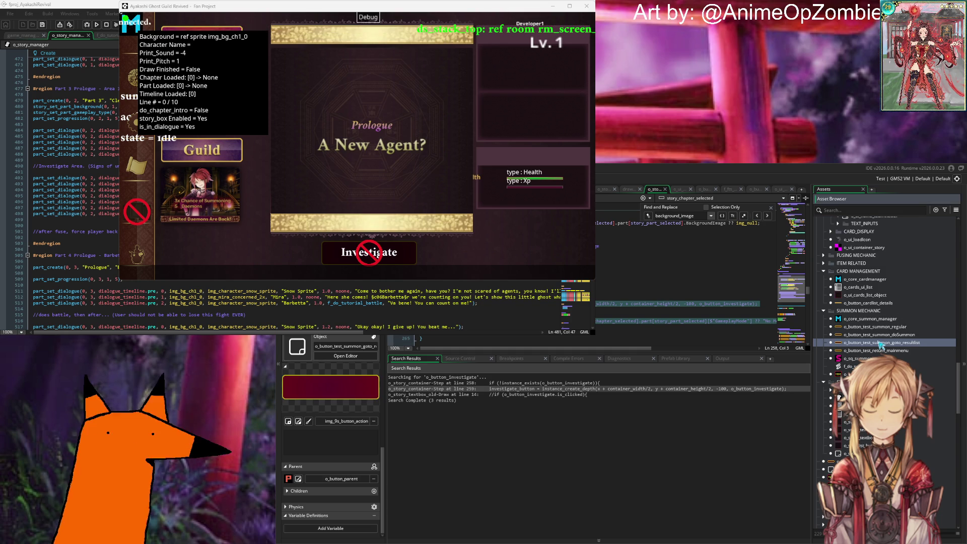
scroll(881, 345, down, 5)
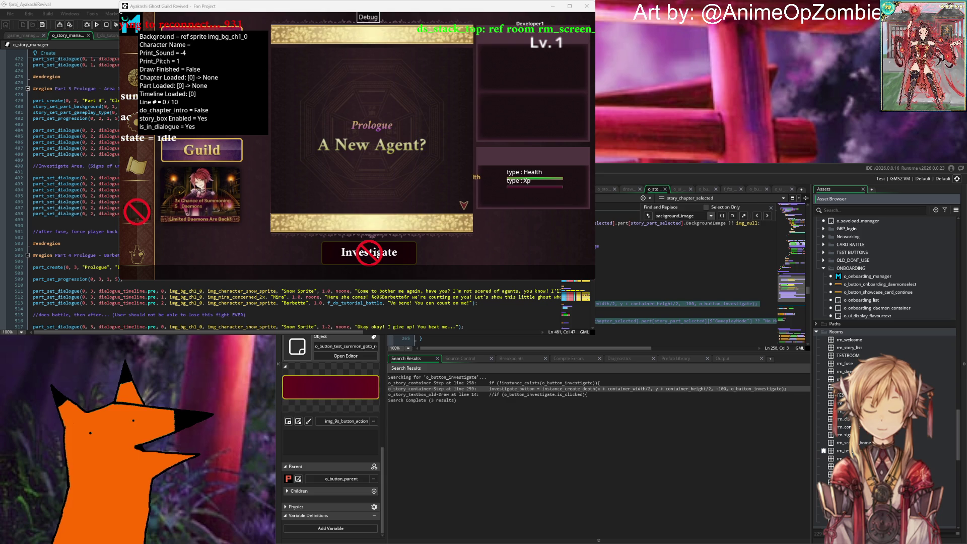
double_click(840, 443)
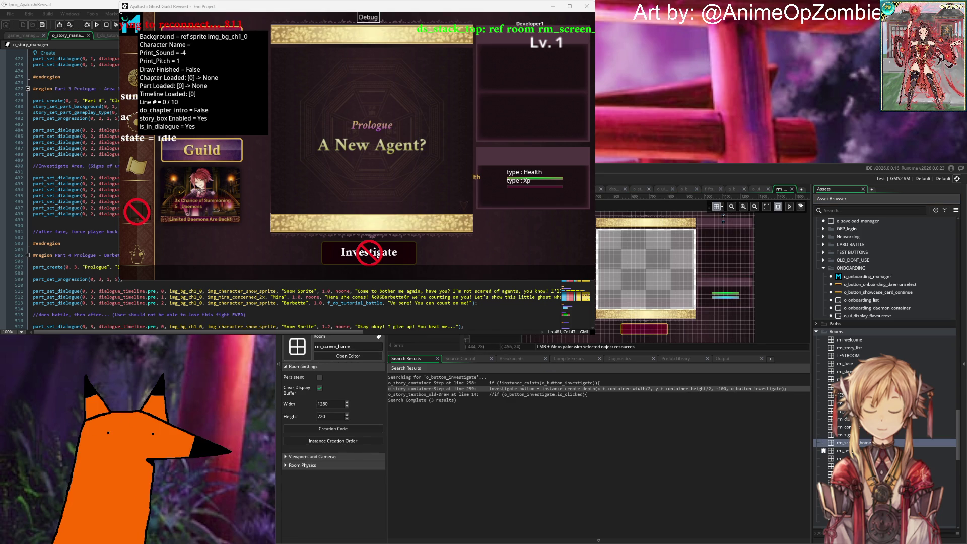
Inspect the navbar graphic's properties in rm_screen_home, then close them and deselect it.
click(723, 221)
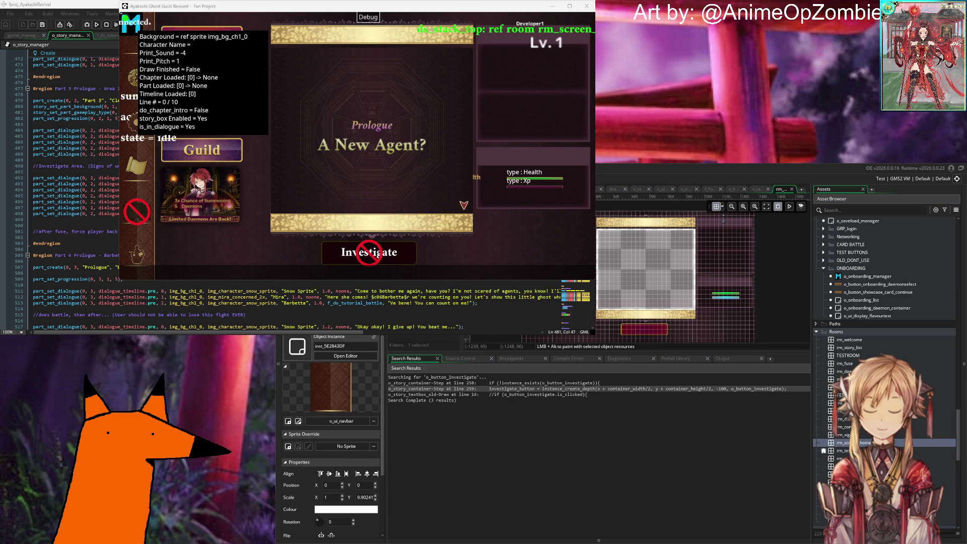
key(Escape)
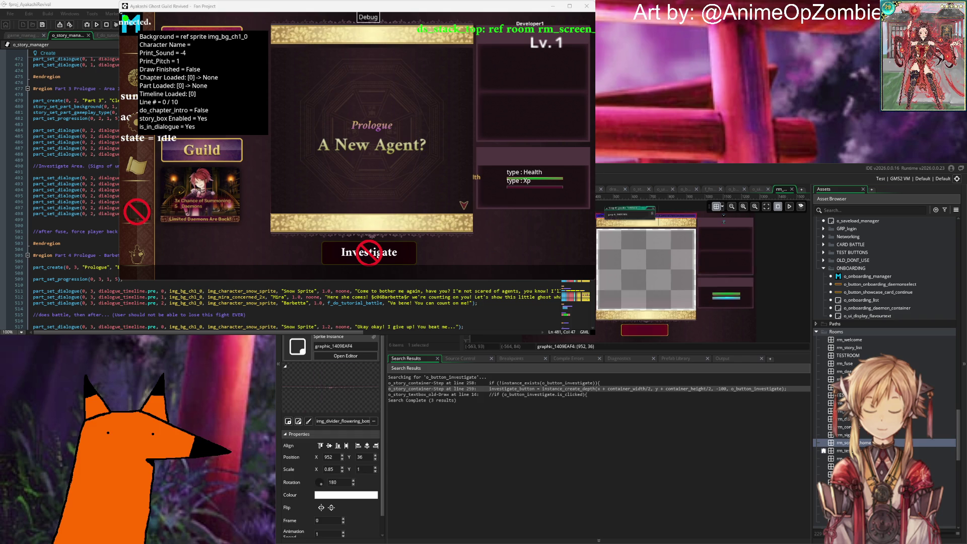
scroll(723, 220, up, 3)
double_click(723, 220)
scroll(766, 282, down, 2)
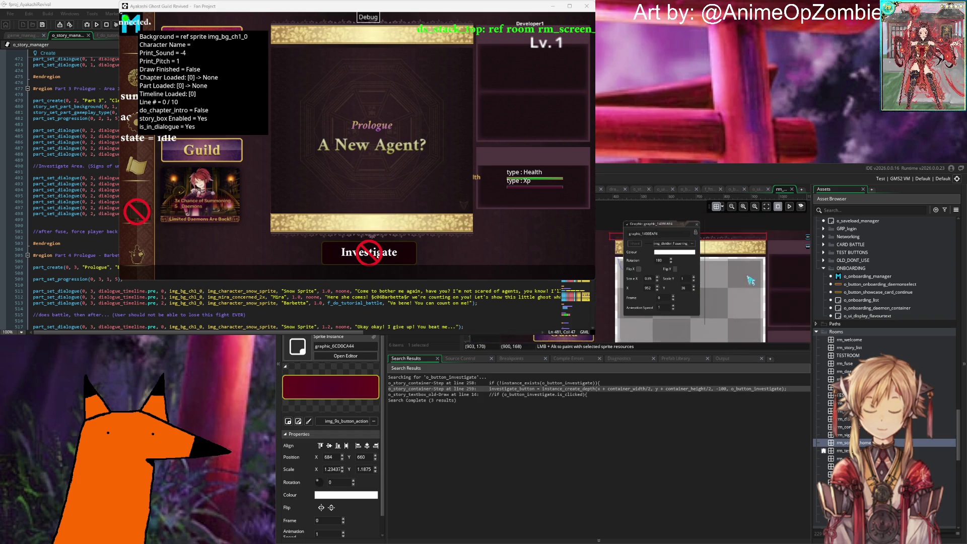
click(708, 233)
scroll(695, 252, down, 3)
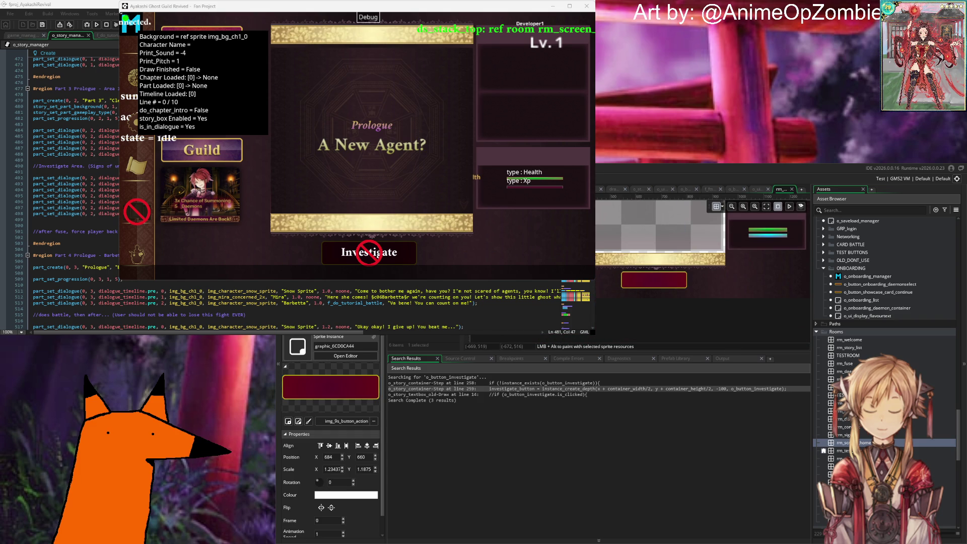
click(659, 293)
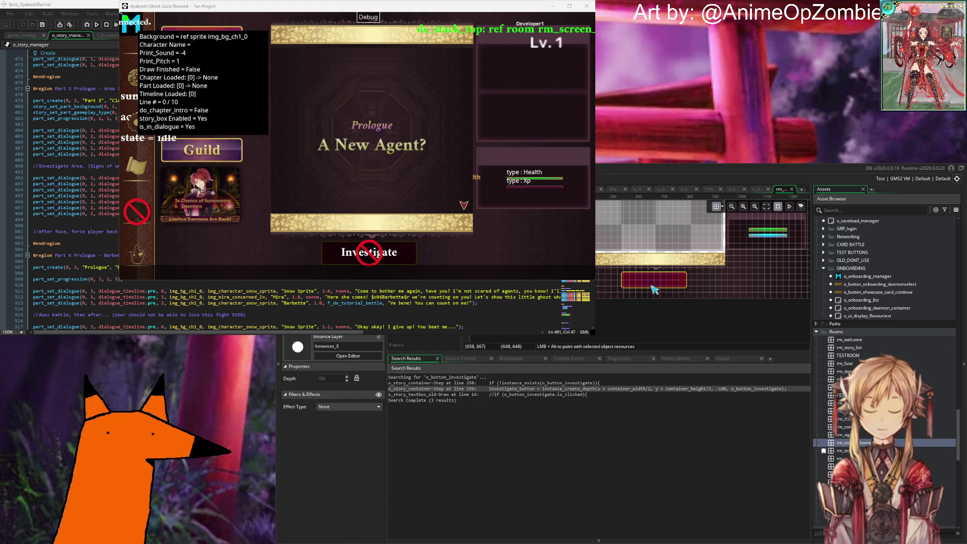
Select the red o_button_investigate instance on the Instances layer.
click(658, 280)
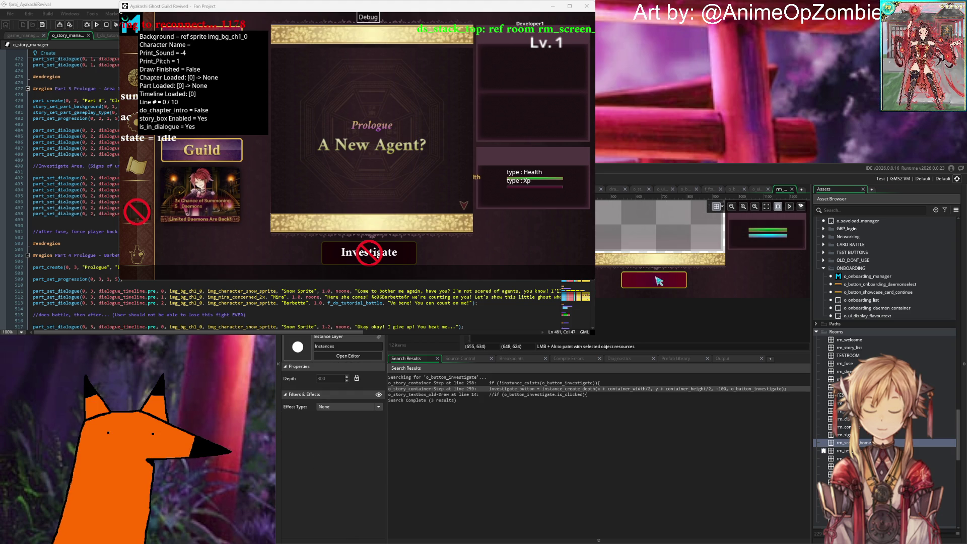
click(658, 280)
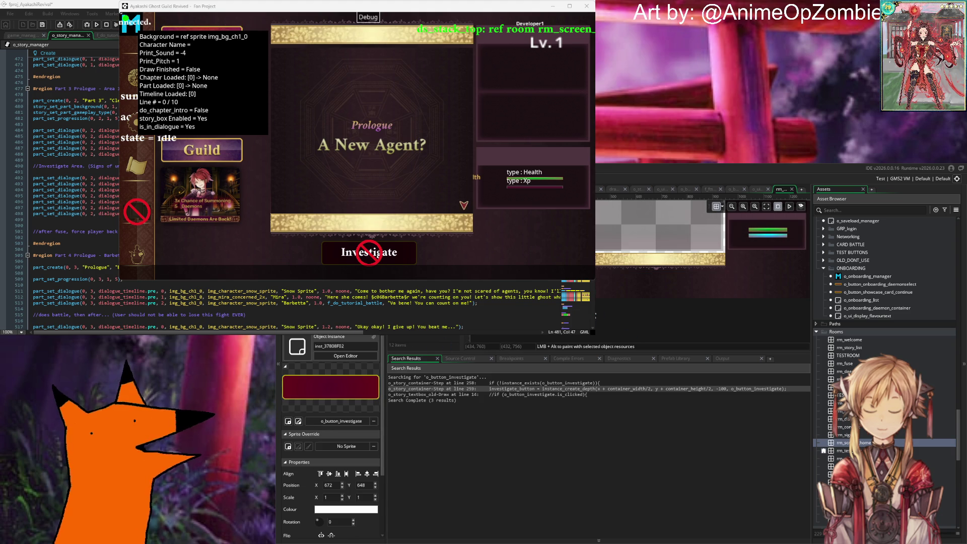
scroll(667, 318, down, 2)
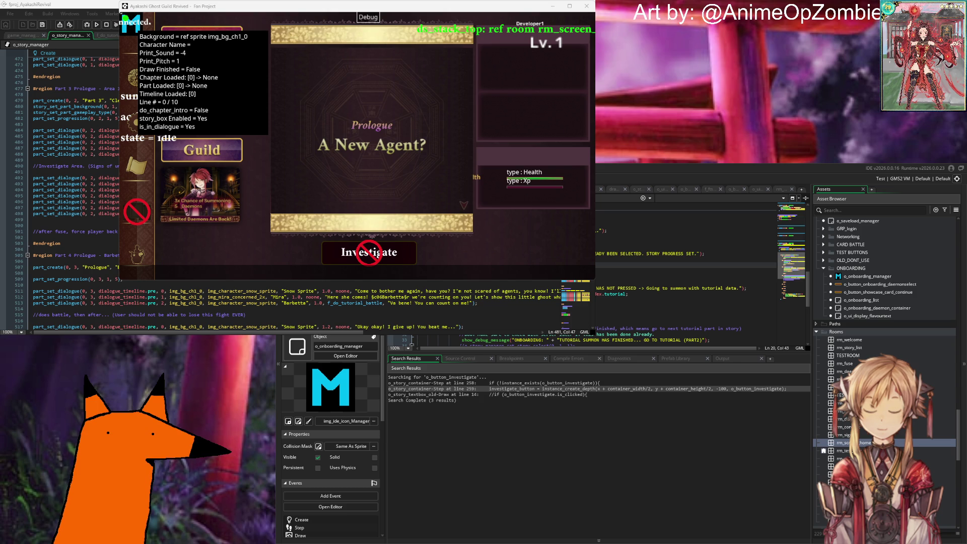
Return to the o_story_container code around line 260.
key(Down)
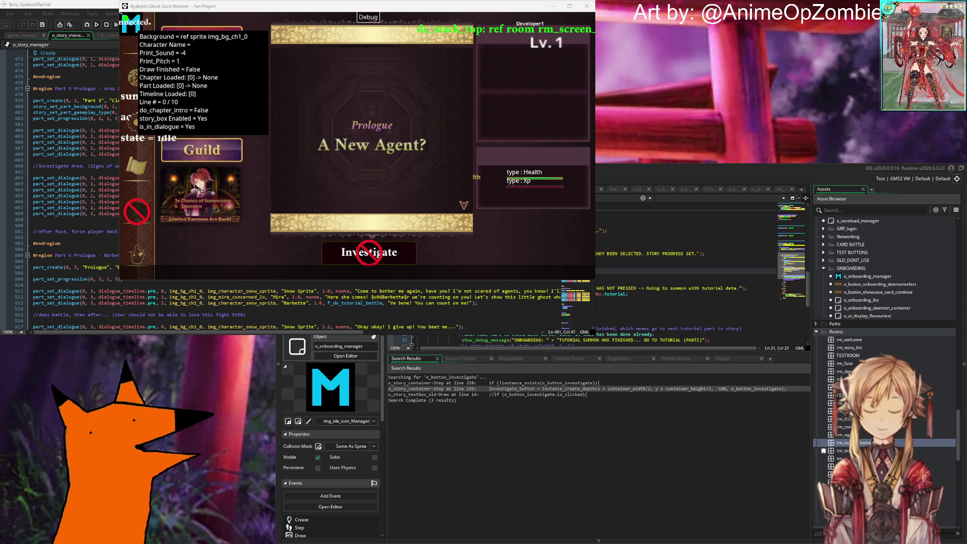
scroll(857, 357, up, 8)
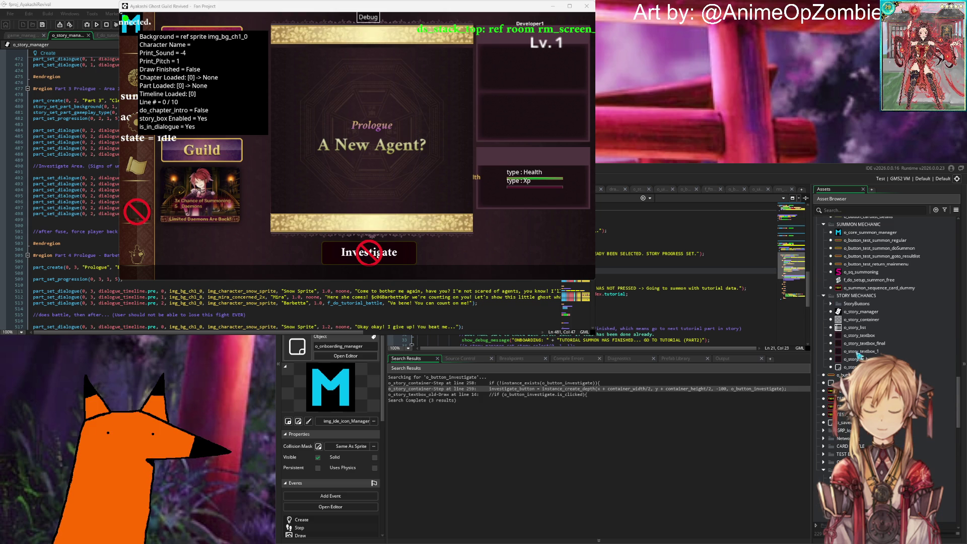
click(640, 191)
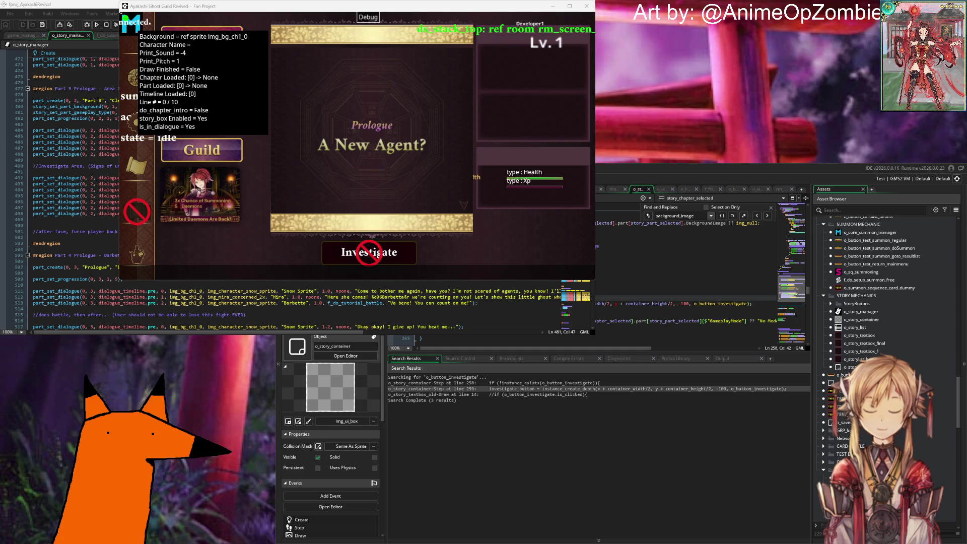
key(Down)
key(Down)
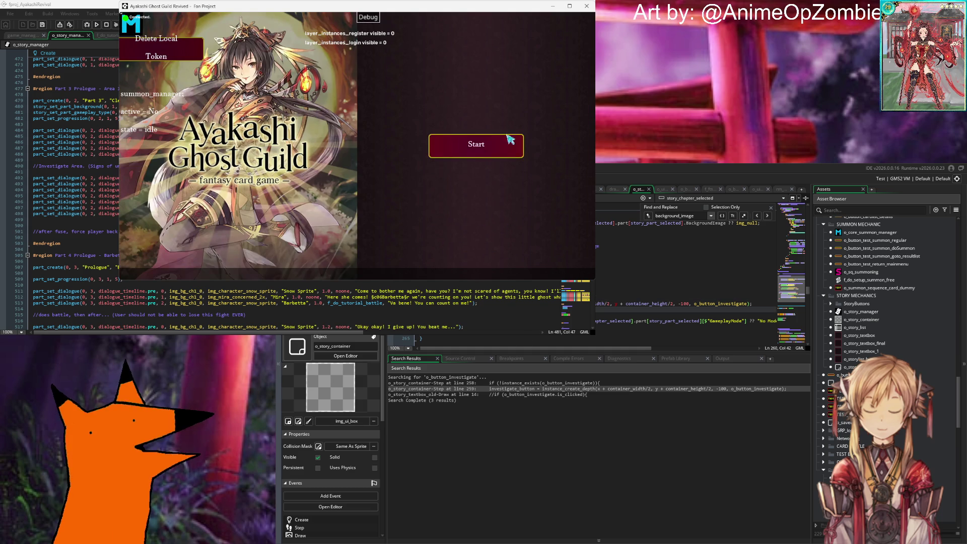
Get past the title screen and log in, then close the game and start a fresh build.
click(500, 153)
click(501, 252)
click(475, 212)
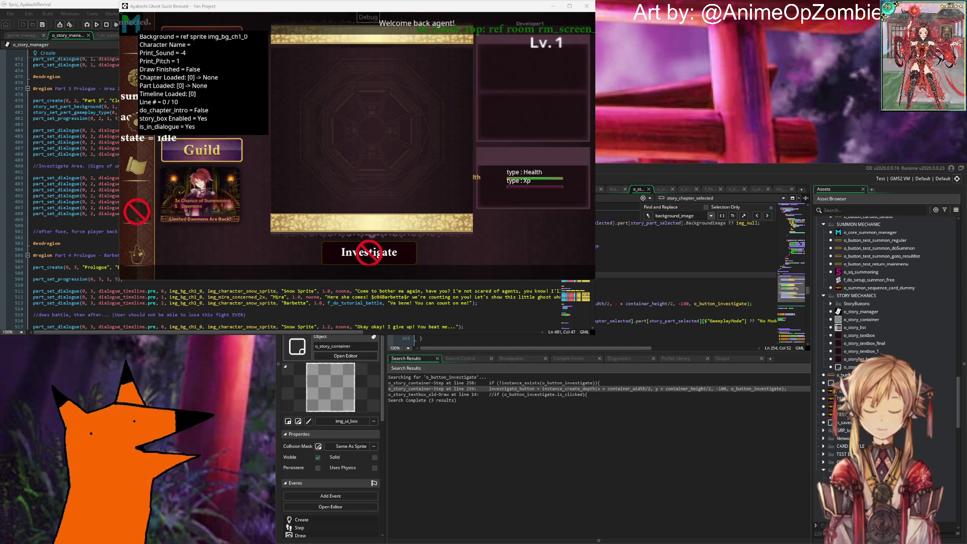
key(F5)
click(682, 303)
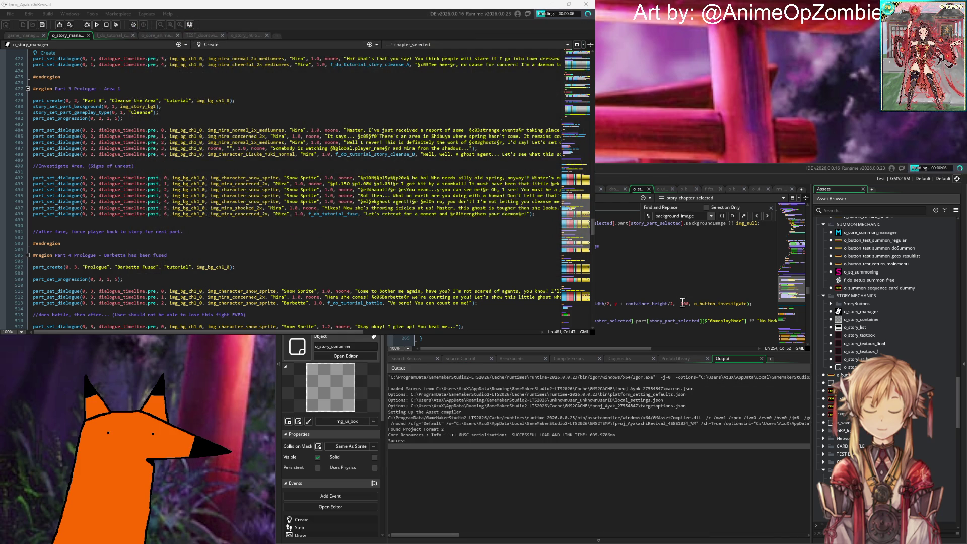
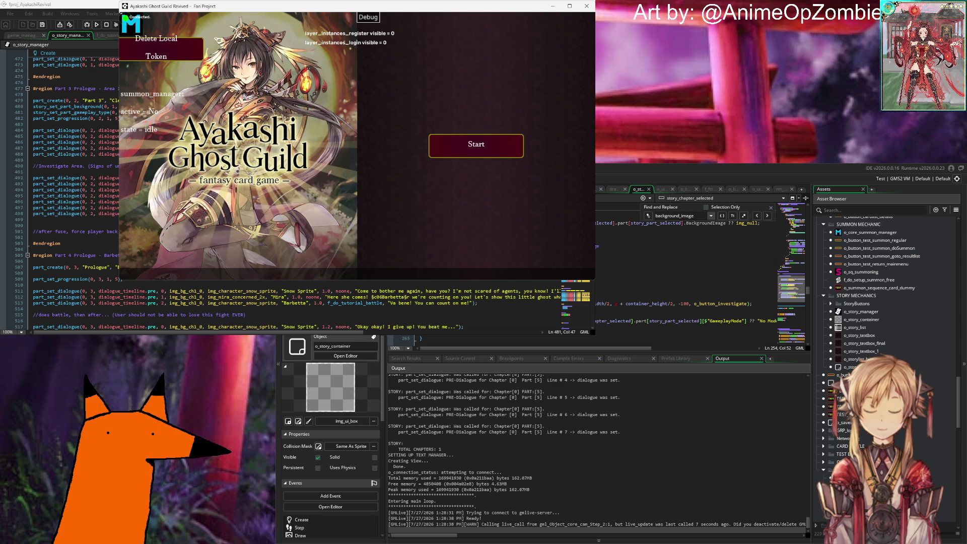
Start the game, log in with the prefilled account, and dismiss the onboarding message.
click(438, 144)
click(485, 254)
click(476, 213)
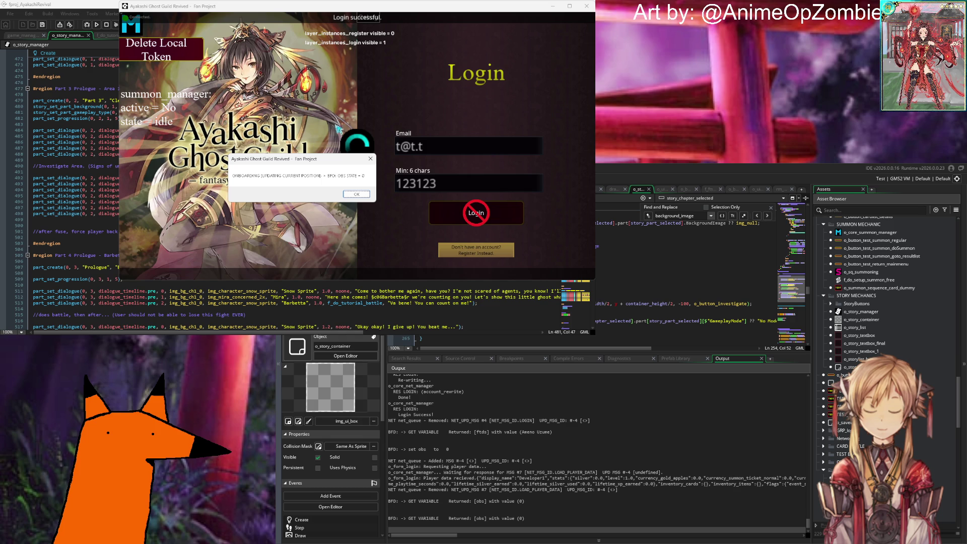
click(364, 196)
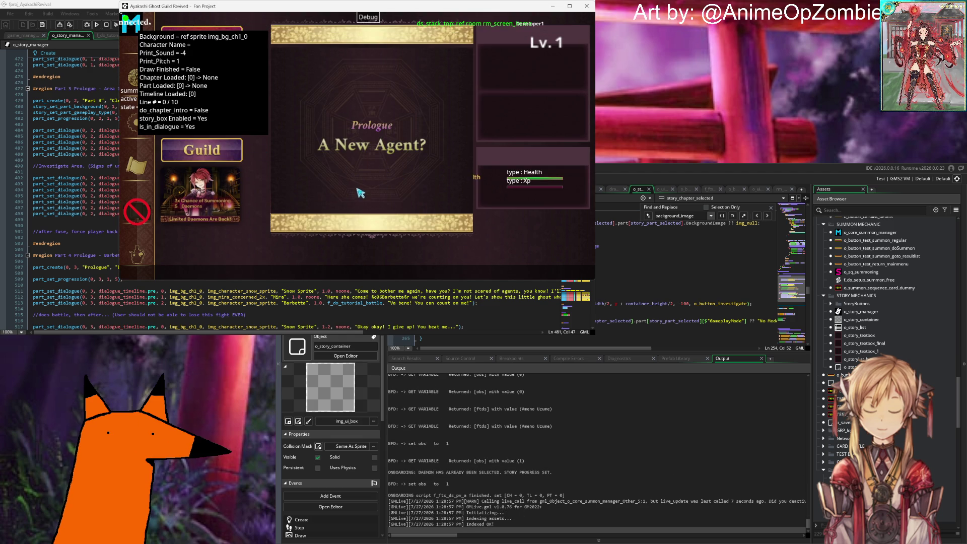
Click through the prologue, the Barbetta summon result and Mira's dialogue to the street scene.
click(459, 193)
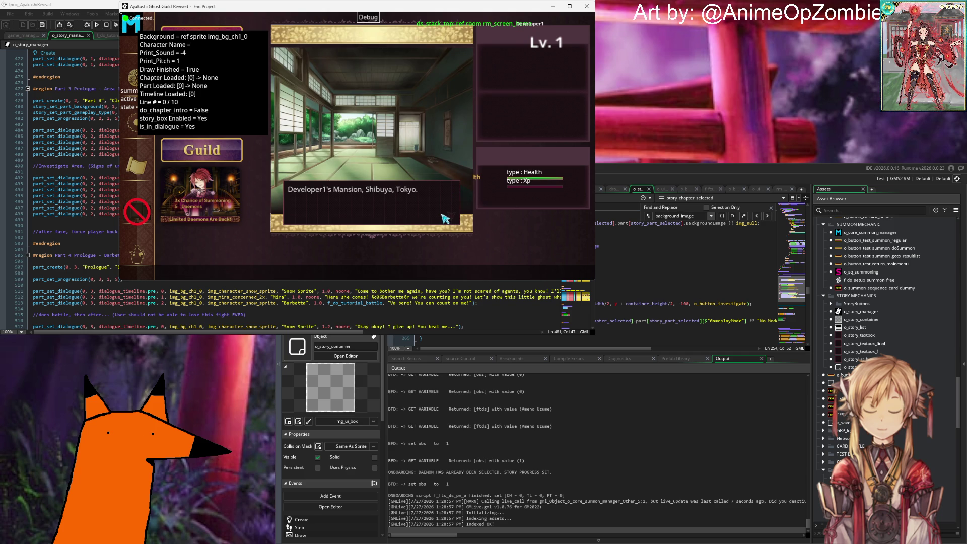
click(445, 217)
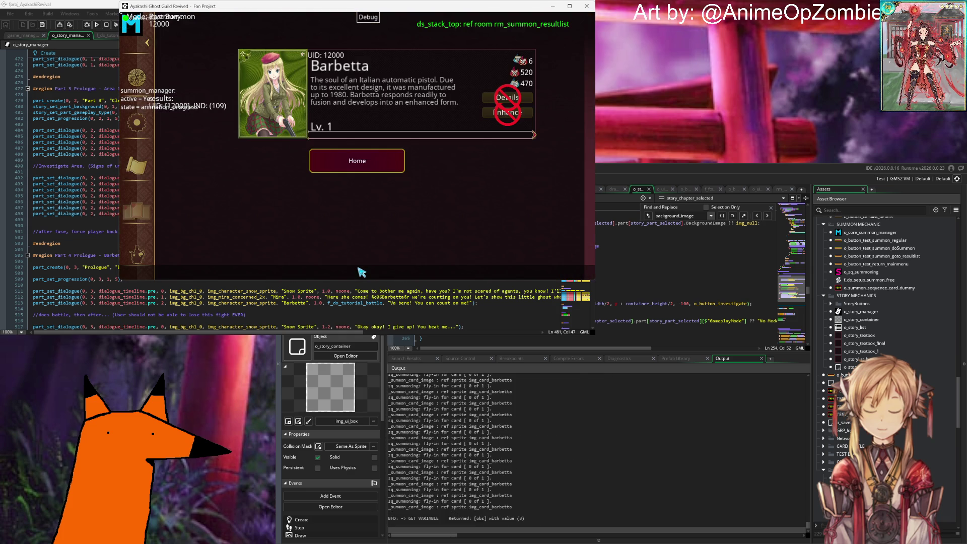
click(358, 175)
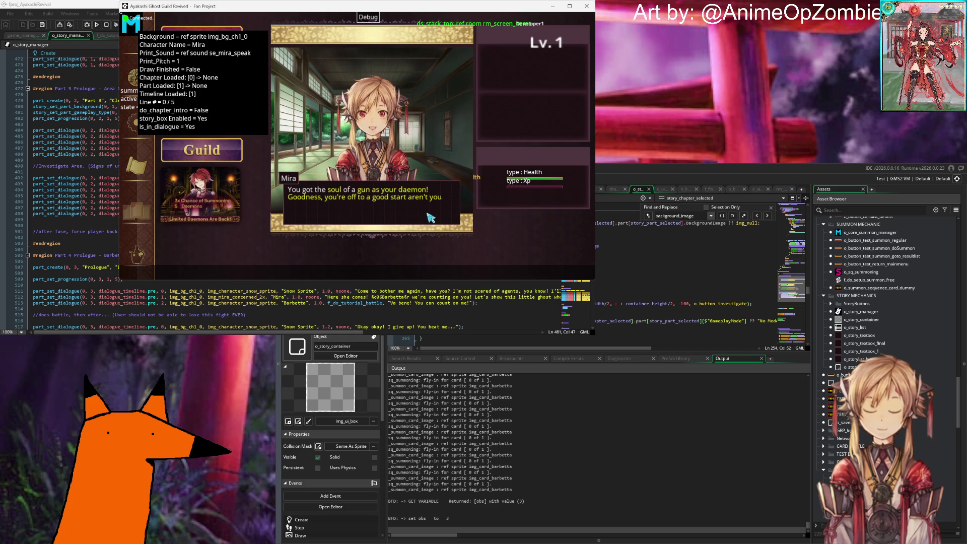
click(430, 218)
click(431, 217)
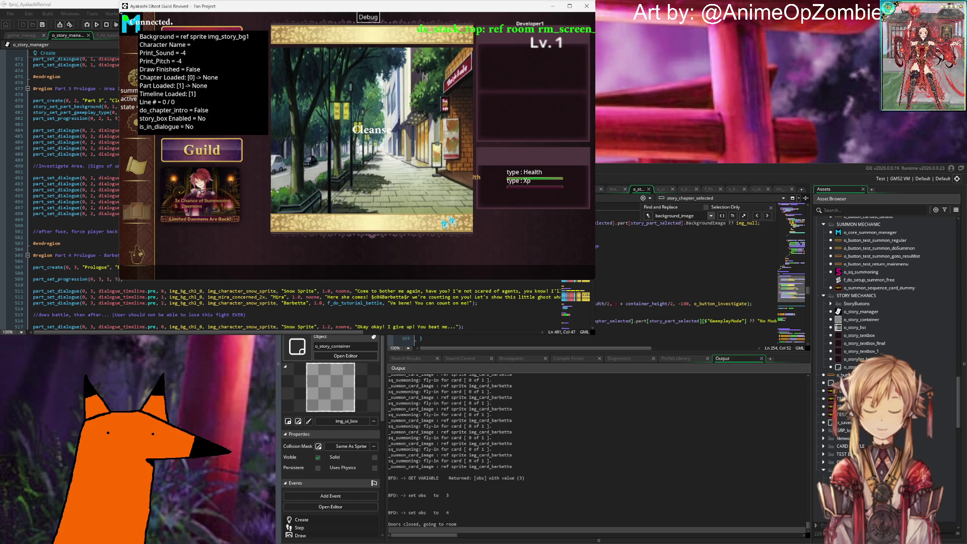
click(654, 298)
Add new code lines after line 262 using a suggested name completion, and save for live reload.
scroll(721, 337, right, 4)
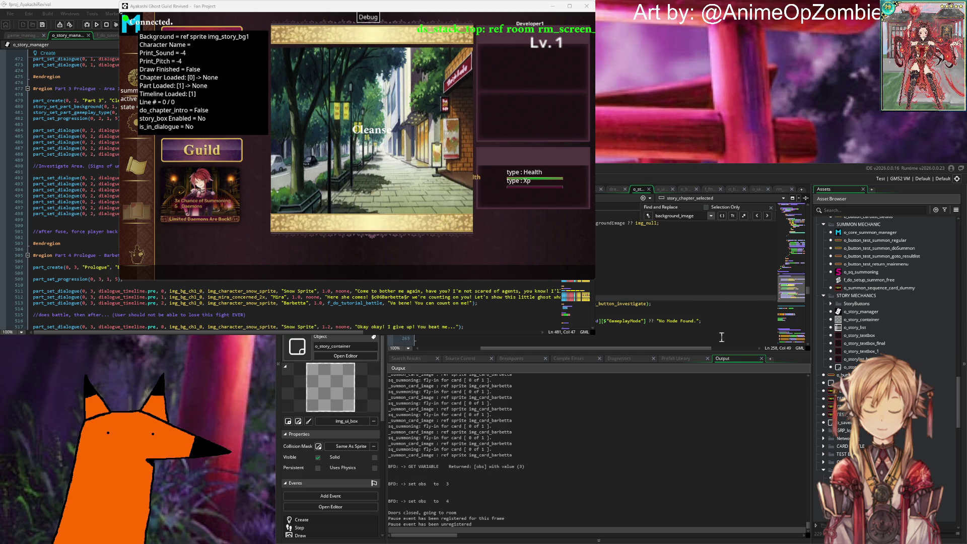
click(718, 319)
scroll(720, 322, left, 3)
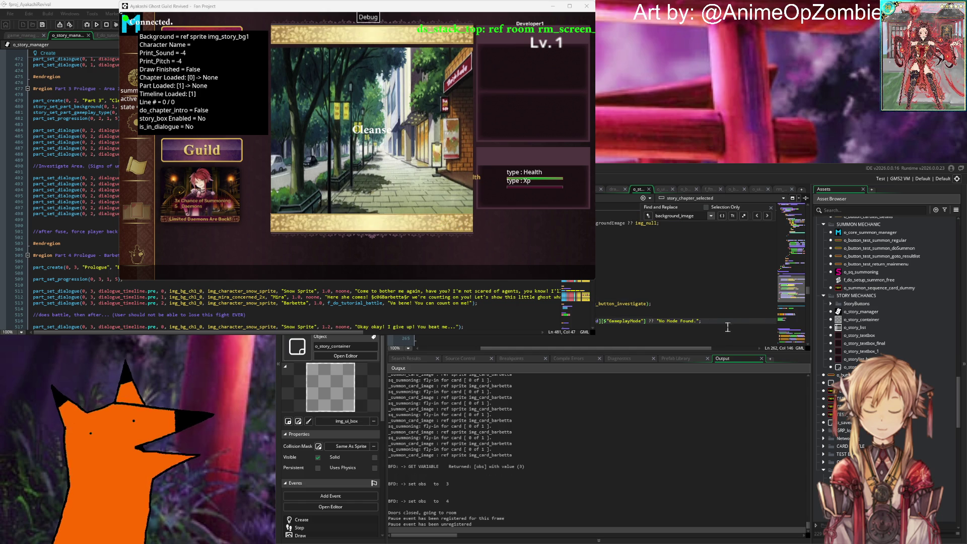
key(Return)
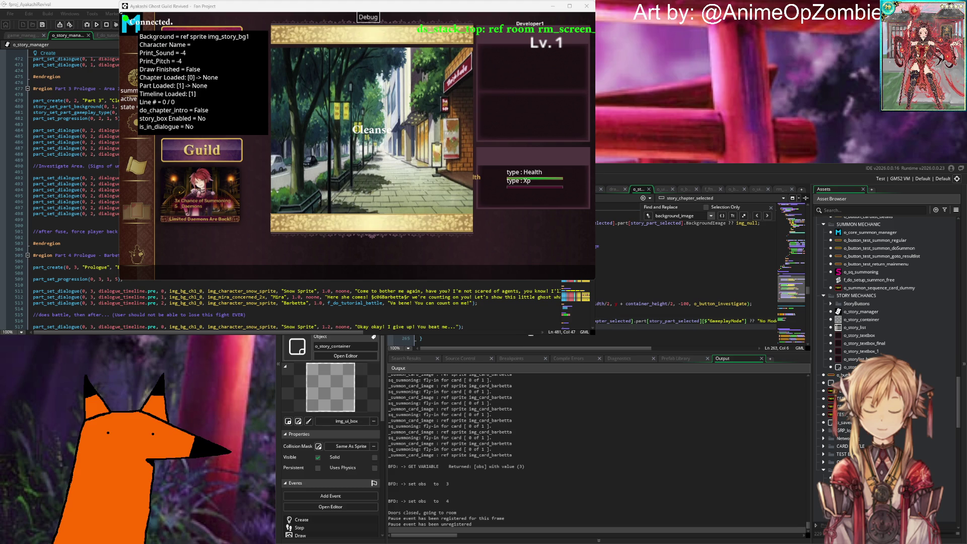
text(effe)
key(Return)
key(Return)
text(part)
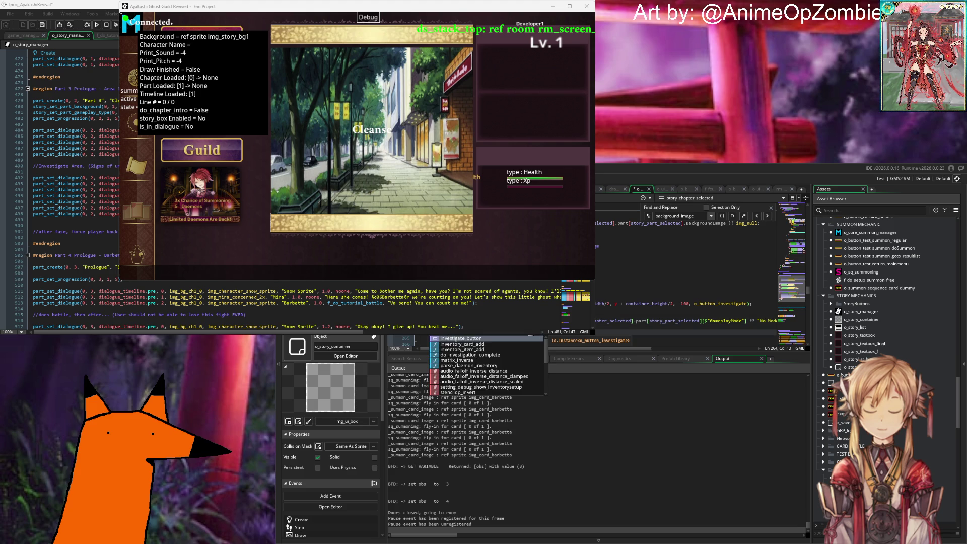
text(_)
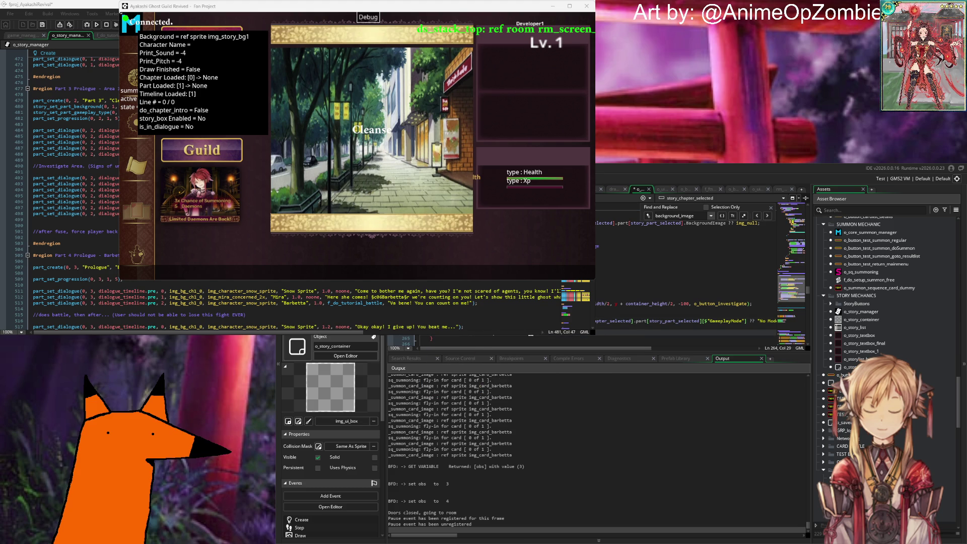
text(o_conn)
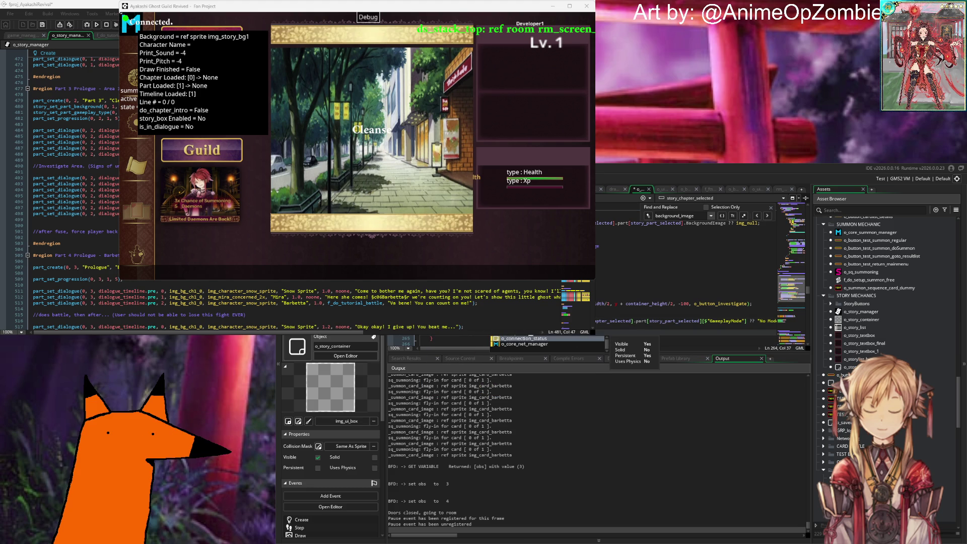
key(BackSpace)
key(BackSpace)
key(BackSpace)
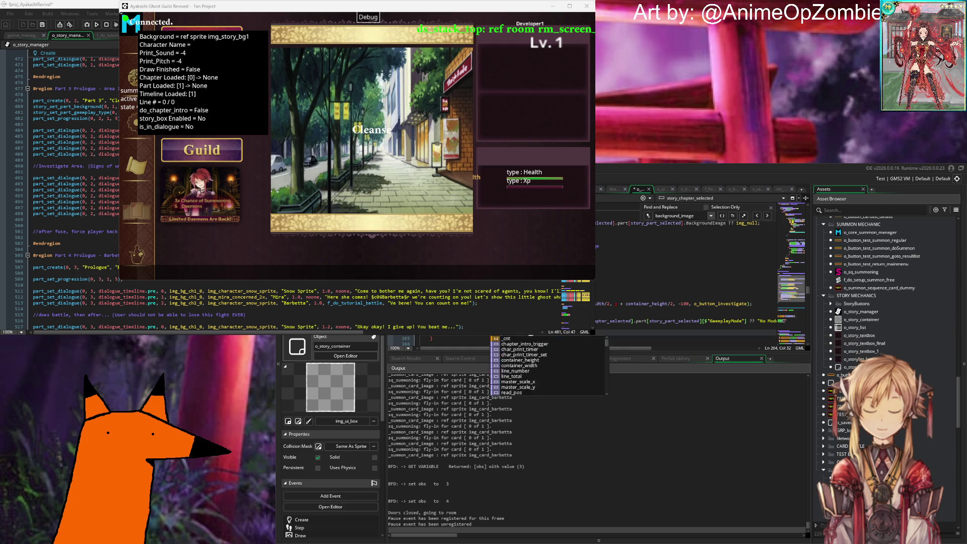
key(Return)
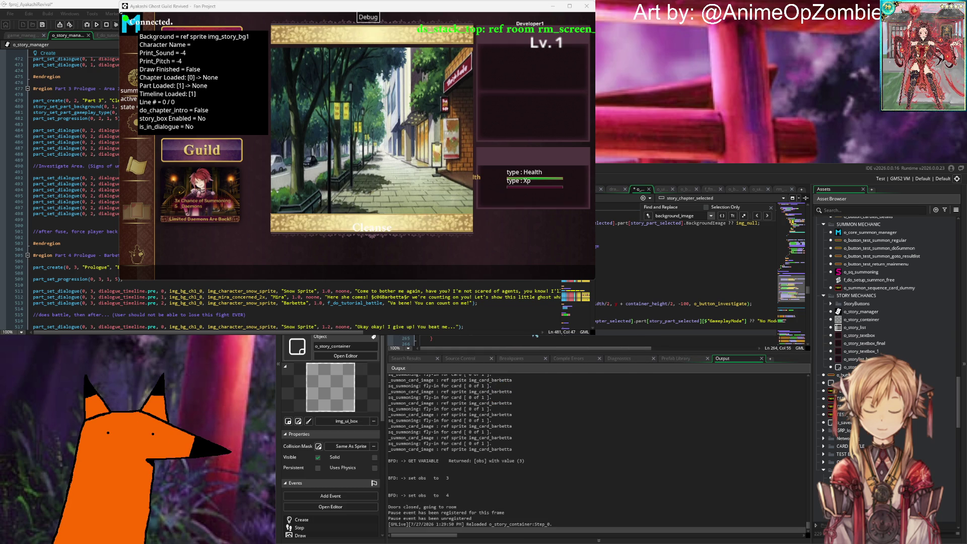
key(ctrl+s)
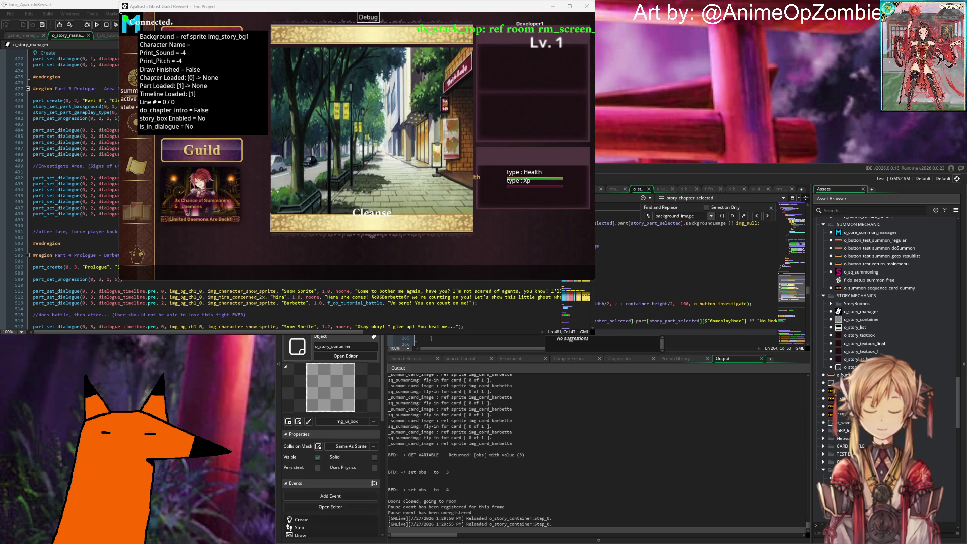
Paste investigate_button.enable_draw = true; at the end of line 265.
click(622, 304)
key(Down)
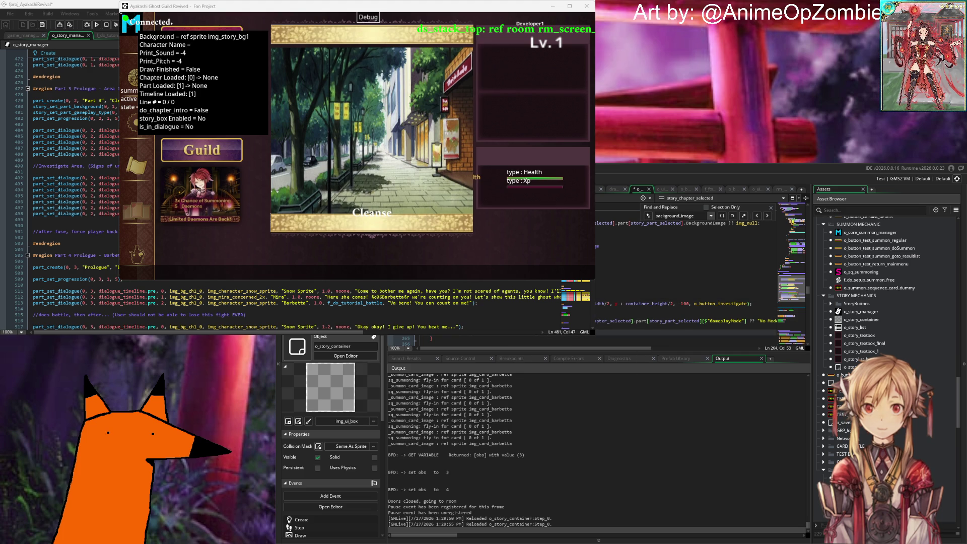
key(Home)
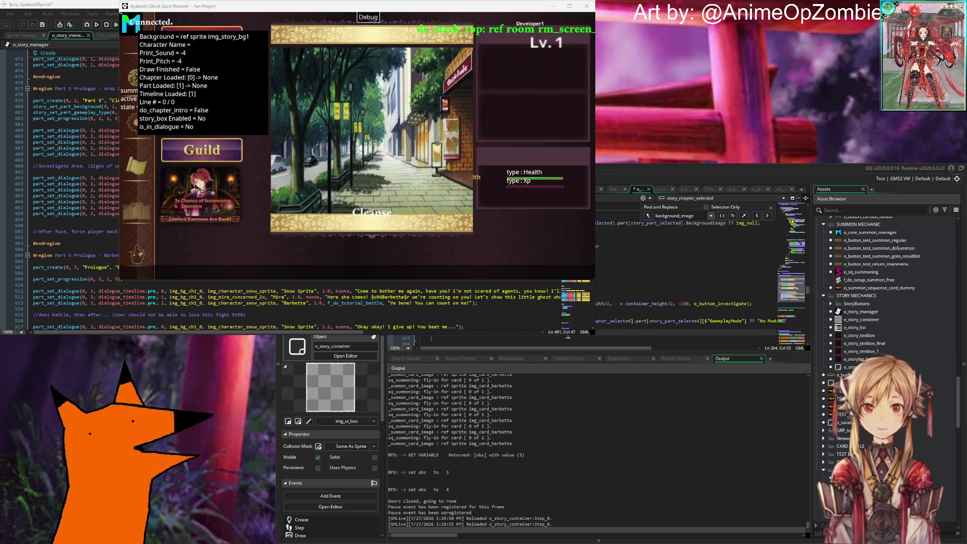
click(526, 337)
text(investigate_button.enable_draw = true;)
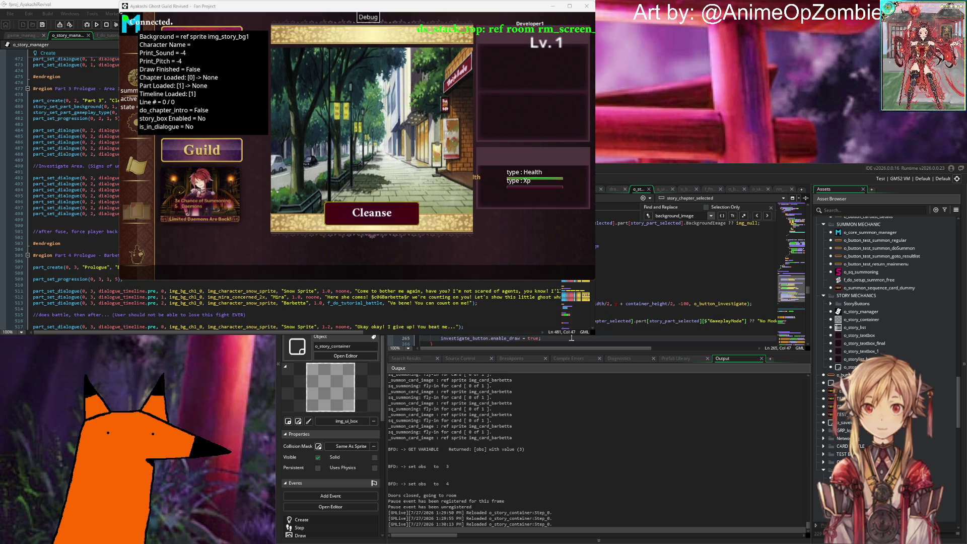
Edit line 264 by adding 'c/' and '2,', saving repeatedly to trigger reloads.
click(560, 334)
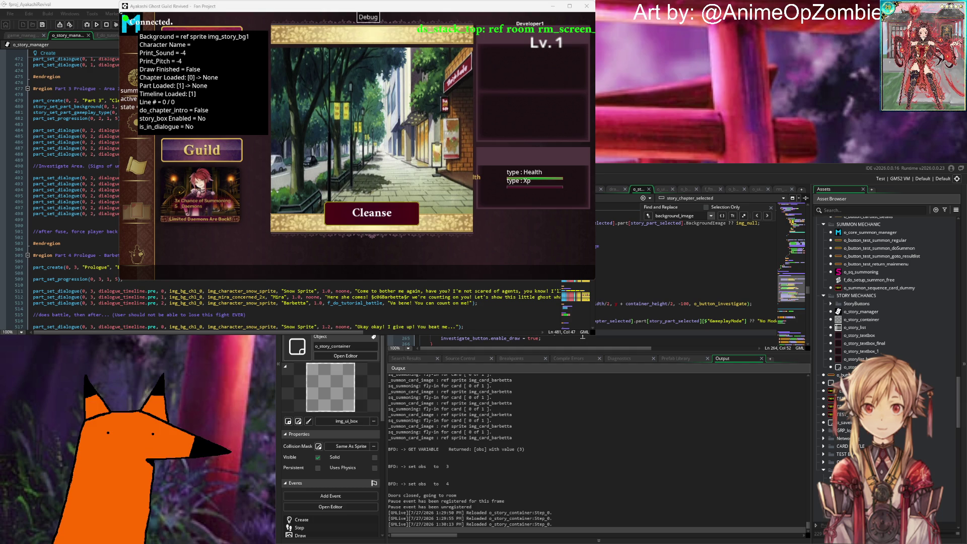
text(c/)
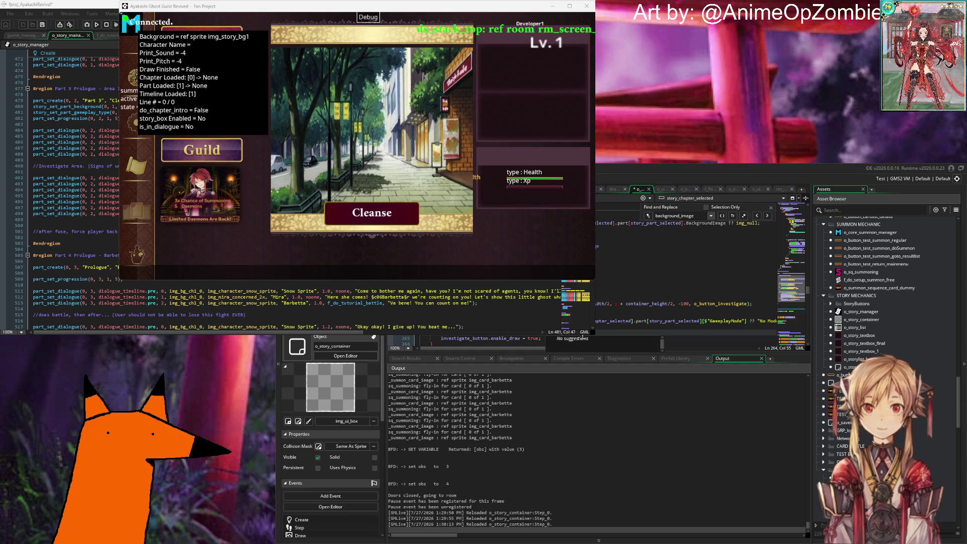
key(ctrl+s)
text(2,)
key(ctrl+s)
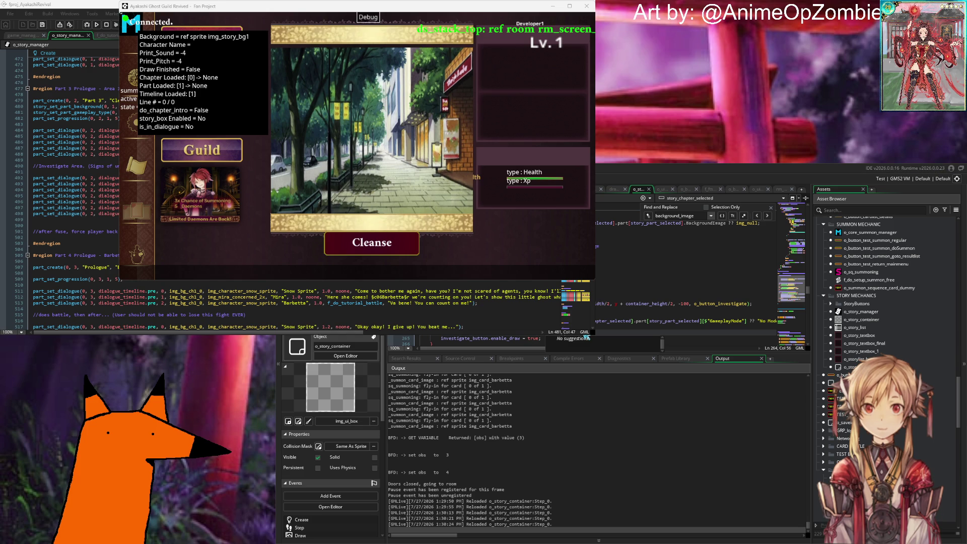
key(ctrl+s)
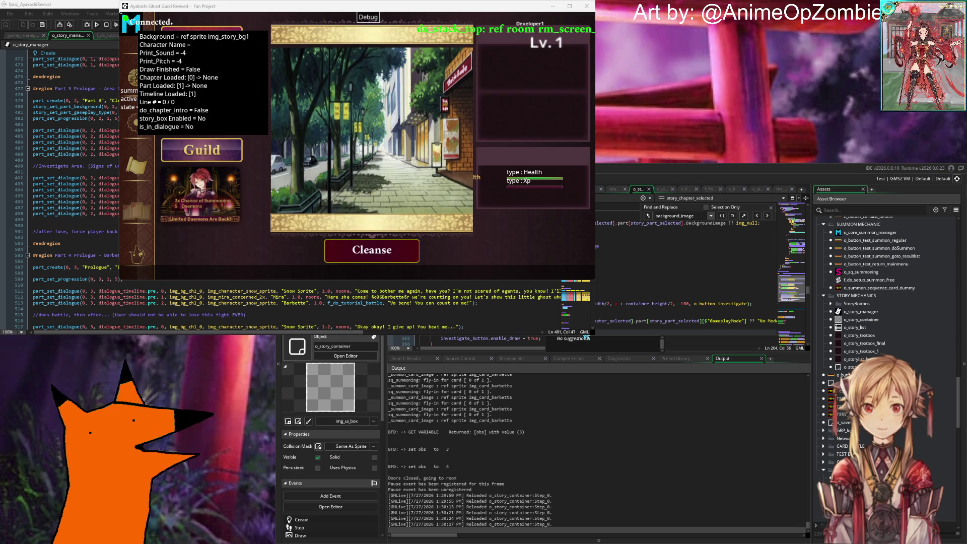
Delete the enable_draw line 265 from the Step code.
drag(551, 341, 390, 340)
key(BackSpace)
click(719, 326)
key(Home)
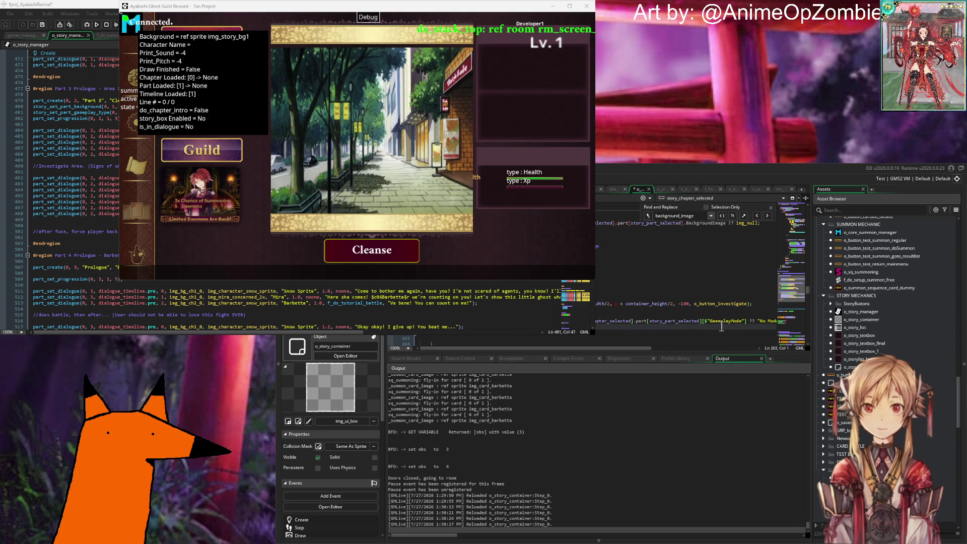
scroll(721, 326, down, 2)
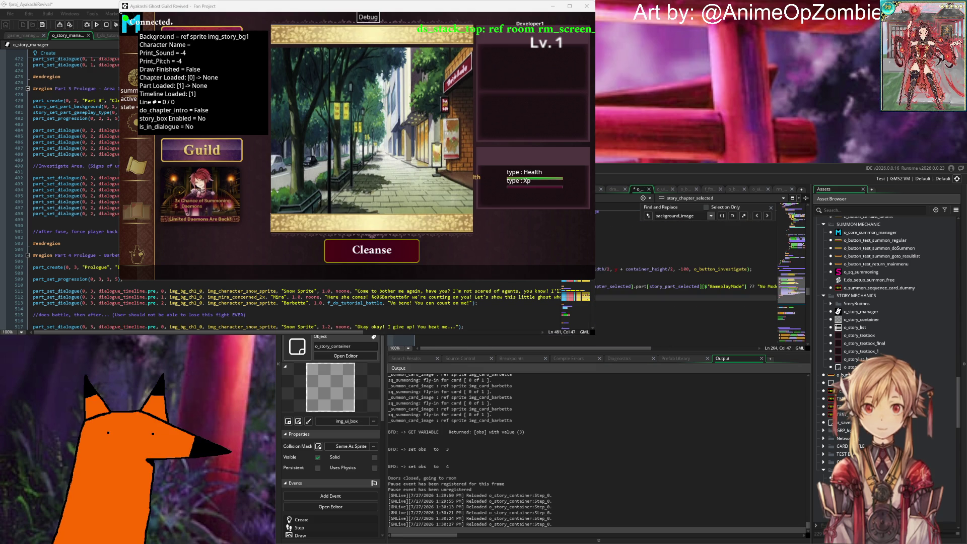
key(Down)
key(Up)
key(Up)
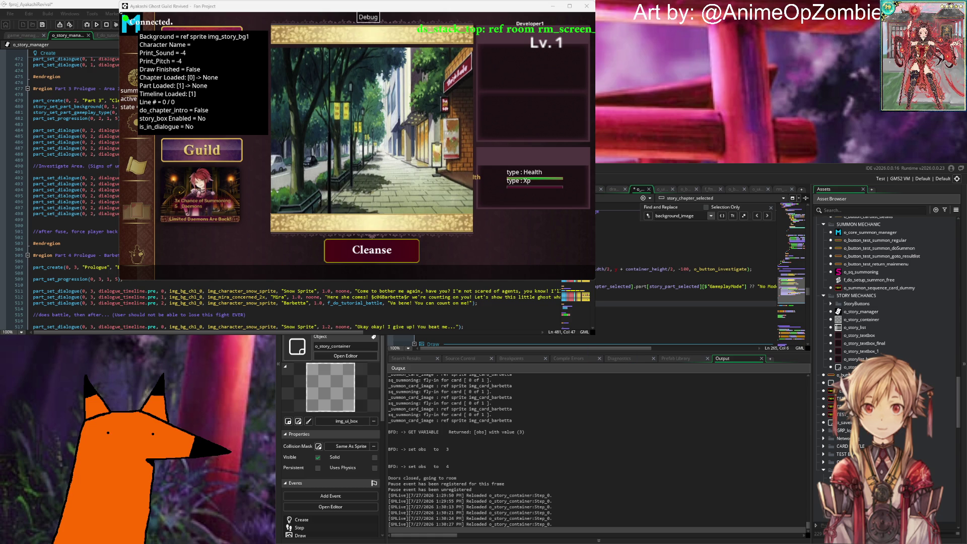
click(597, 286)
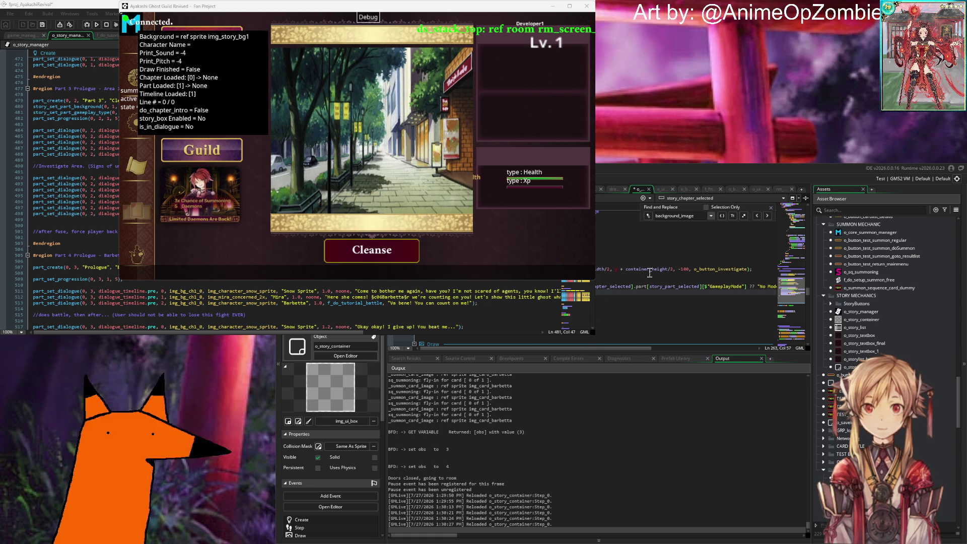
Replace the + container_height/2 offset on line 259 with container_height + 100, then save.
click(673, 270)
drag(673, 272, 619, 274)
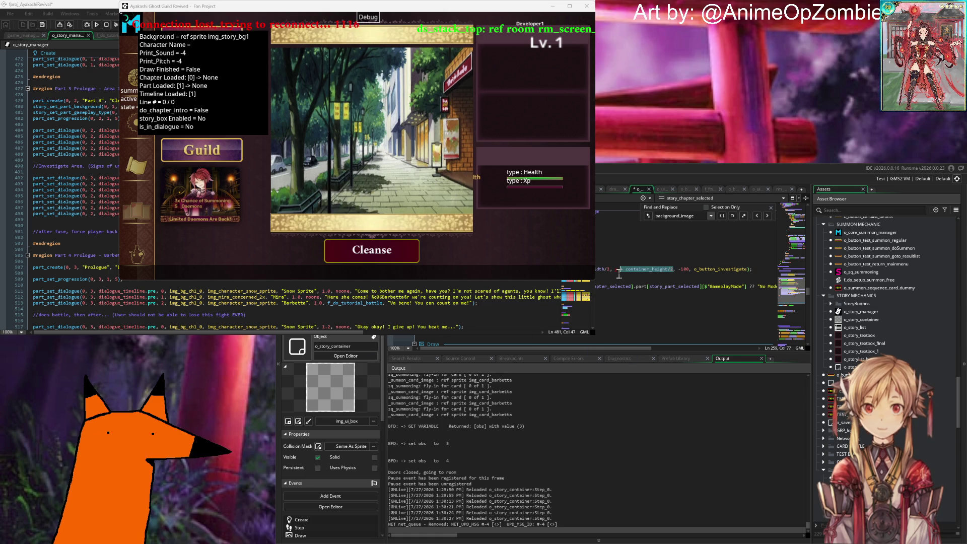
text(container_he)
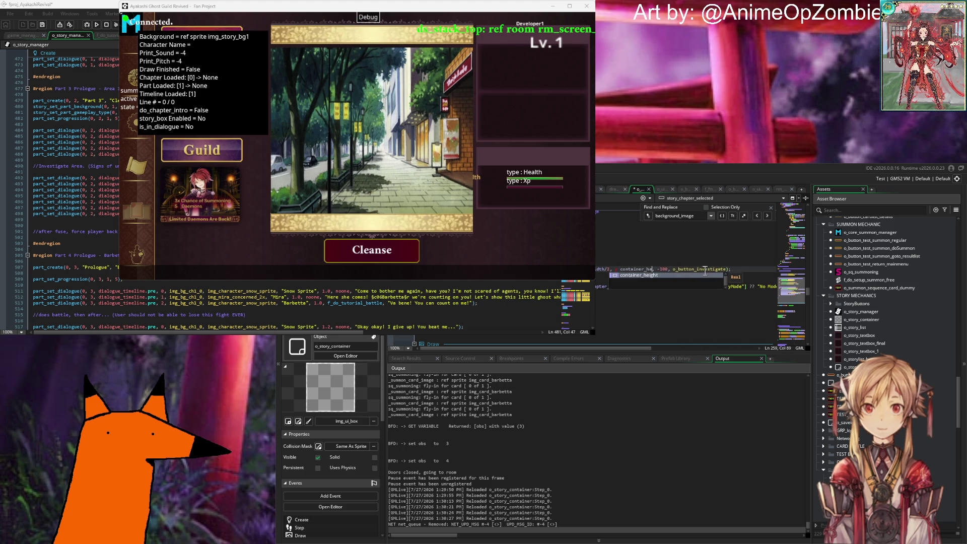
key(Tab)
text(+ 100)
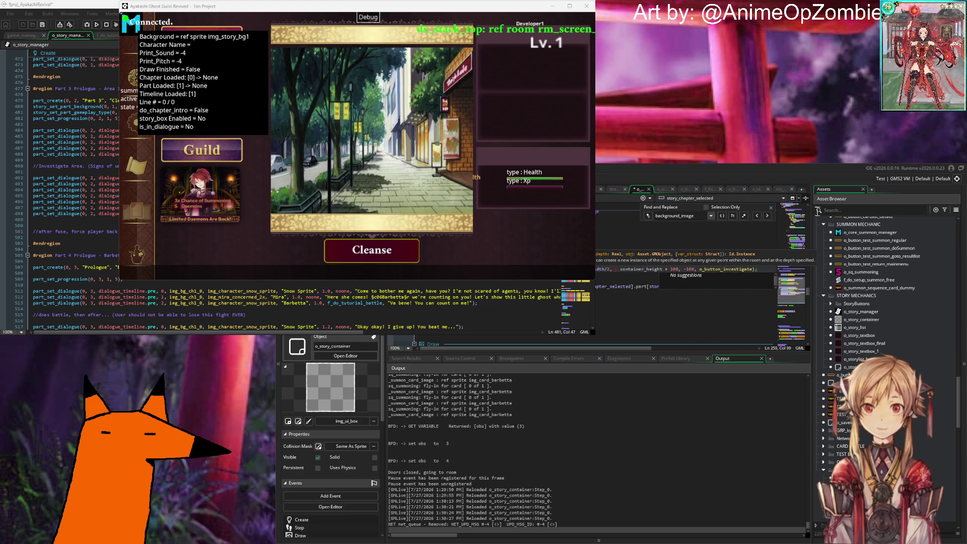
click(655, 303)
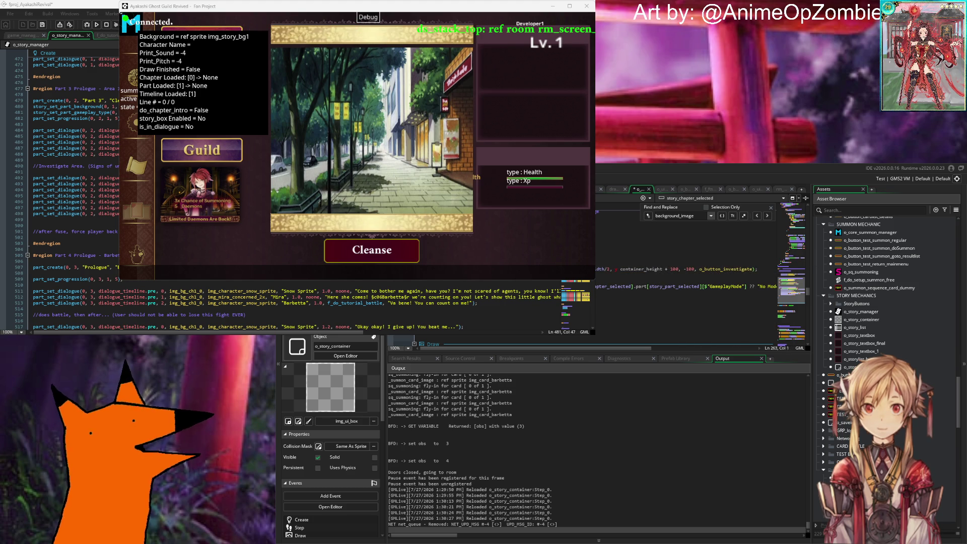
click(628, 303)
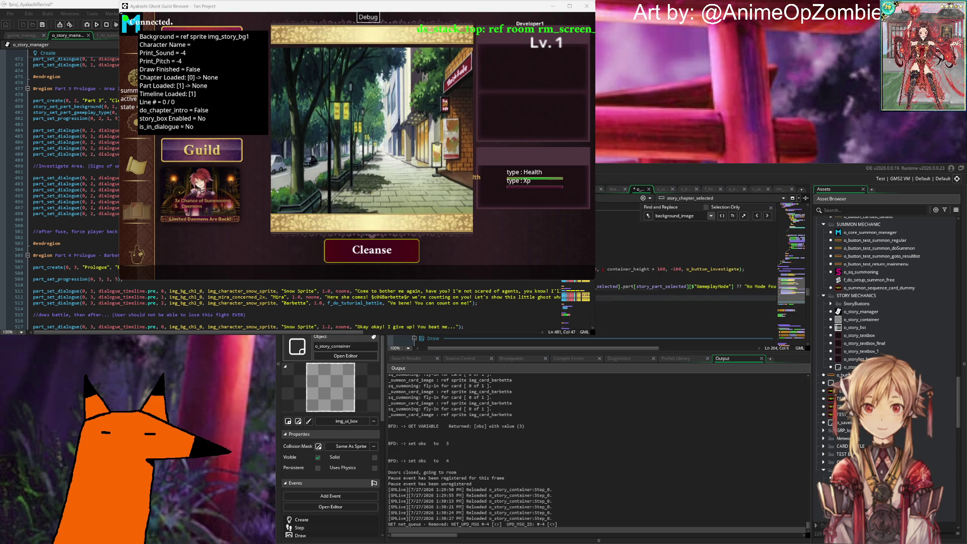
scroll(685, 282, right, 5)
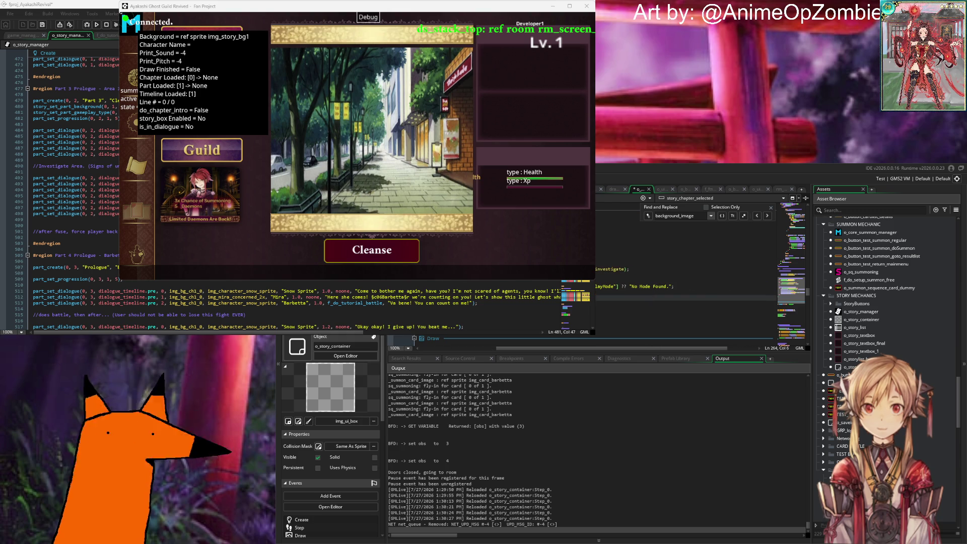
scroll(747, 282, left, 3)
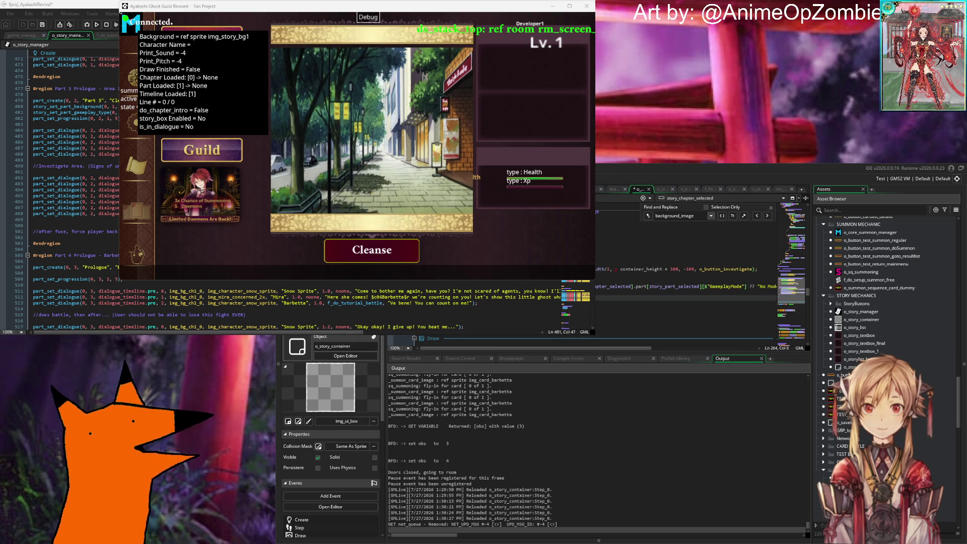
key(Down)
key(Down)
key(ctrl+s)
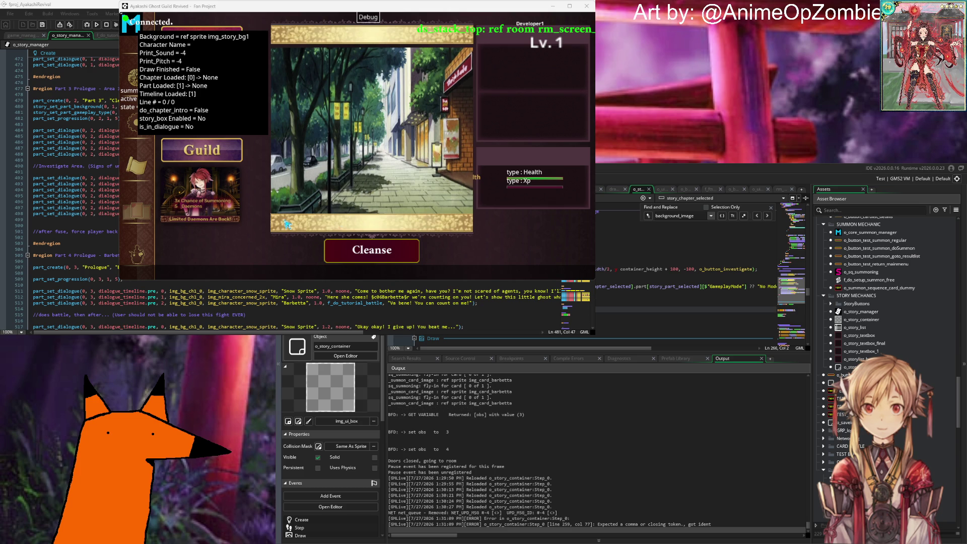
Trigger a Cleanse in the game and dismiss the '0' message box.
click(384, 262)
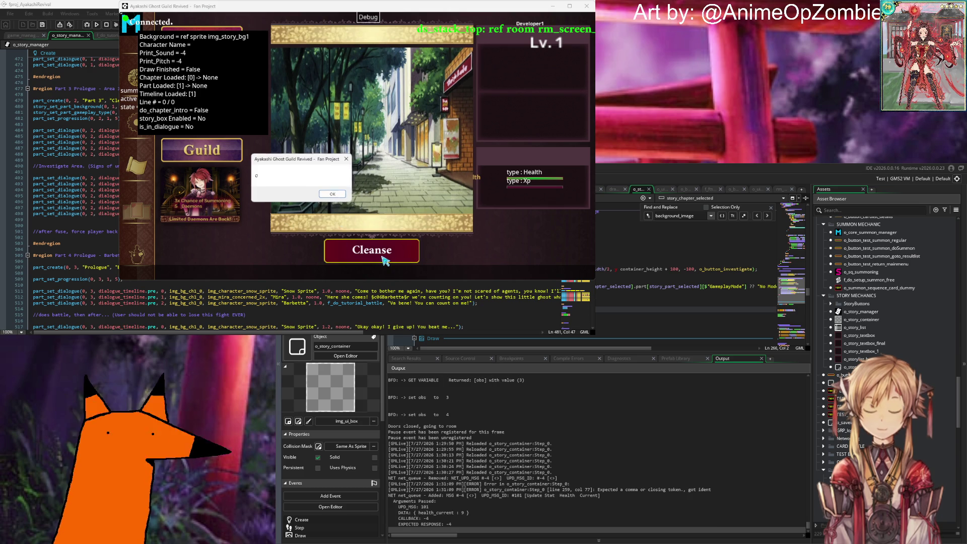
click(343, 194)
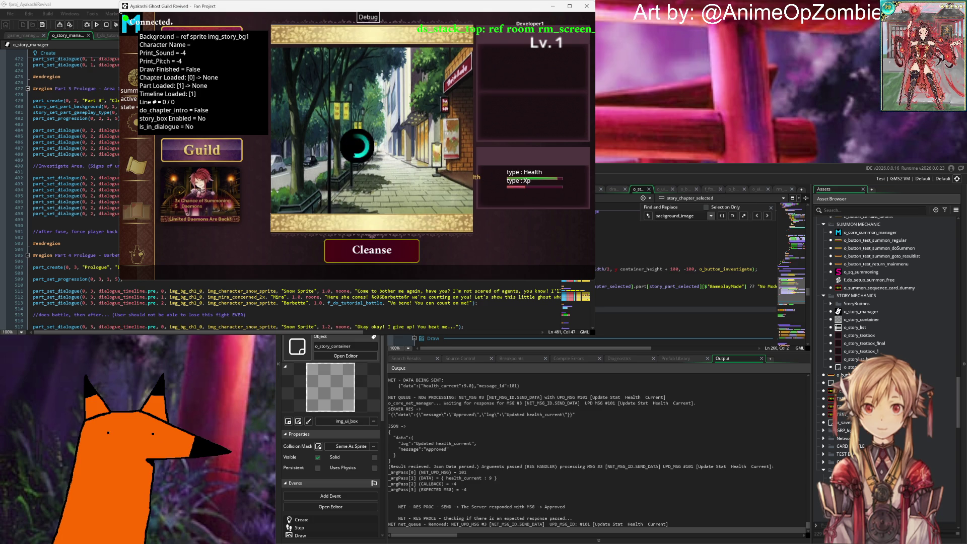
drag(388, 438, 545, 438)
scroll(495, 444, up, 5)
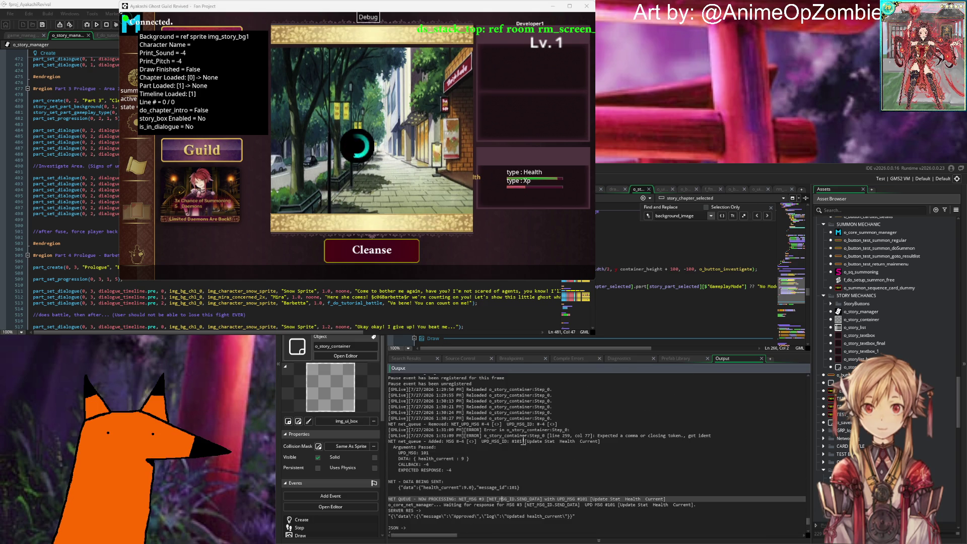
scroll(499, 423, down, 2)
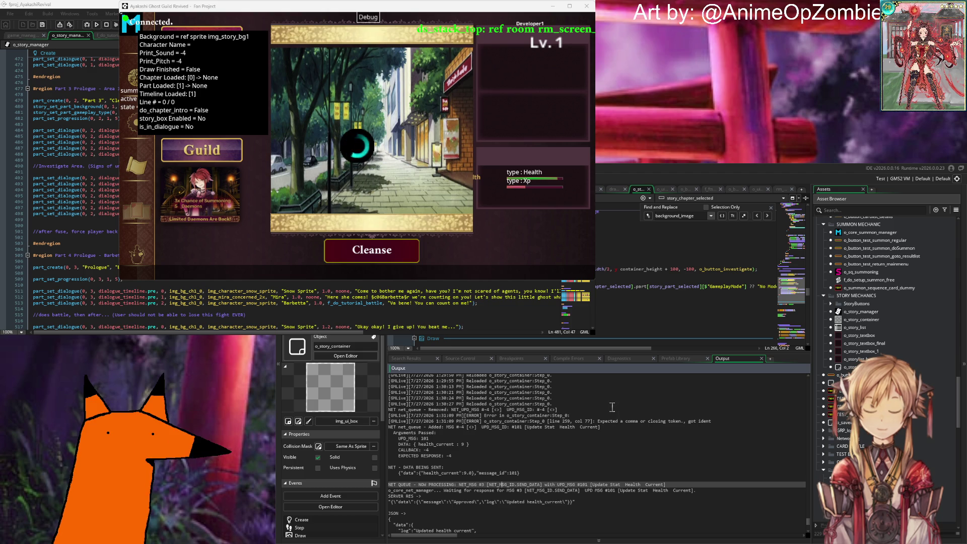
Review the UPD_MSG 101, DATA, EXPECTED RESPONSE -4 and health_current data-sent log lines.
click(498, 437)
scroll(509, 434, down, 1)
click(468, 429)
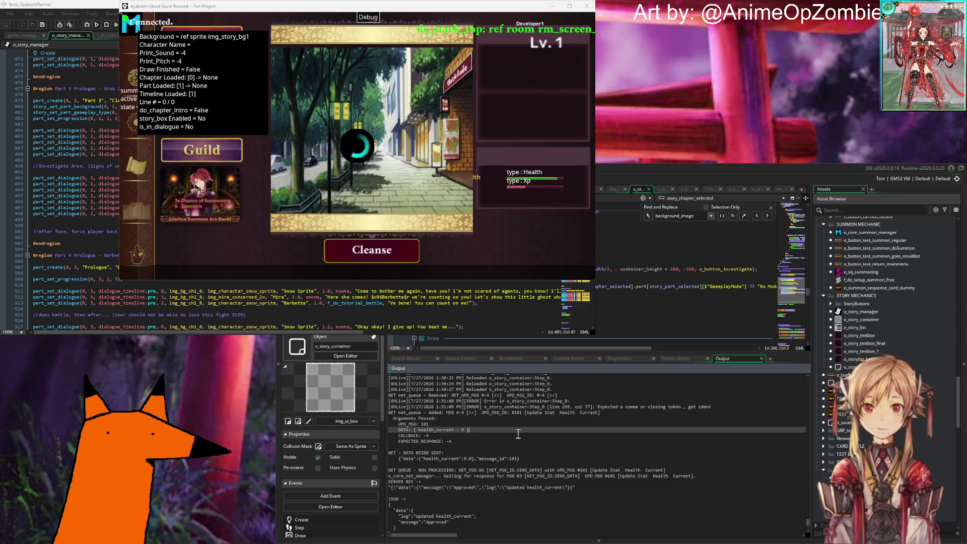
scroll(503, 433, down, 1)
click(485, 426)
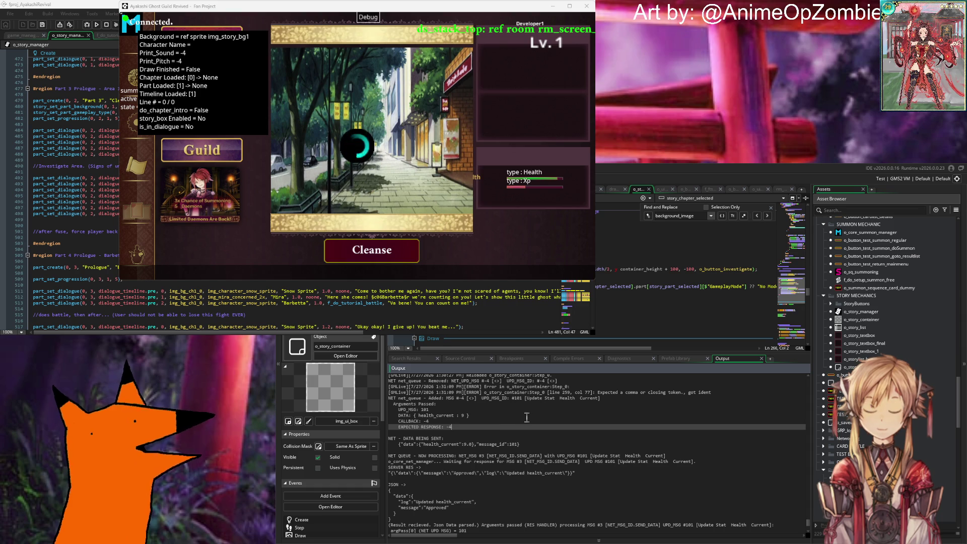
scroll(523, 416, down, 2)
click(489, 412)
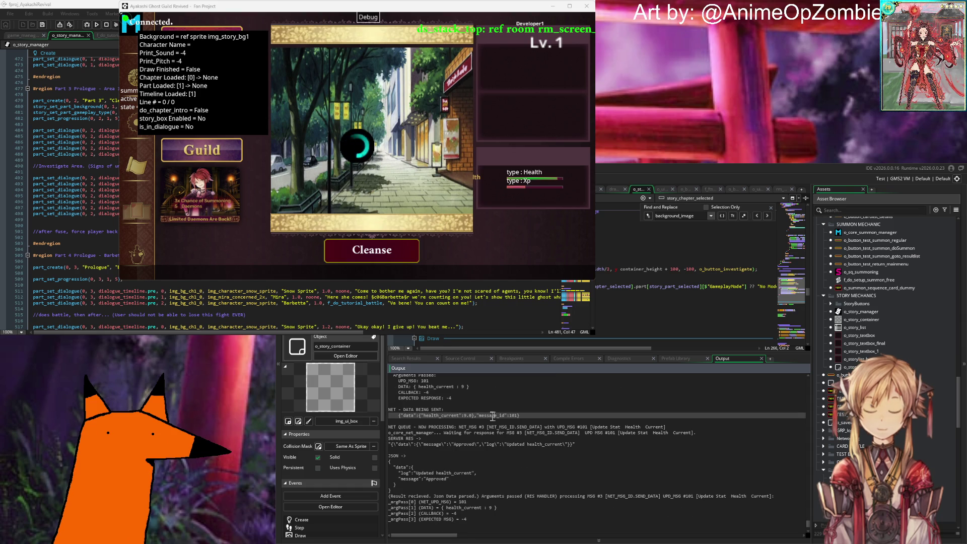
click(542, 416)
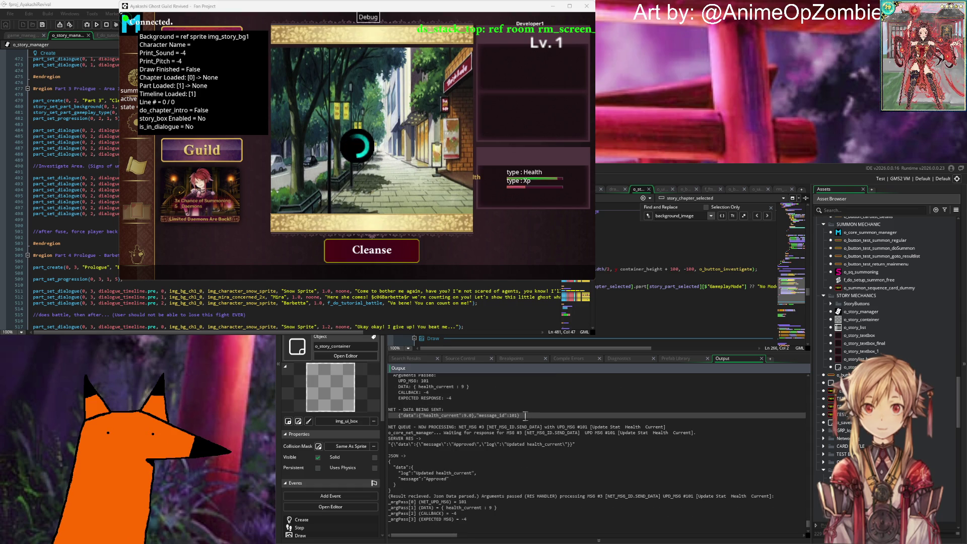
scroll(525, 416, down, 2)
Inspect the waiting-for-response details, server response JSON and Approved message in the log.
drag(565, 404, 699, 406)
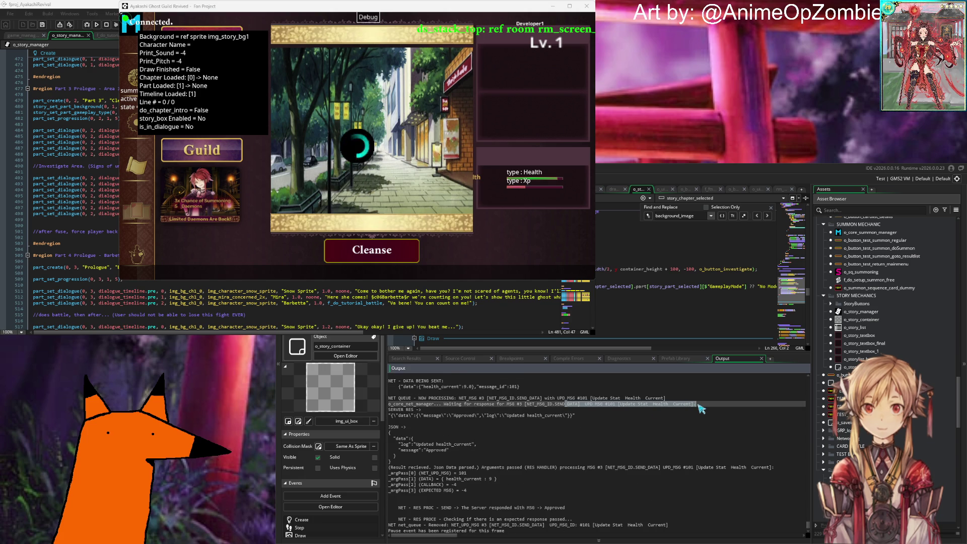
click(700, 406)
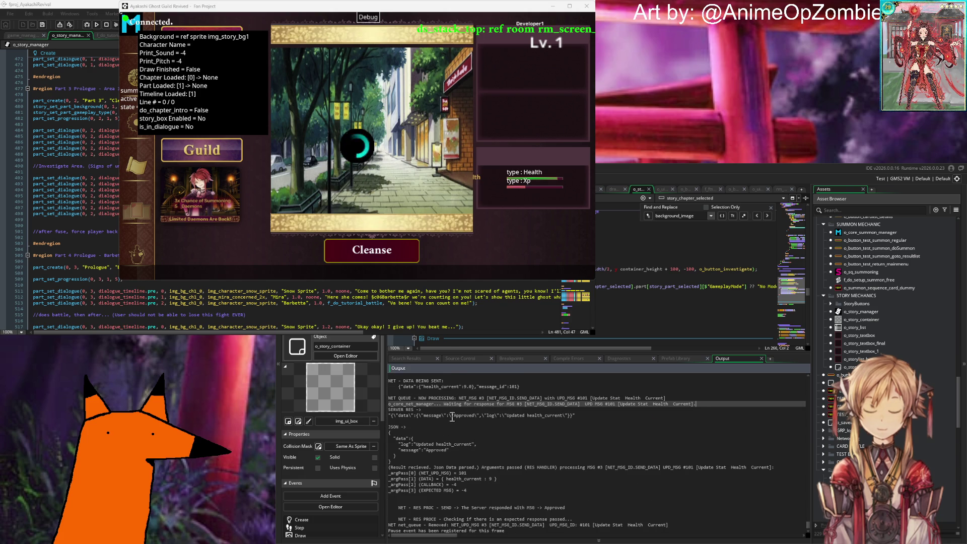
drag(406, 415, 593, 419)
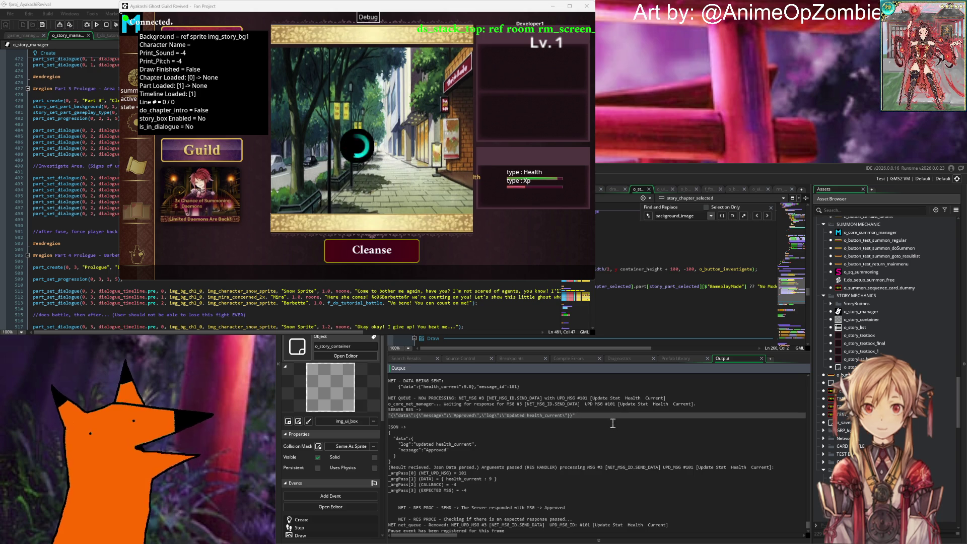
scroll(555, 449, down, 2)
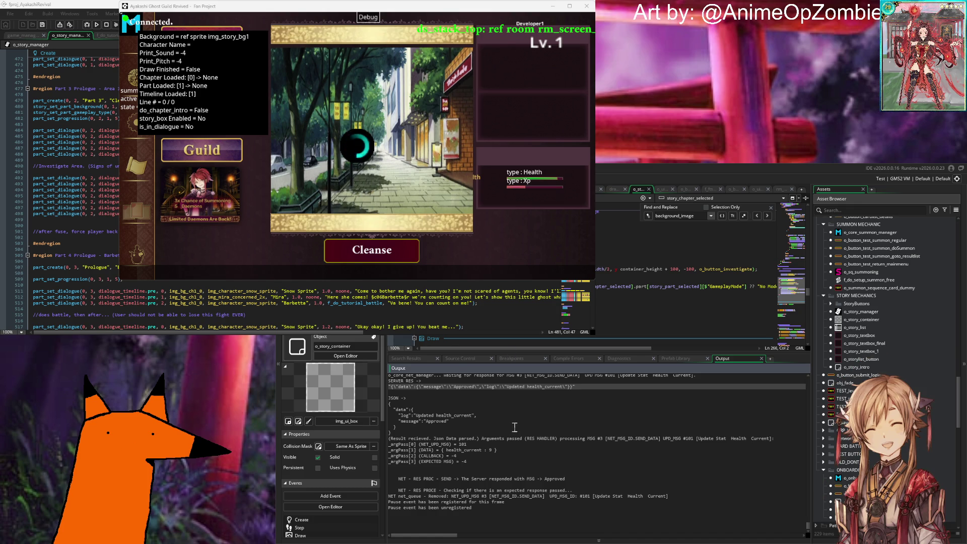
click(466, 422)
scroll(465, 428, up, 1)
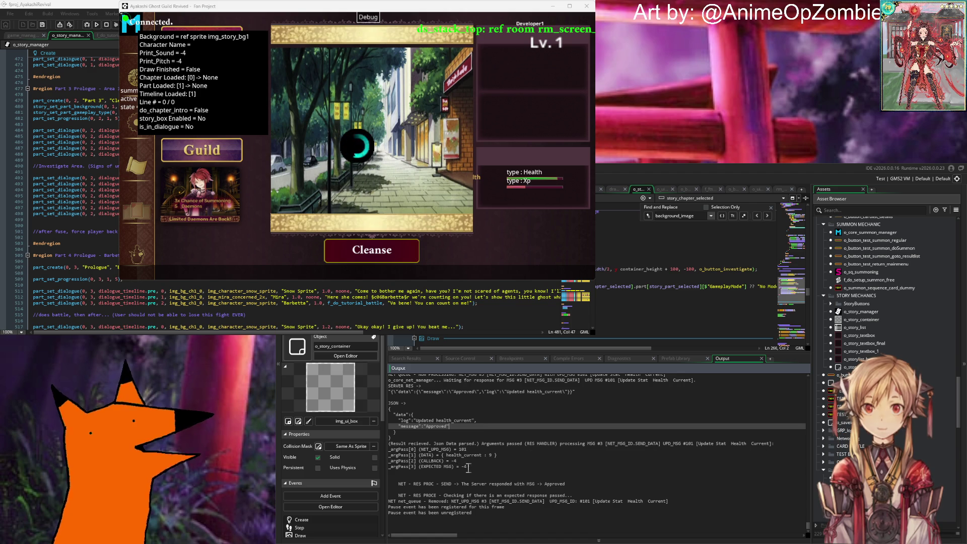
click(468, 467)
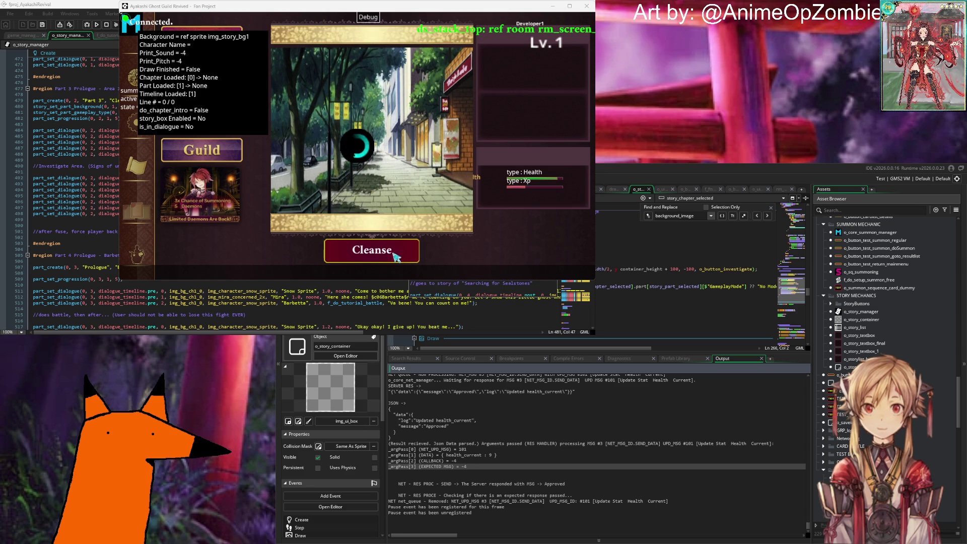
Cleanse twice more, dismissing each '1' message, until the character reaches Lv. 2.
click(410, 250)
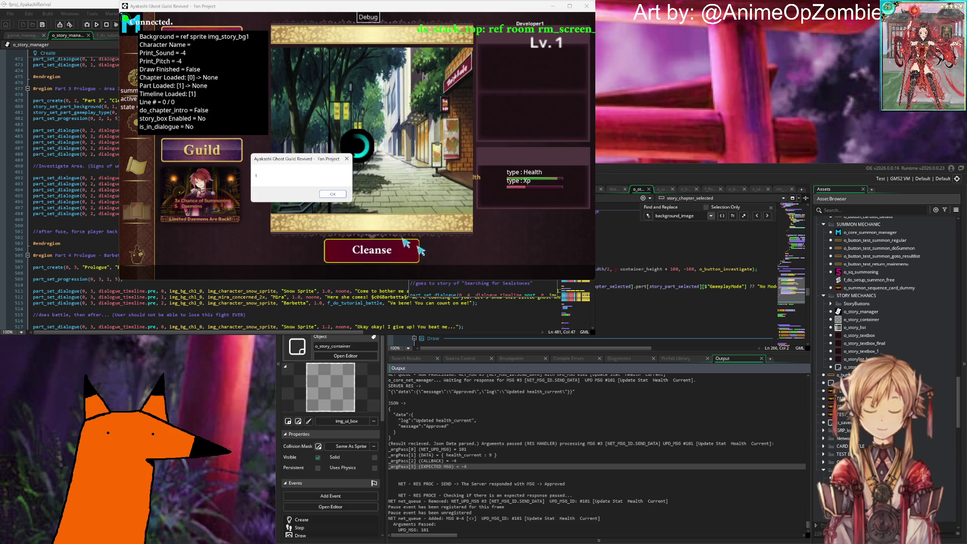
click(334, 194)
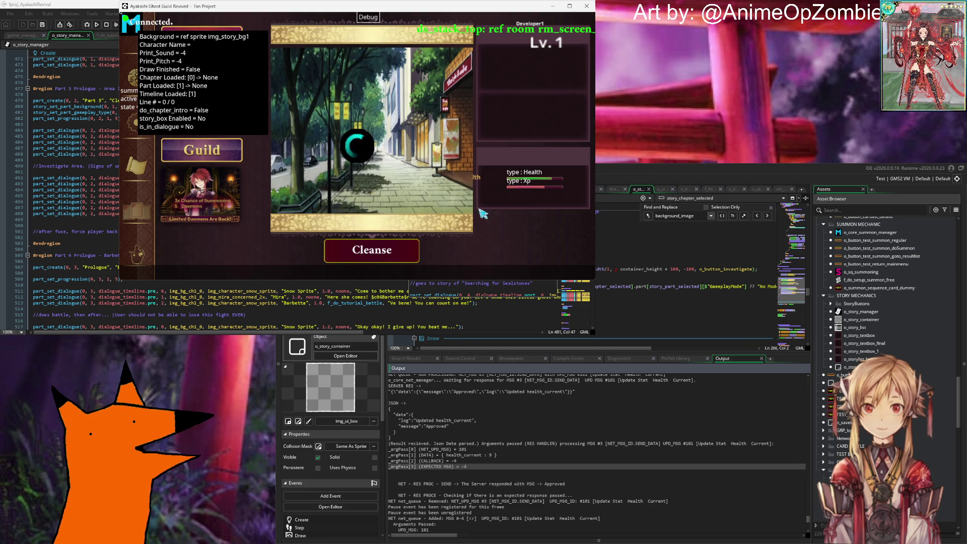
click(373, 255)
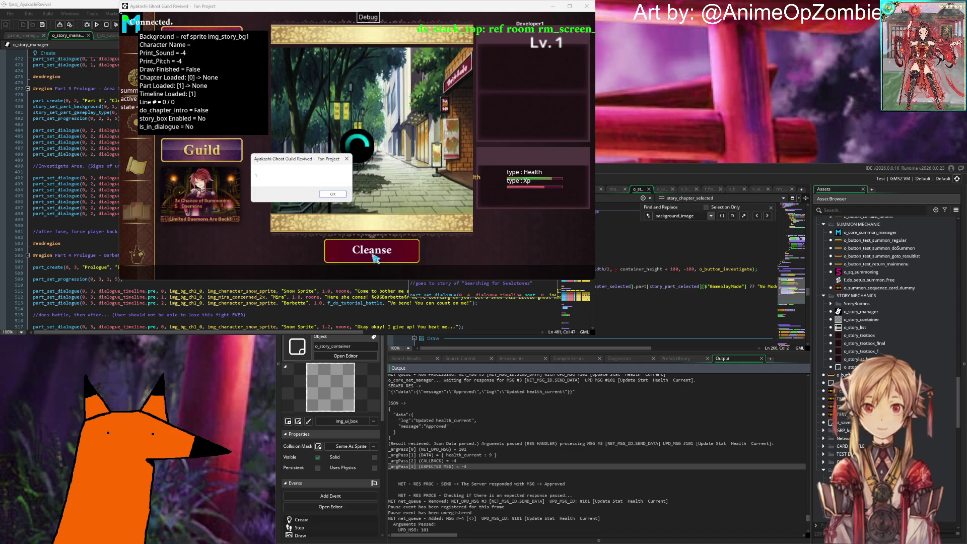
click(342, 193)
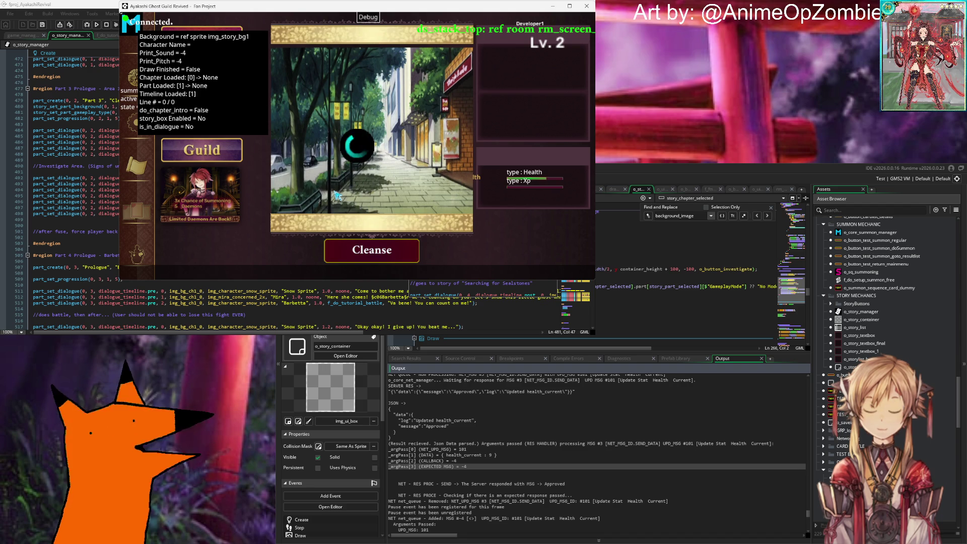
mouse_move(34, 326)
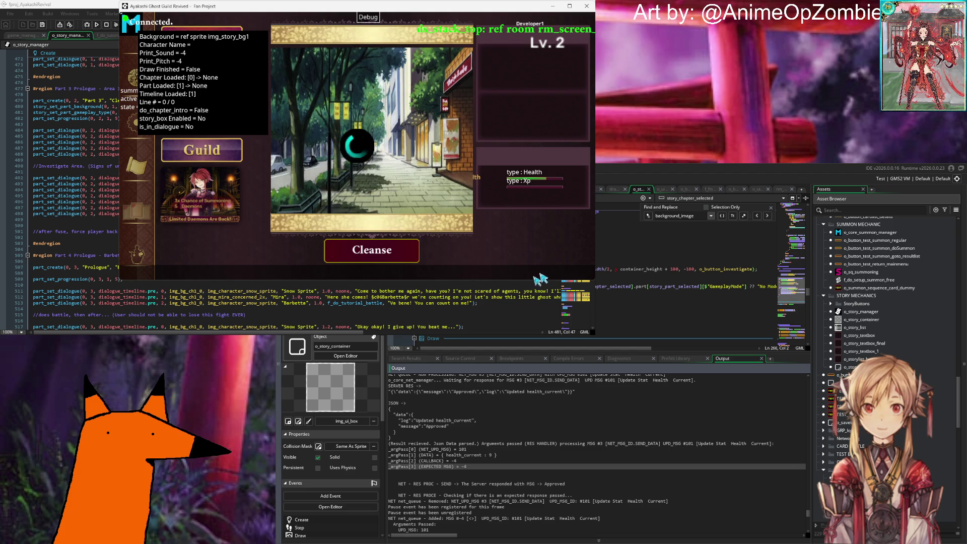
click(607, 297)
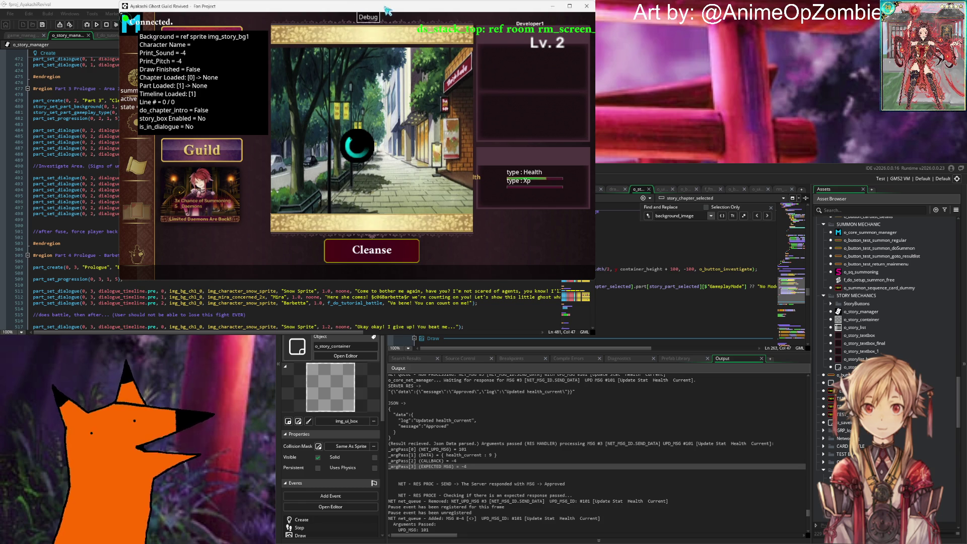
drag(359, 5, 305, 35)
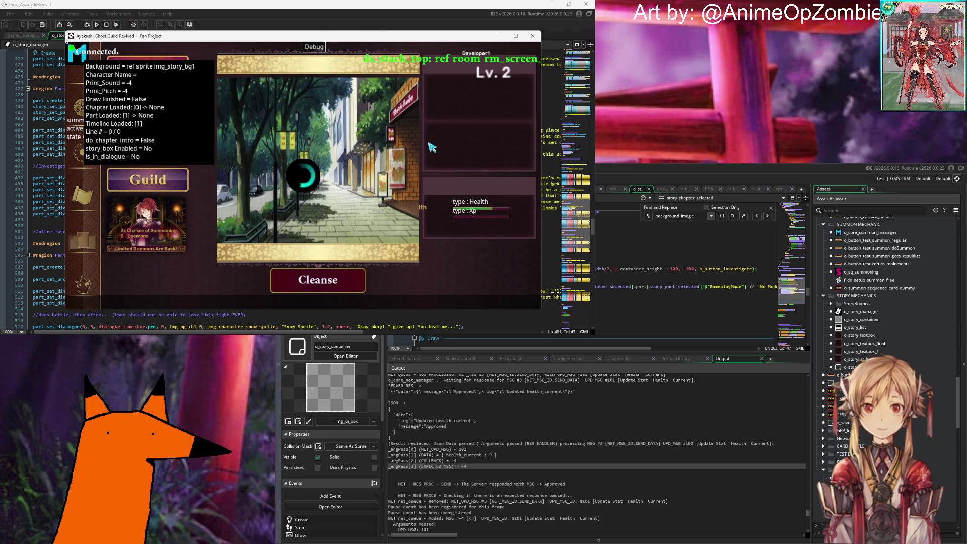
Look through the o_story_textbox_final and o_button_parent code, then close o_button_parent.
click(755, 286)
click(850, 343)
scroll(848, 346, down, 4)
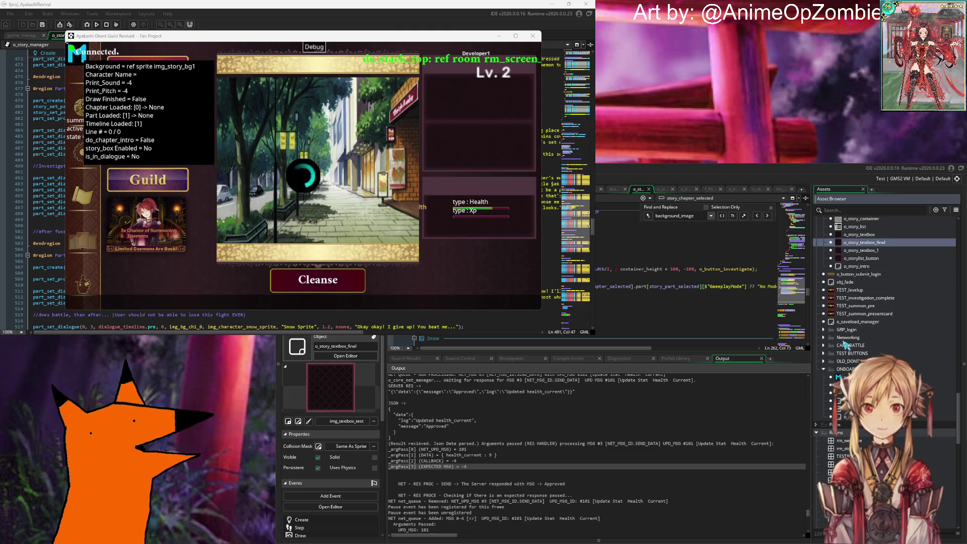
scroll(848, 345, down, 10)
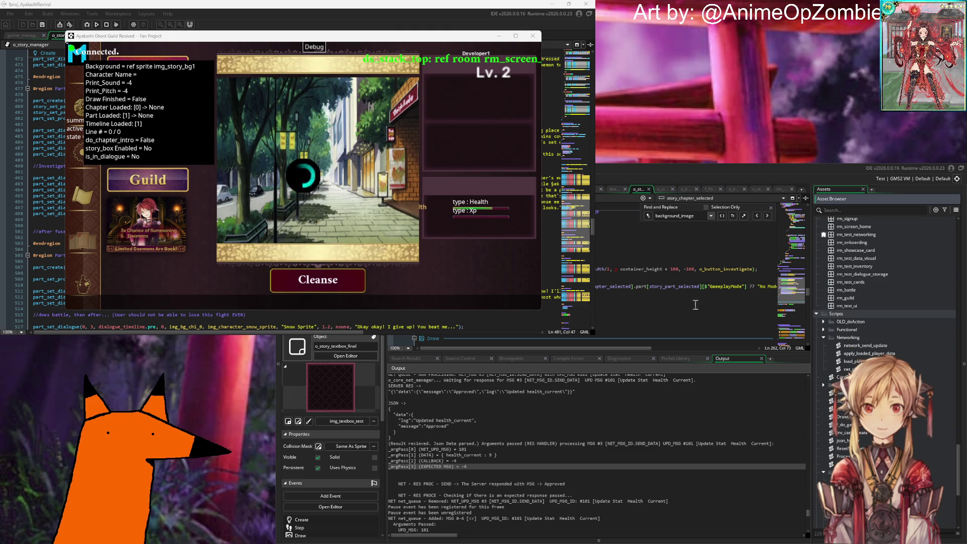
scroll(667, 289, up, 5)
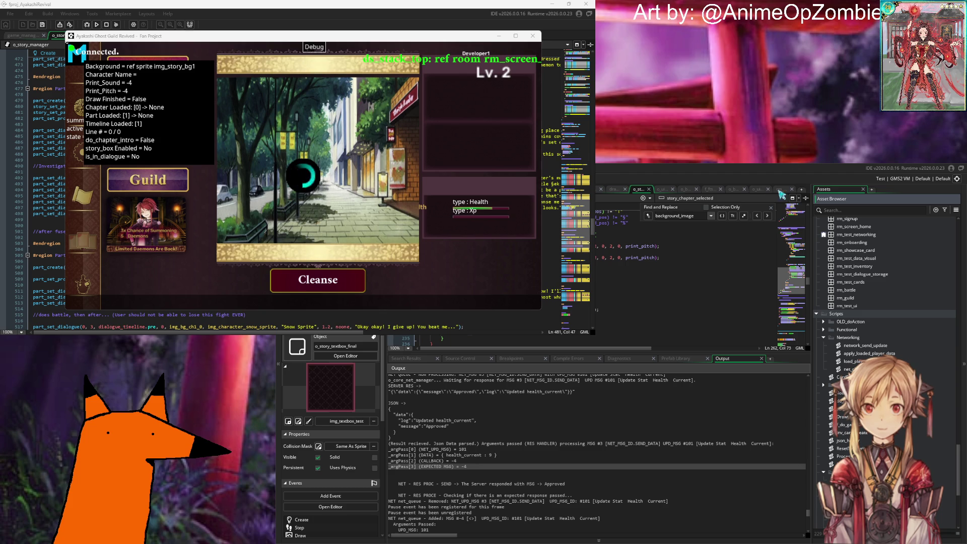
click(733, 191)
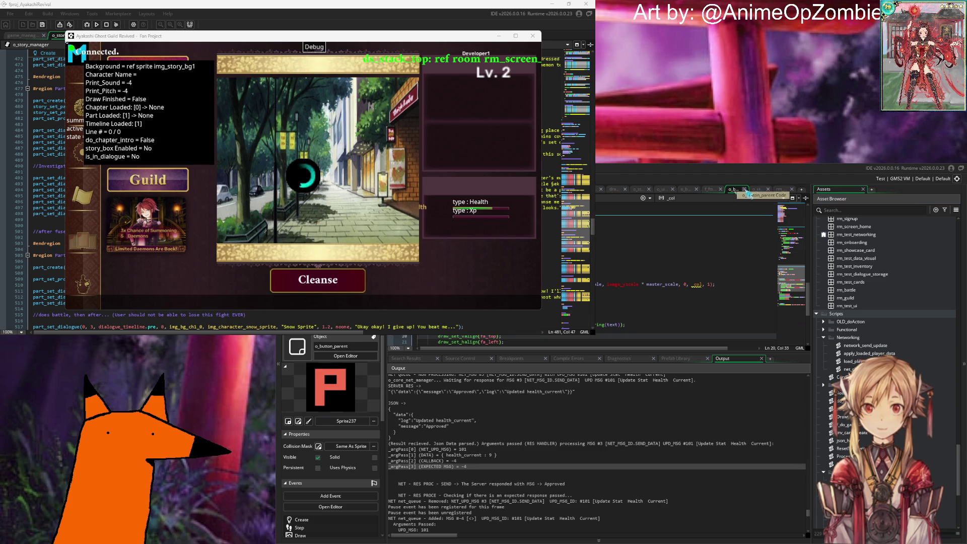
middle_click(733, 191)
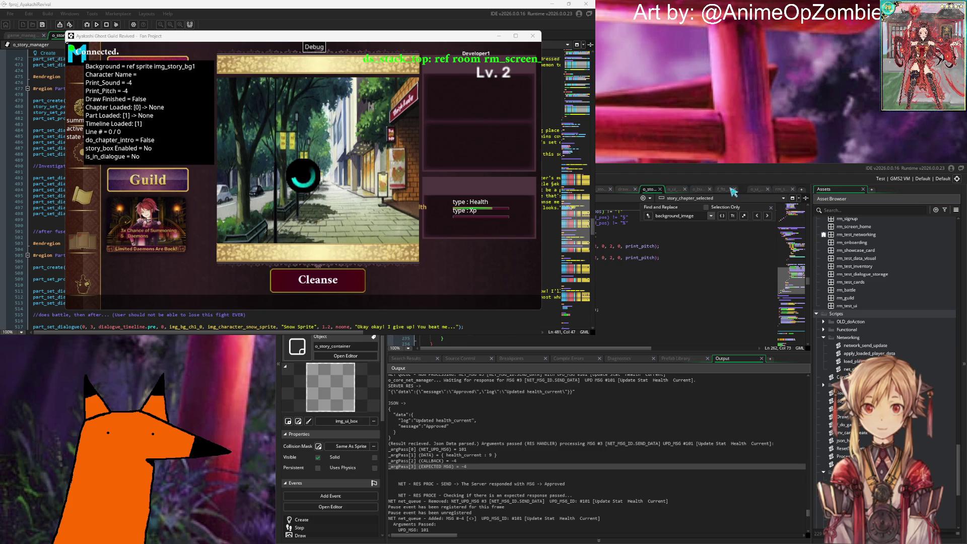
Show the o_button_investigate health, silver and XP reward code in an enlarged editor pane.
click(705, 189)
scroll(642, 260, down, 6)
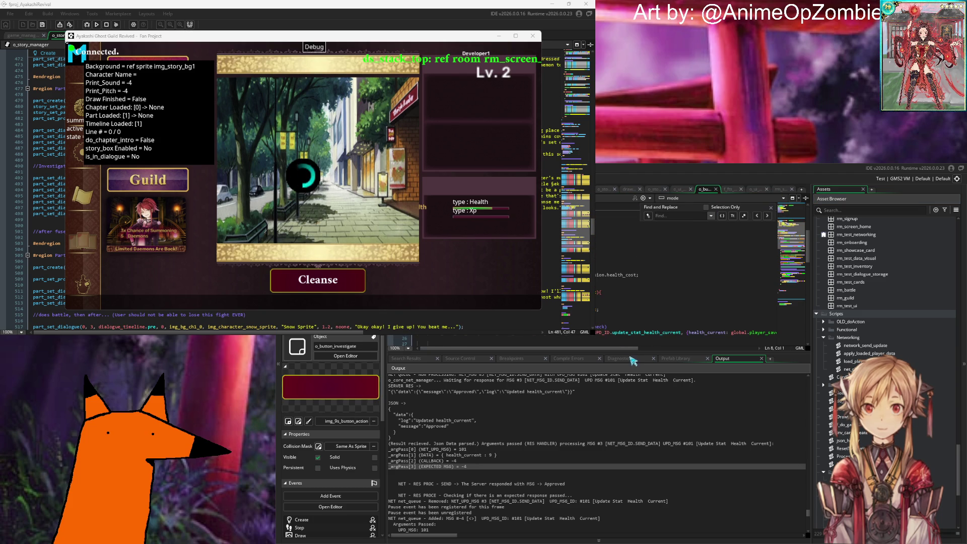
drag(627, 352, 627, 483)
scroll(639, 373, down, 10)
scroll(638, 374, up, 12)
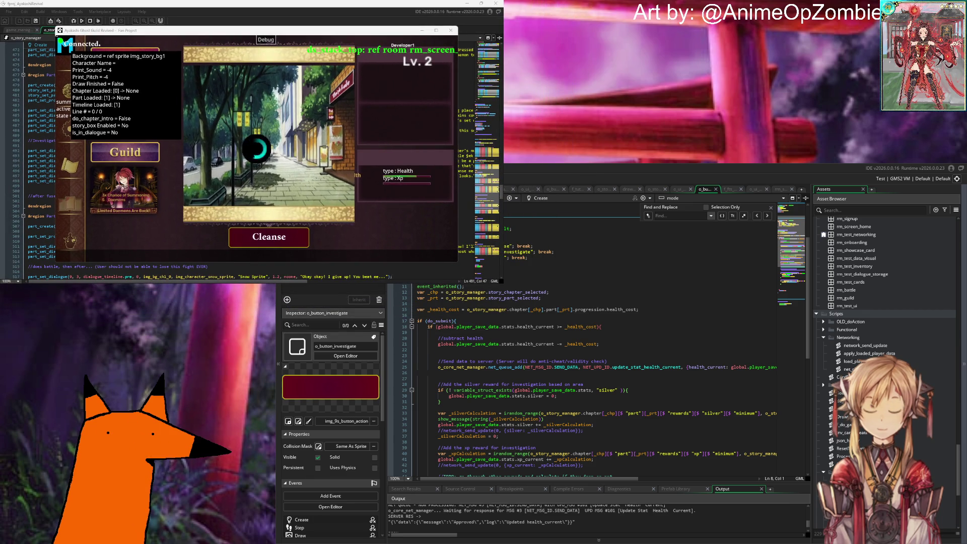
Jump from the XP check to do_levelup in game_manager, bringing the IDE in front.
click(679, 349)
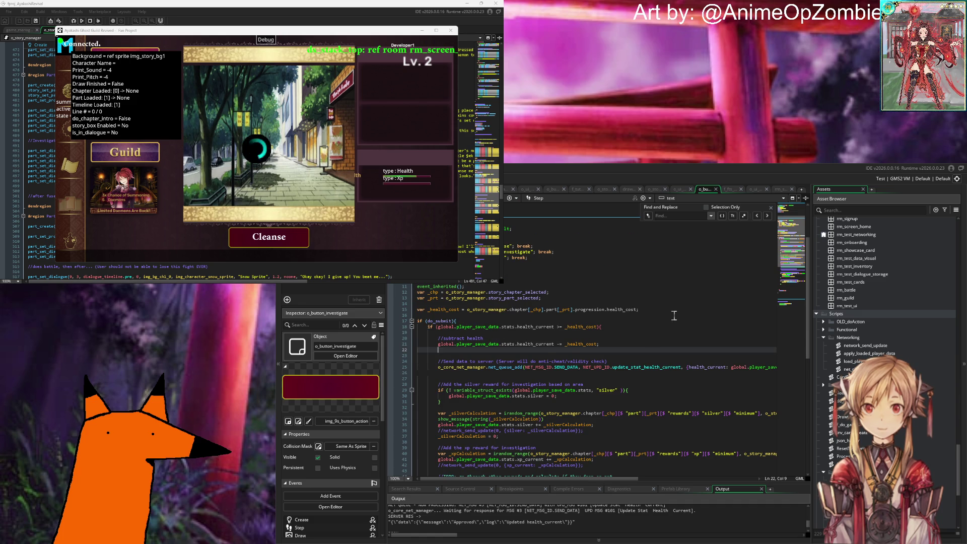
scroll(673, 315, down, 2)
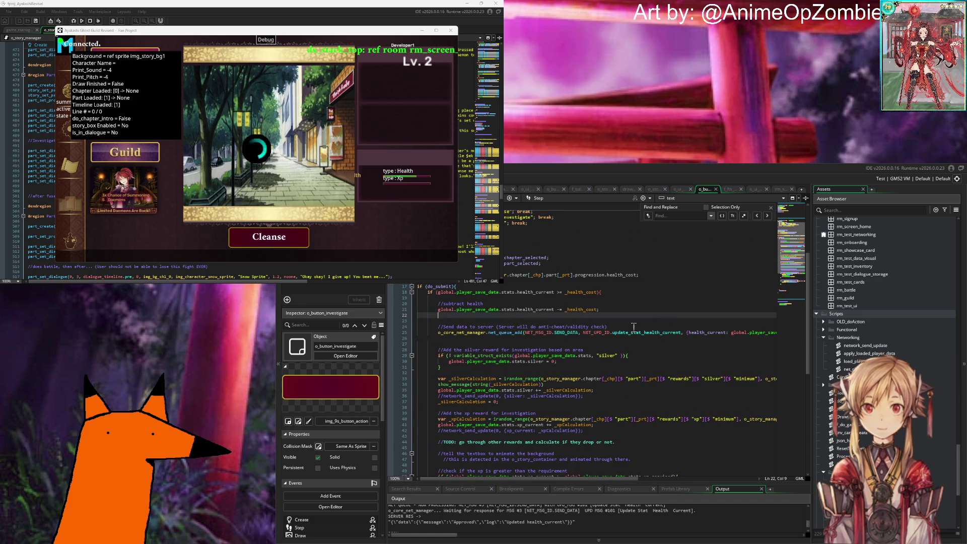
scroll(634, 326, down, 2)
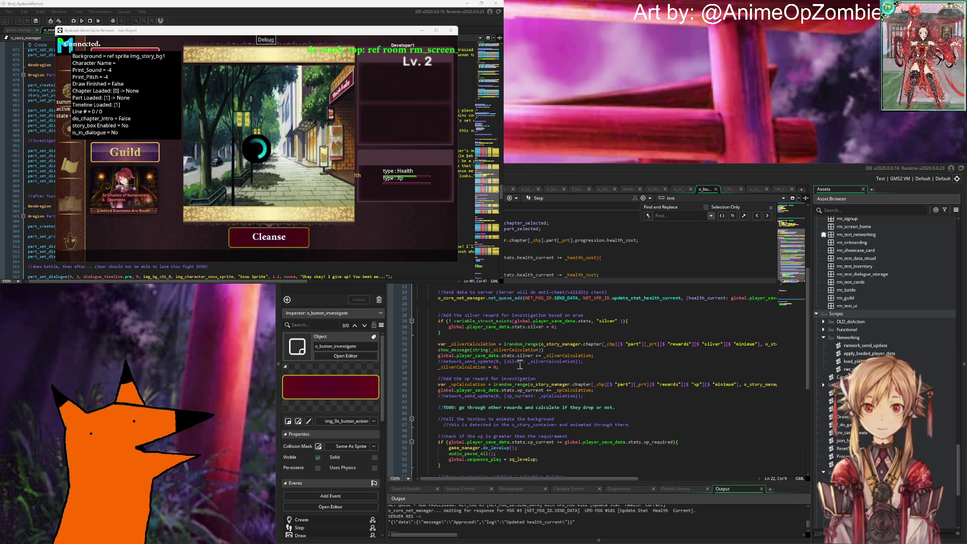
scroll(554, 325, down, 4)
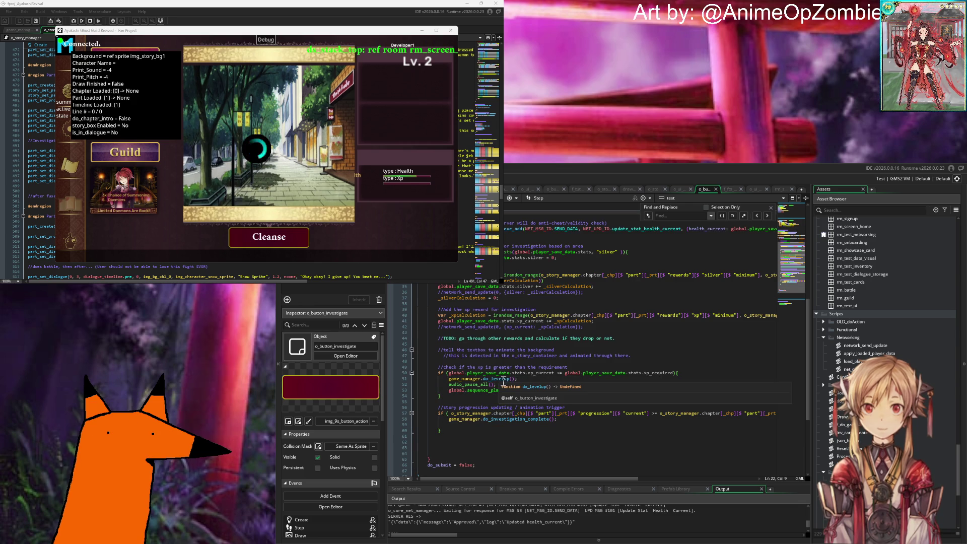
middle_click(504, 380)
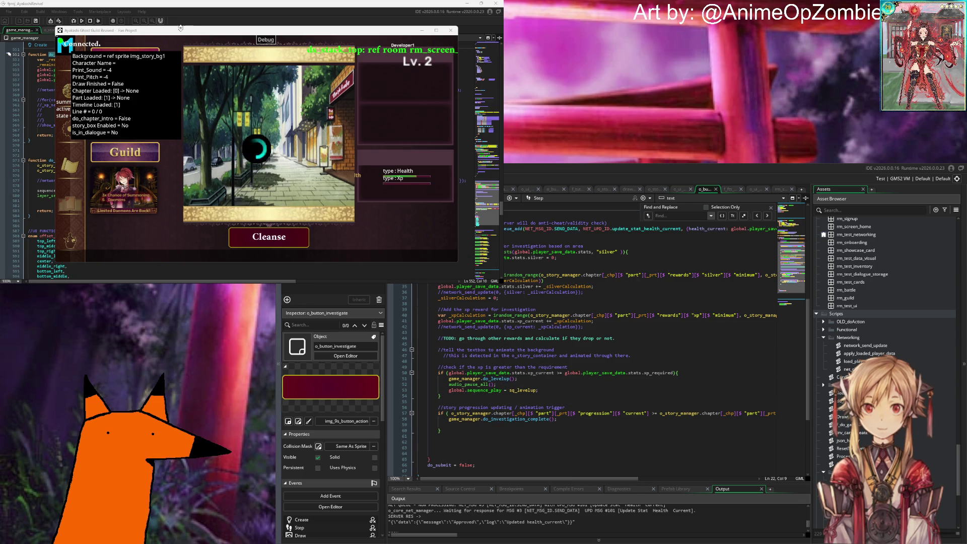
click(196, 21)
click(30, 140)
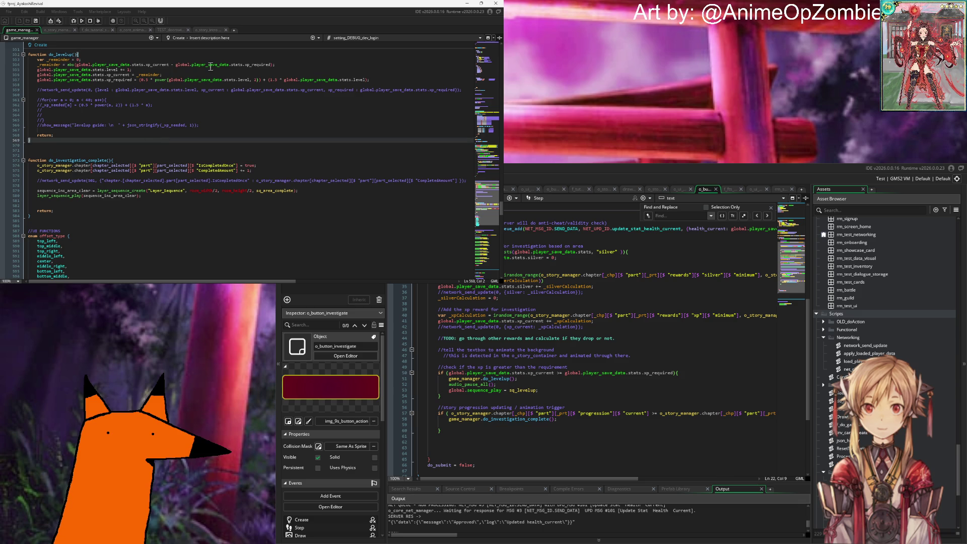
Review do_levelup's _remainder and level logic, then open the sq_levelup sequence from the code.
scroll(180, 133, up, 2)
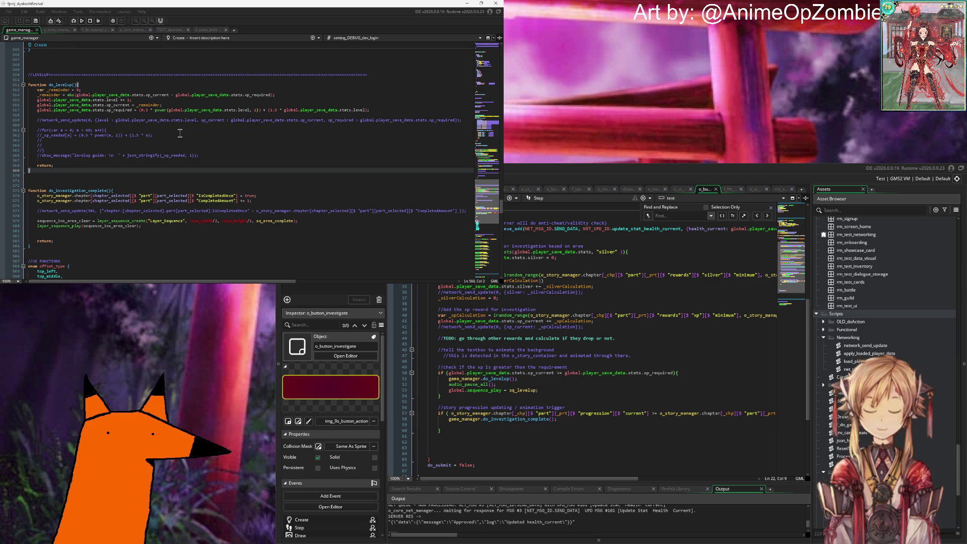
click(114, 91)
scroll(130, 95, down, 2)
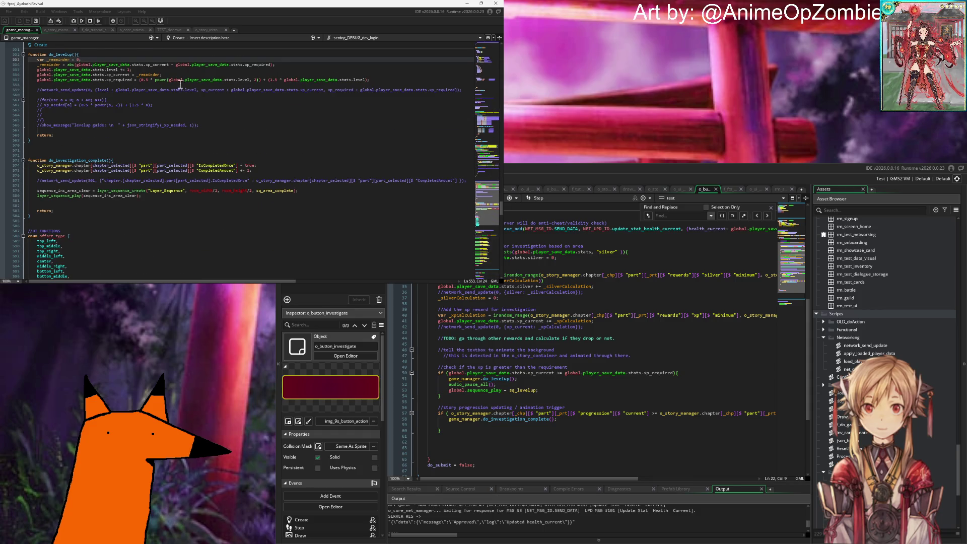
scroll(180, 84, up, 4)
click(165, 132)
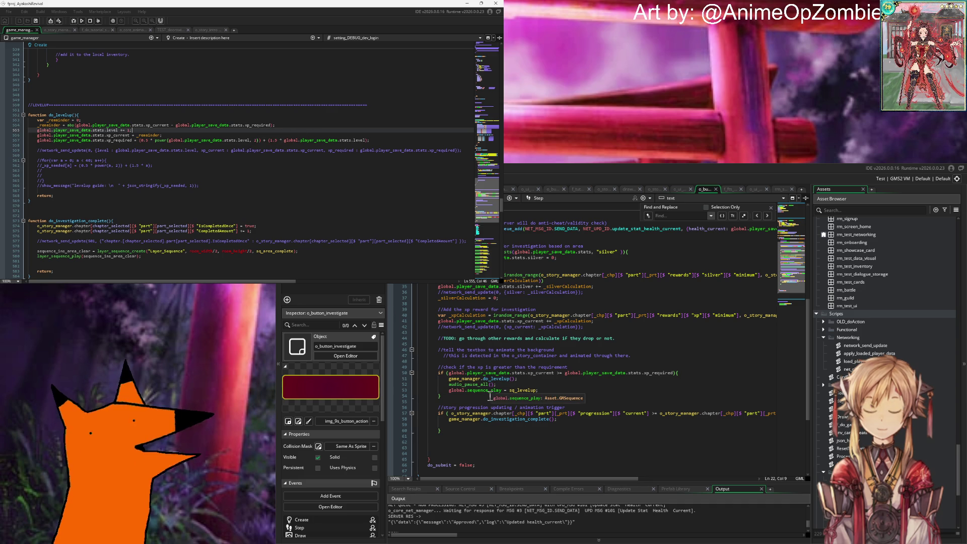
middle_click(526, 391)
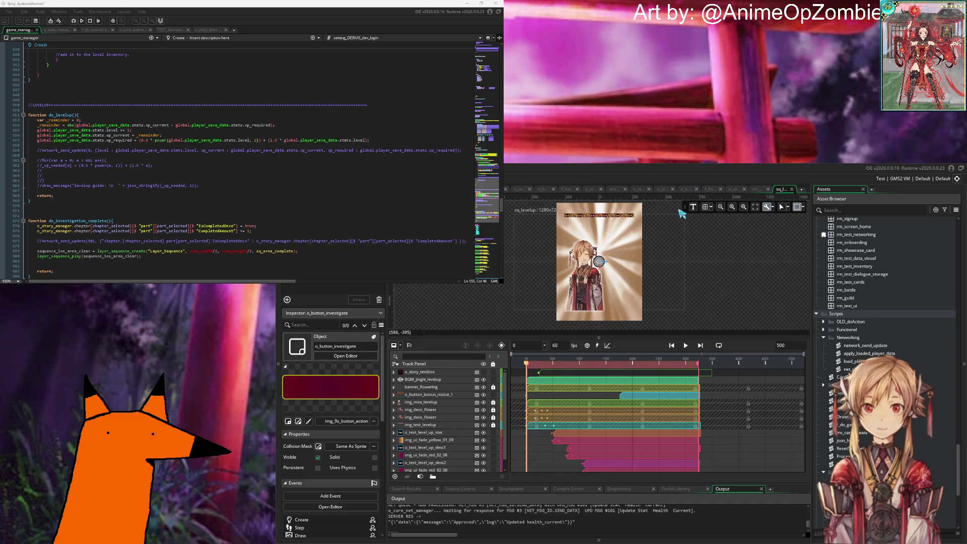
Play and scrub through the sq_levelup animation, then close the sequence.
key(space)
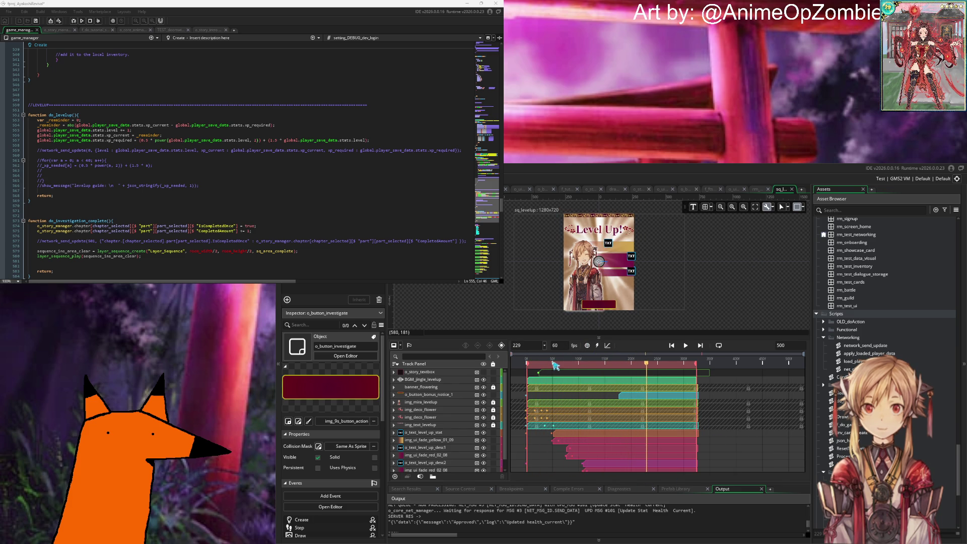
click(550, 363)
mouse_move(552, 363)
mouse_down()
mouse_move(533, 364)
mouse_move(656, 369)
mouse_move(566, 373)
mouse_move(667, 383)
mouse_move(703, 402)
mouse_move(546, 428)
mouse_move(632, 437)
mouse_move(528, 437)
mouse_move(601, 440)
mouse_move(578, 442)
mouse_up()
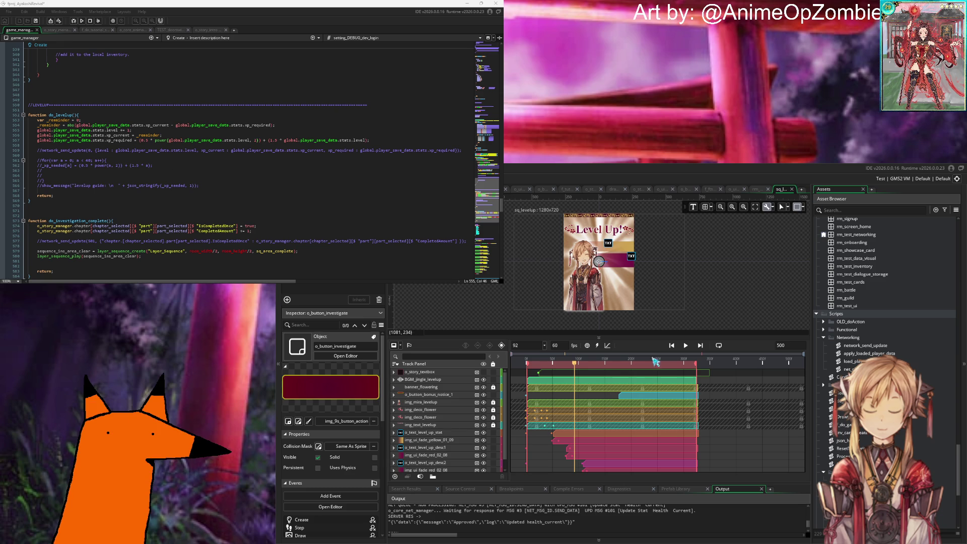
click(792, 190)
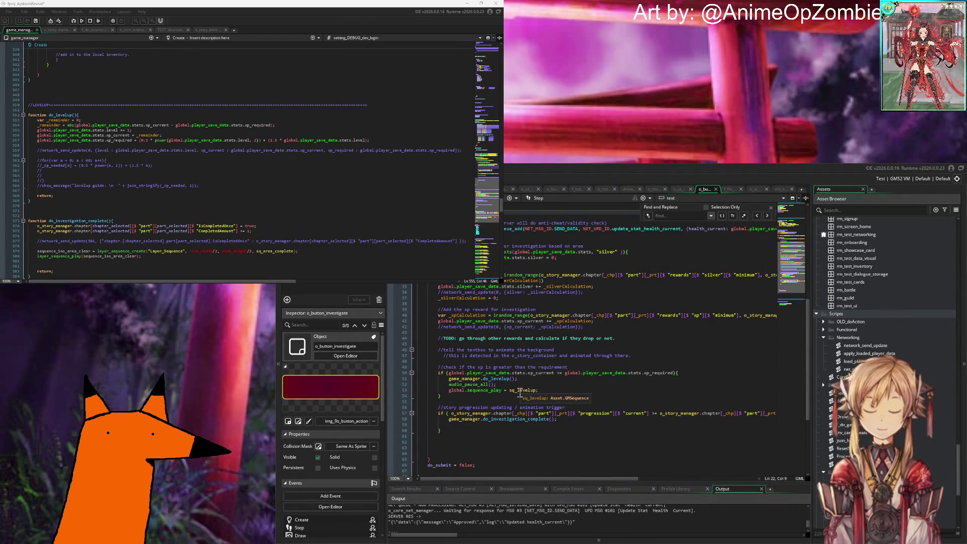
Replace line 53's global.sequence_play assignment with o_core_animation_handler.do_anim_levelup = true;.
drag(449, 393, 542, 399)
key(BackSpace)
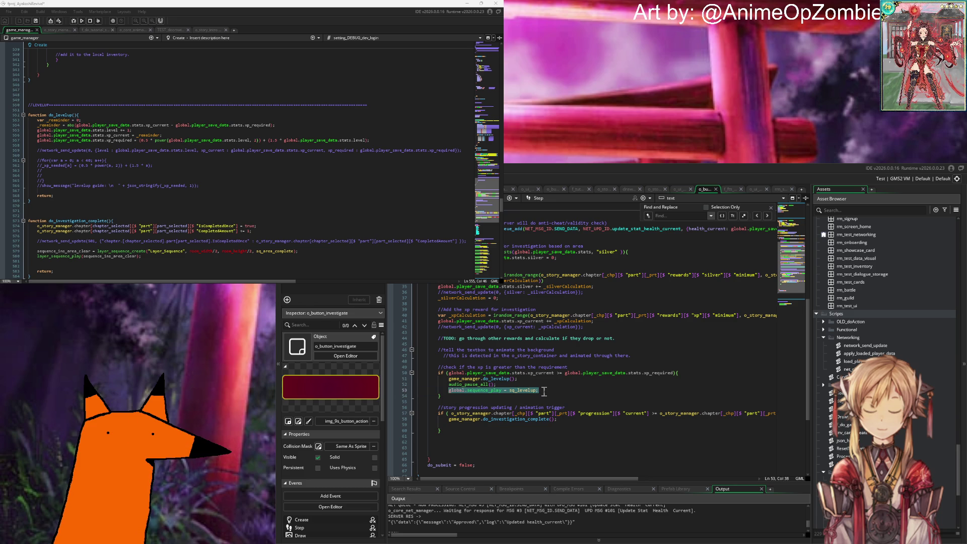
text(o_core_ani)
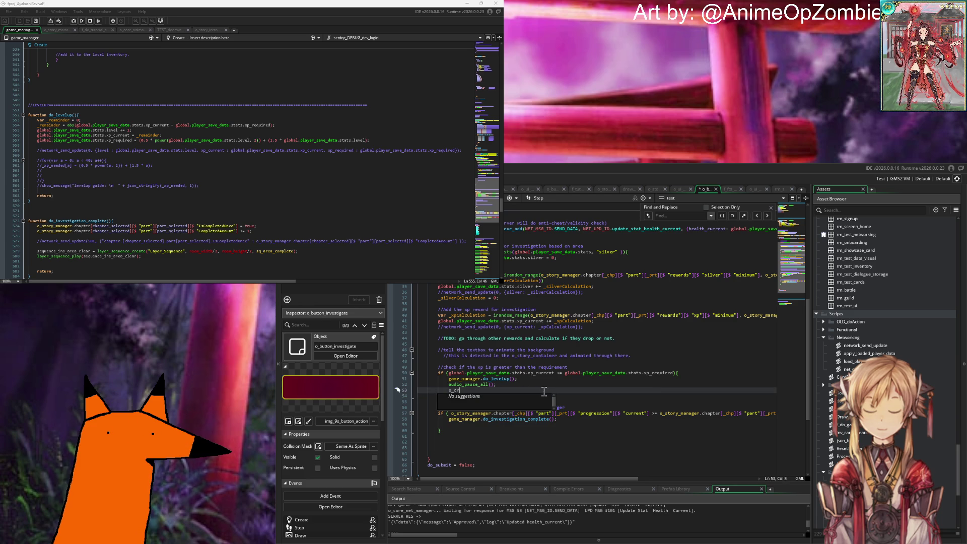
key(Return)
text(.)
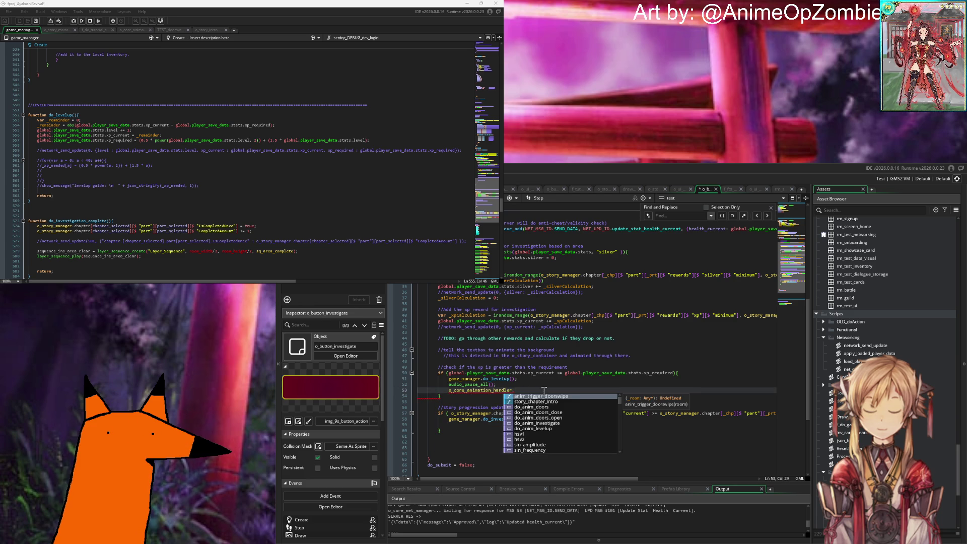
text(do_l)
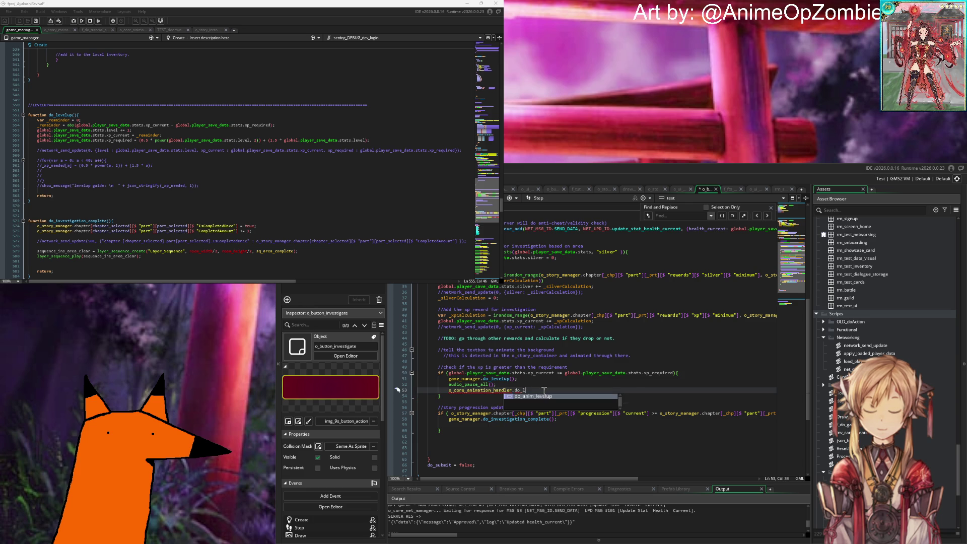
key(BackSpace)
key(Down)
key(Down)
key(Down)
key(Return)
text(= true;l)
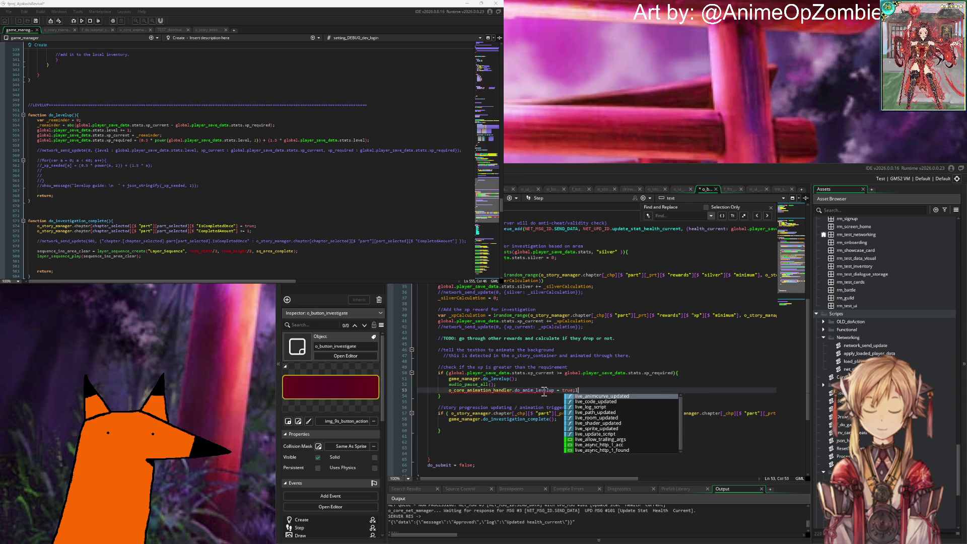
key(Down)
key(Down)
key(Up)
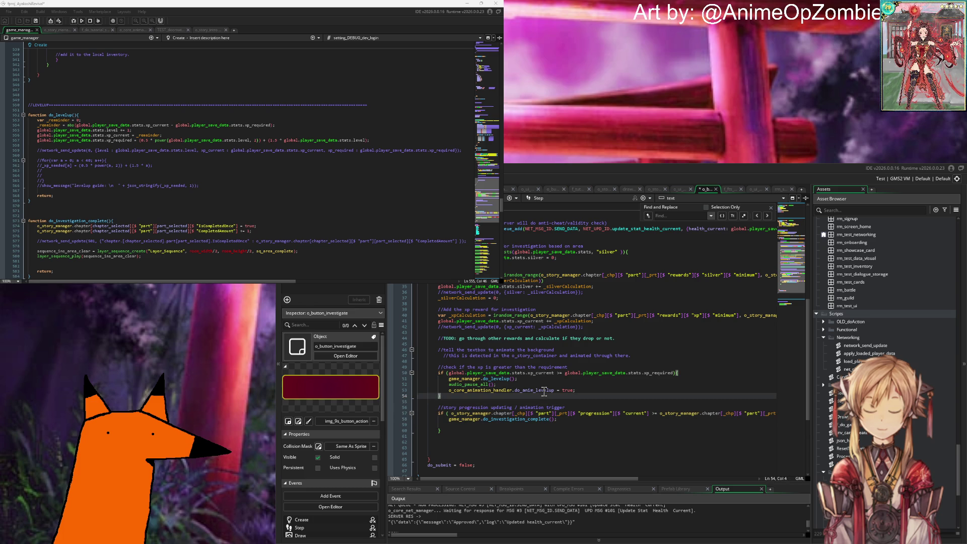
key(Up)
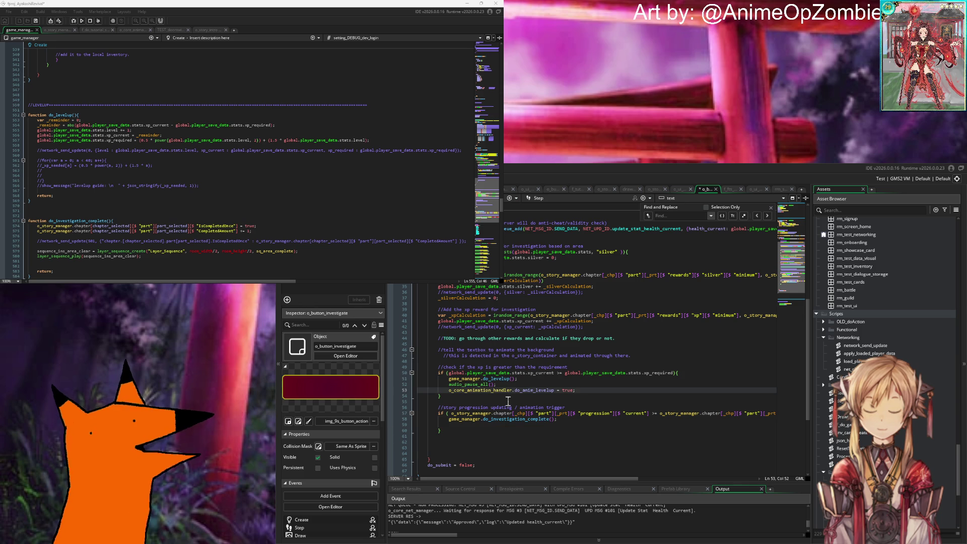
Open o_core_animation_handler's code and scroll to locate the do_anim_levelup block.
middle_click(530, 395)
click(112, 128)
scroll(111, 128, up, 10)
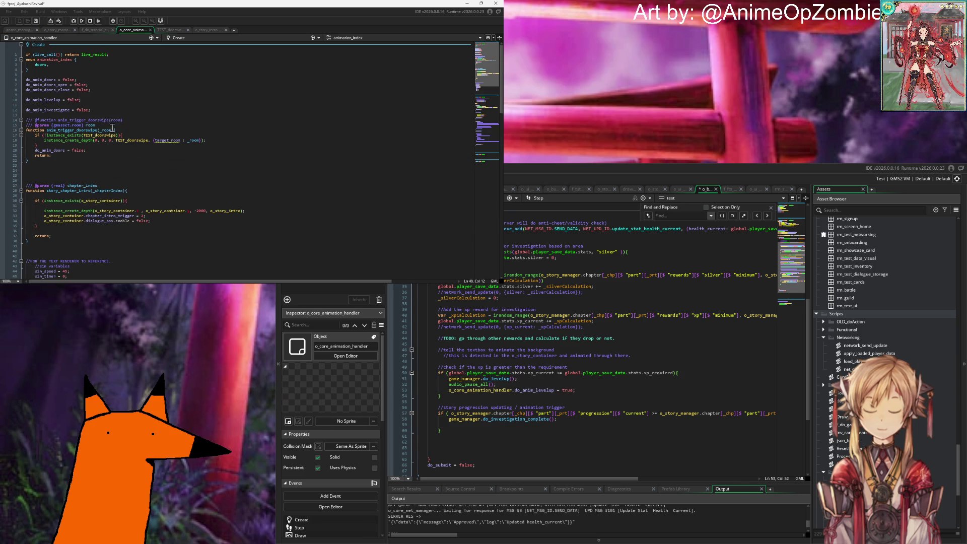
click(101, 100)
scroll(103, 100, down, 15)
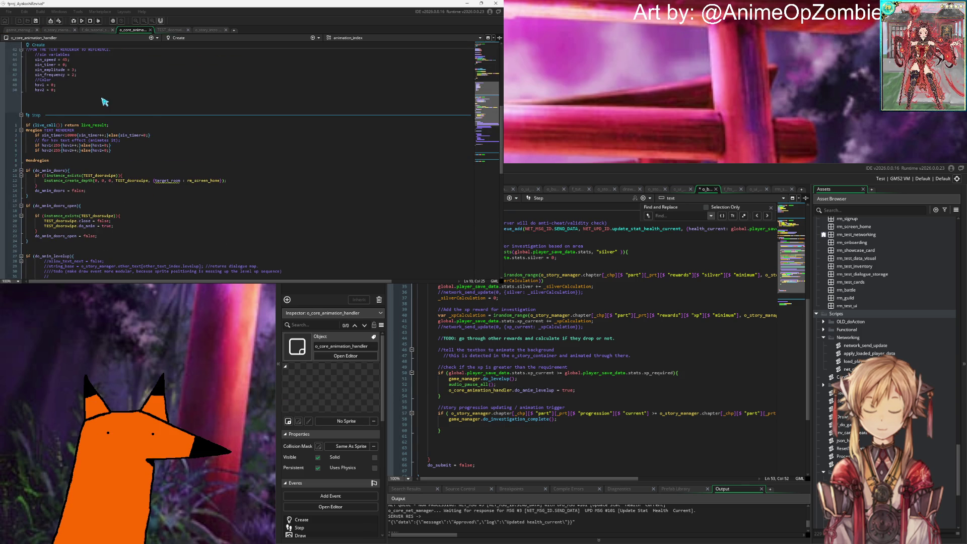
scroll(104, 102, up, 2)
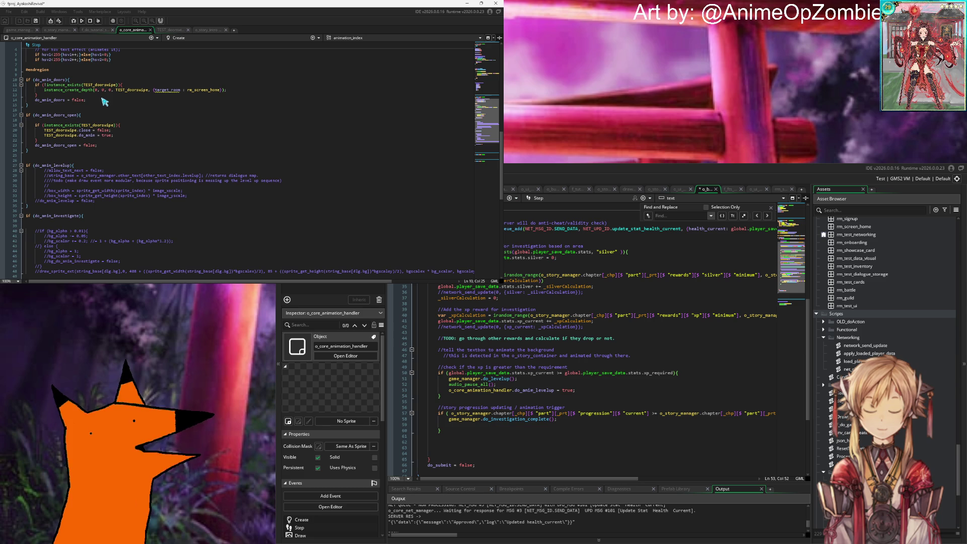
scroll(104, 102, up, 2)
scroll(104, 101, down, 15)
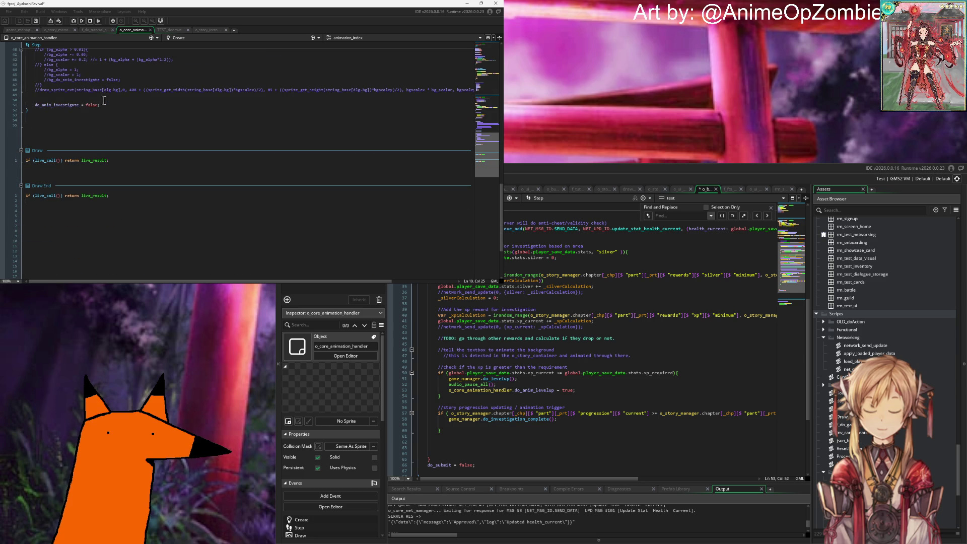
scroll(104, 100, up, 5)
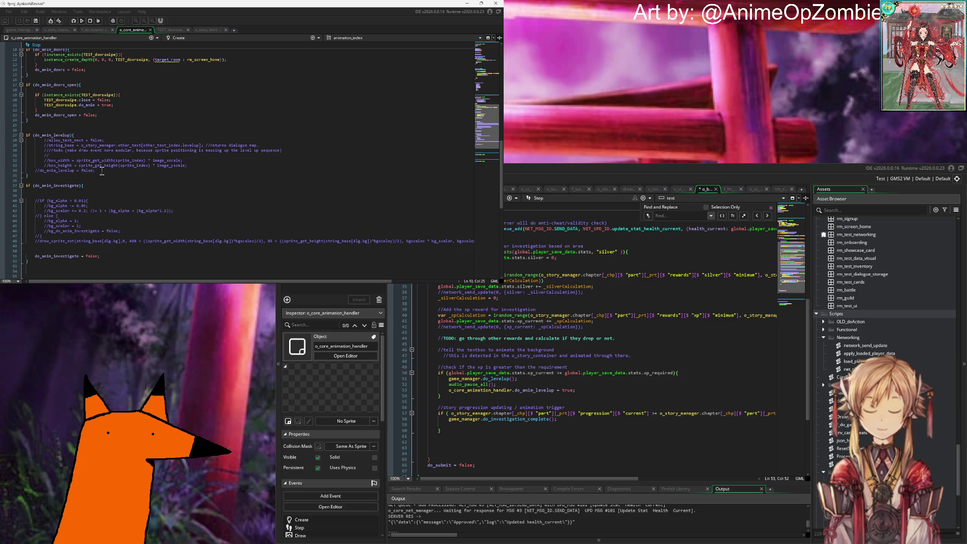
Uncomment the levelup block's lines, then re-comment the allow_text_next line with //.
click(40, 171)
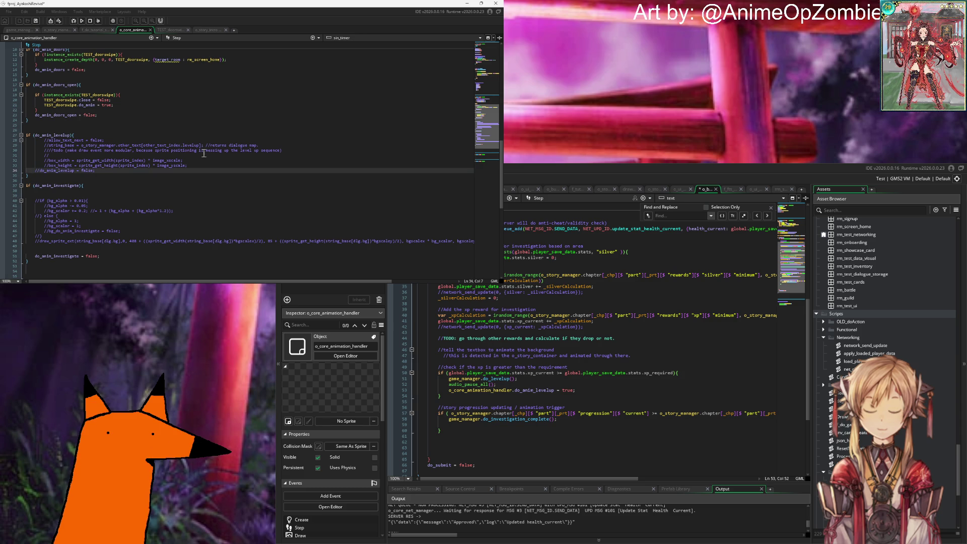
drag(201, 170, 2, 141)
key(ctrl+shift+k)
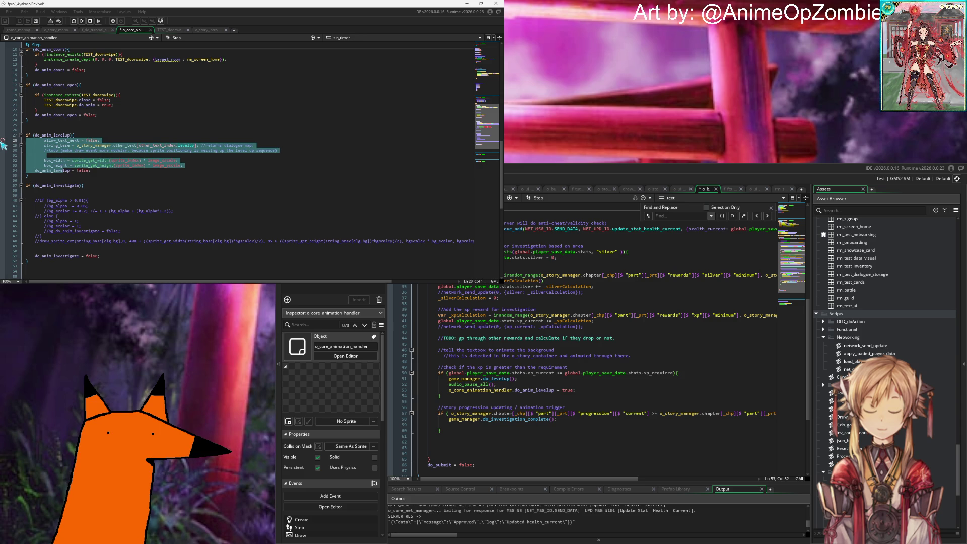
click(201, 152)
click(100, 142)
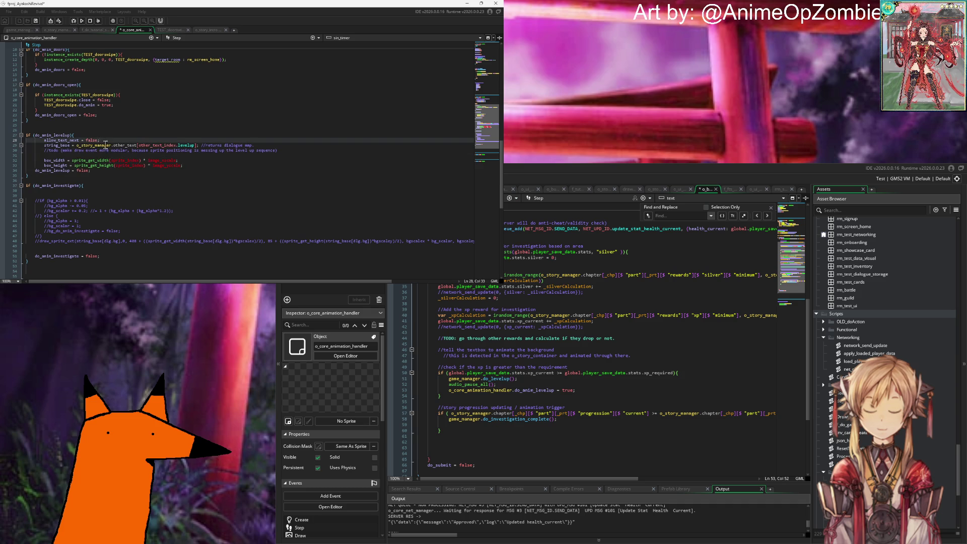
click(129, 142)
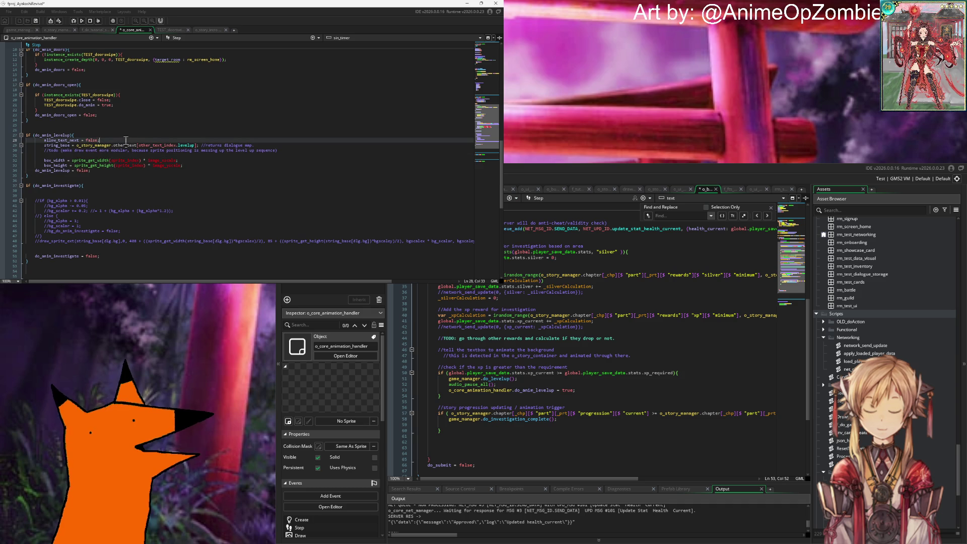
key(Home)
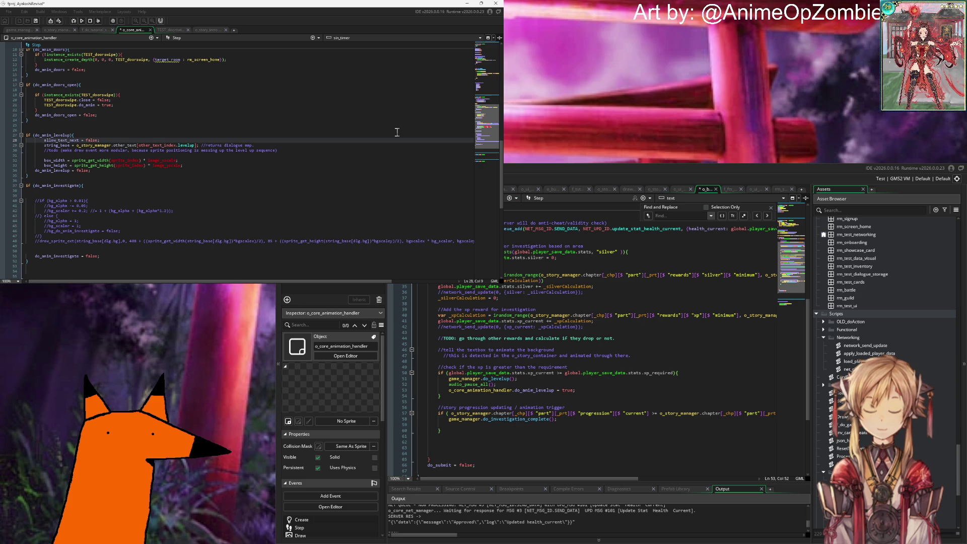
text(//)
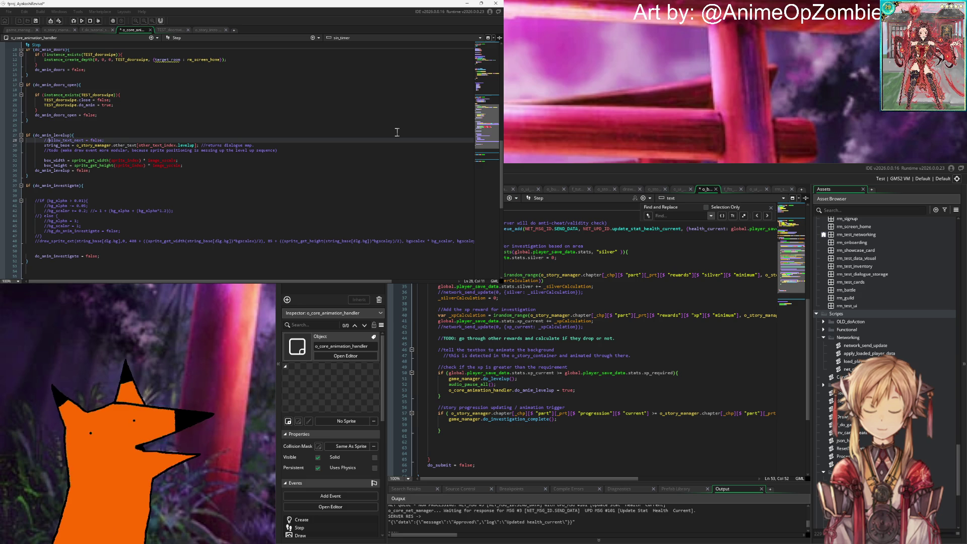
Inspect the string_base line and the box-size lines in the levelup block.
key(Down)
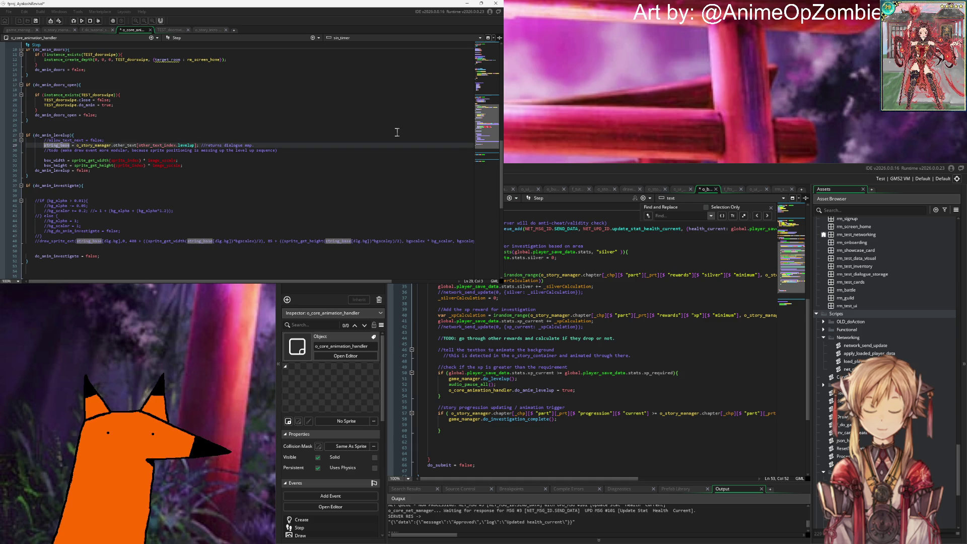
click(267, 147)
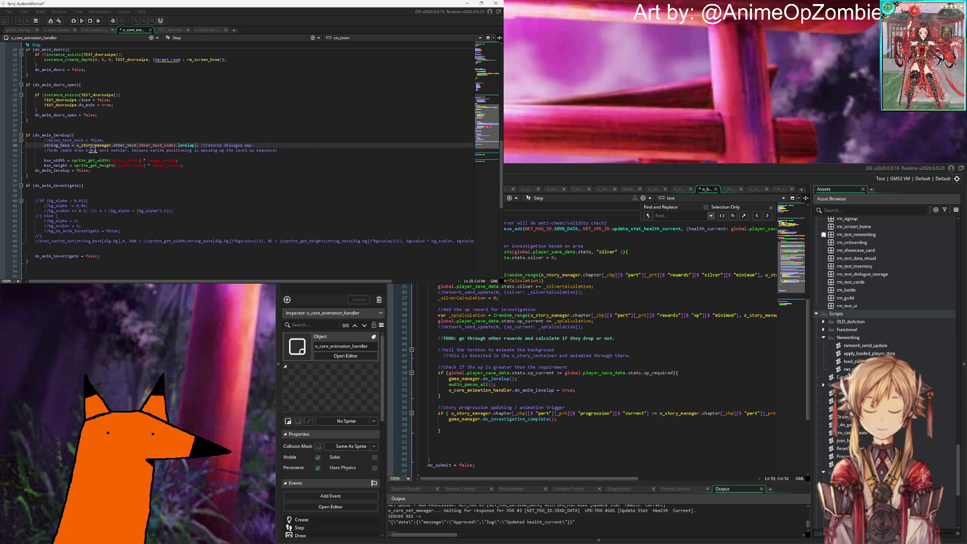
double_click(57, 146)
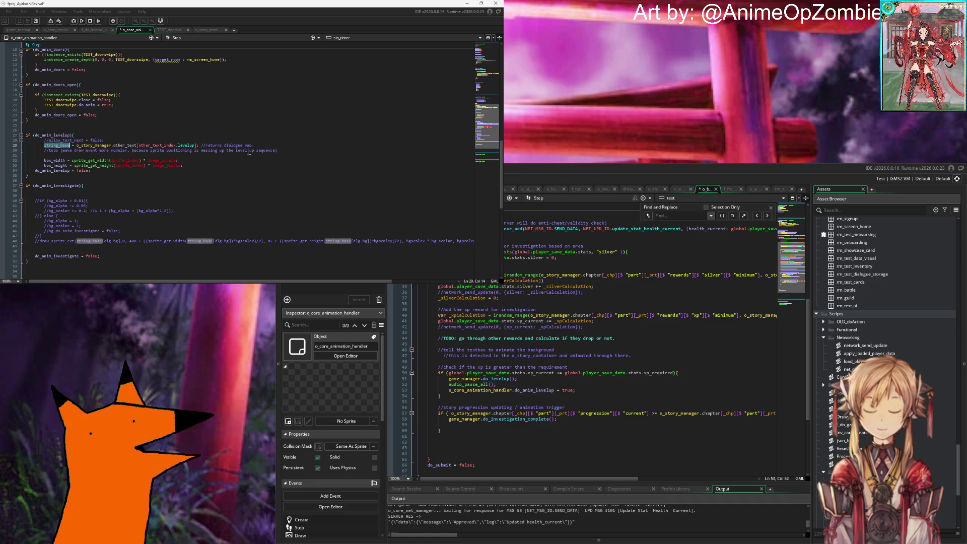
click(58, 156)
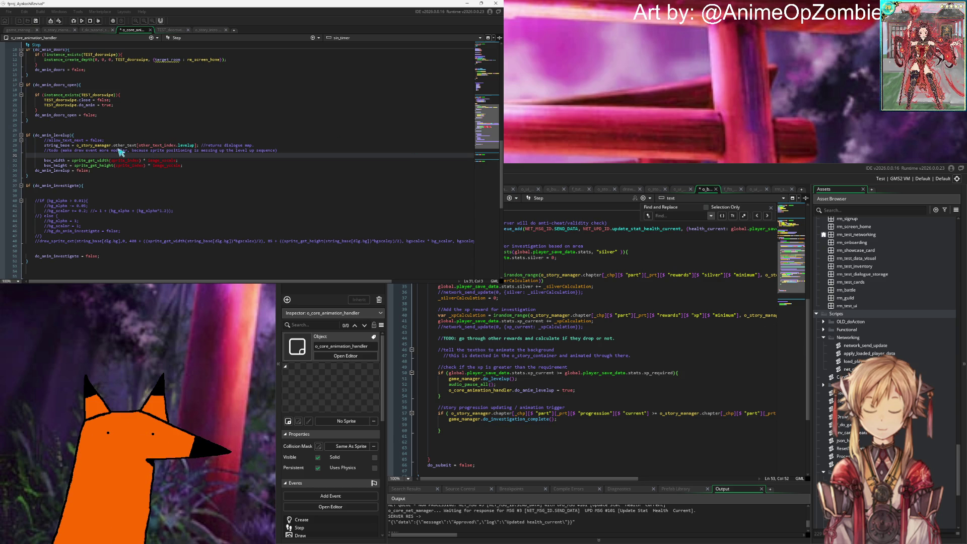
mouse_move(157, 145)
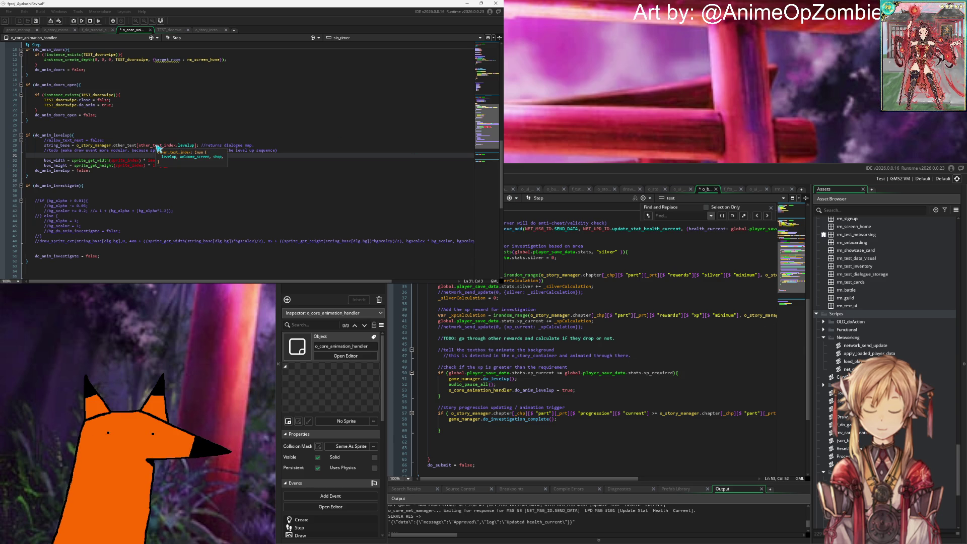
click(273, 150)
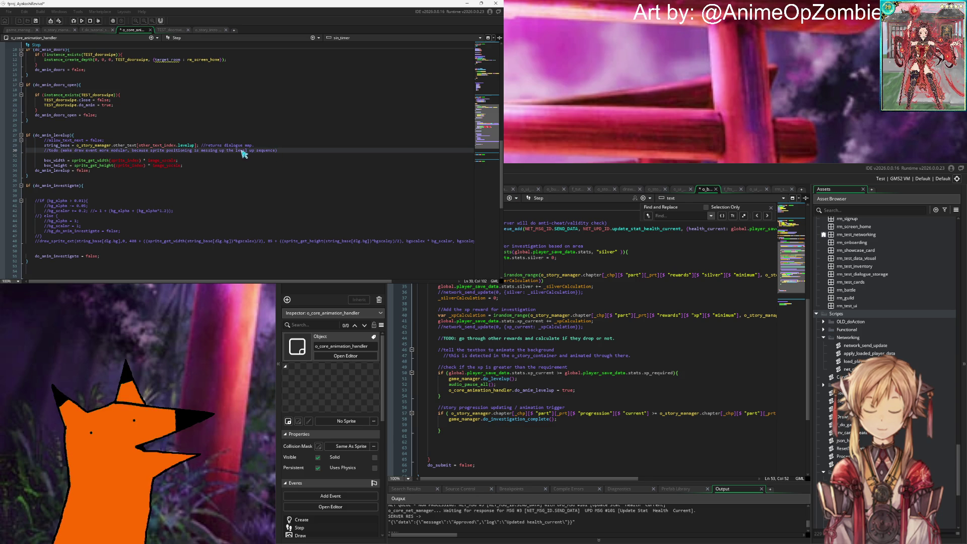
click(38, 173)
click(212, 165)
Add o_story_container.investigate_button.enable_draw = false; below the box_height line.
key(ctrl+v)
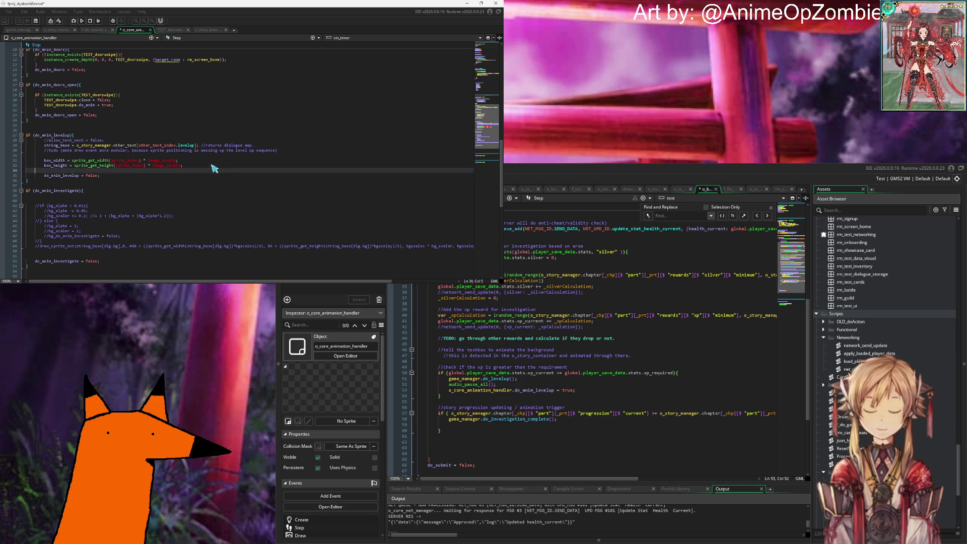
key(ctrl+z)
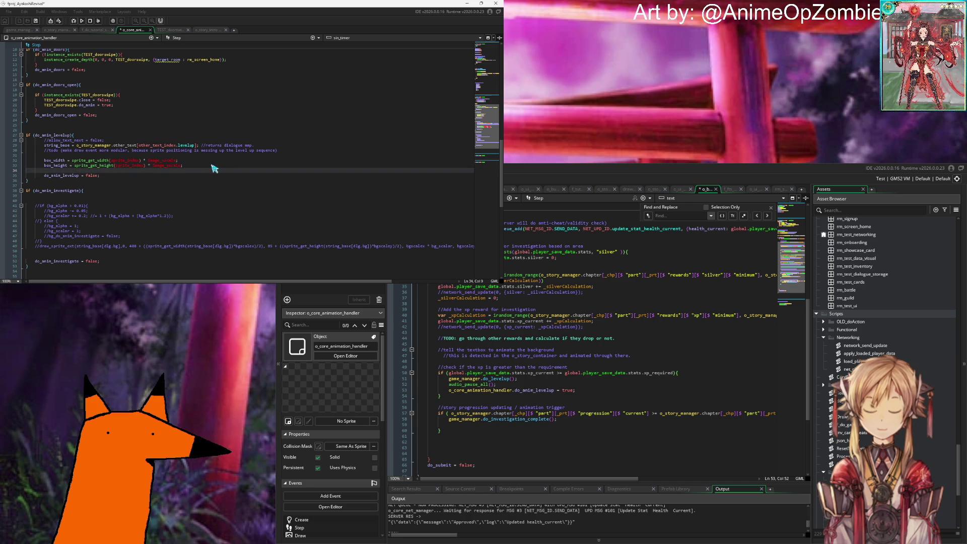
text(o_core_)
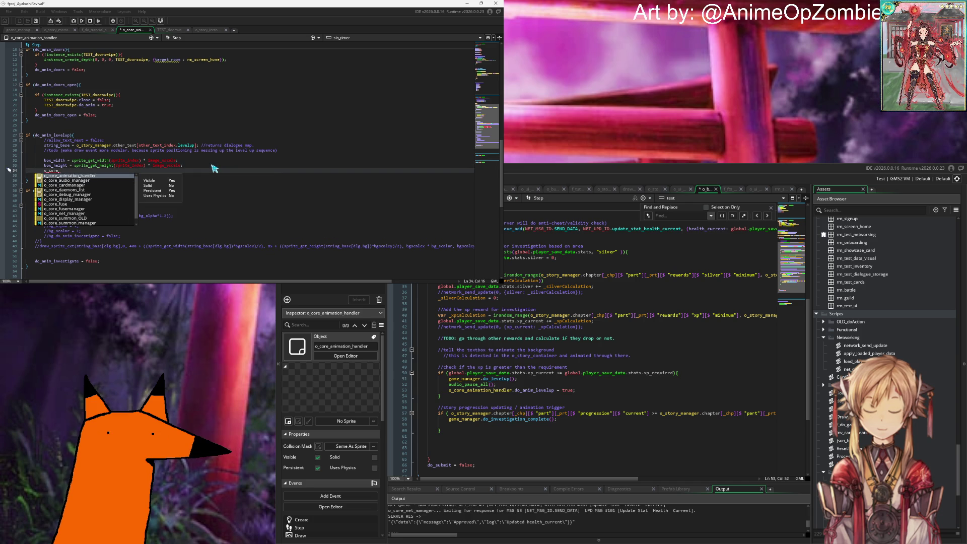
key(BackSpace)
key(BackSpace)
key(BackSpace)
text(story)
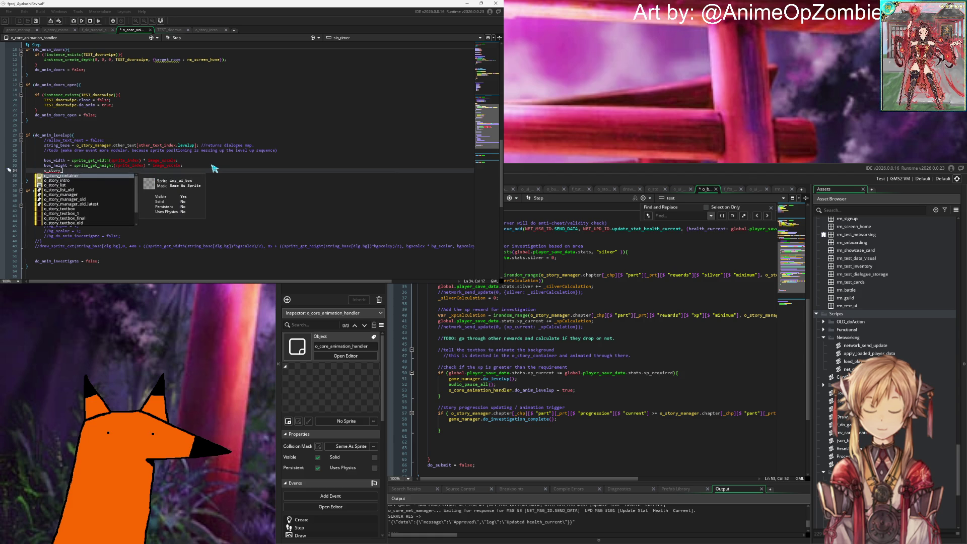
key(Return)
text(.d)
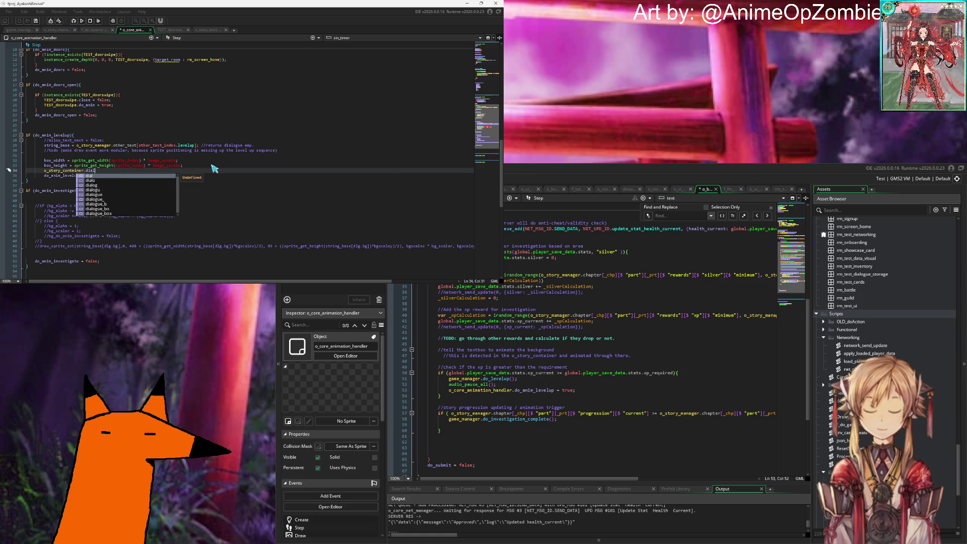
key(BackSpace)
text(in)
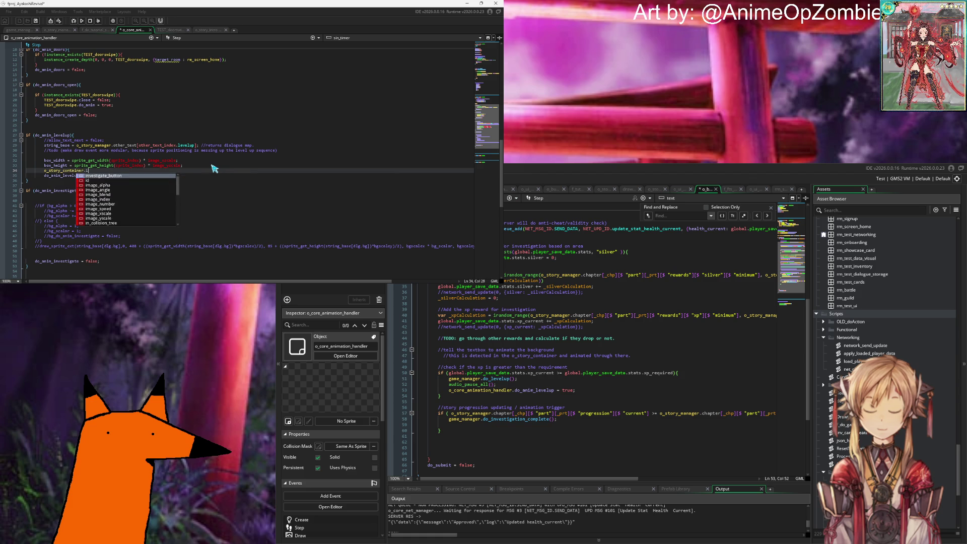
key(Return)
text(.)
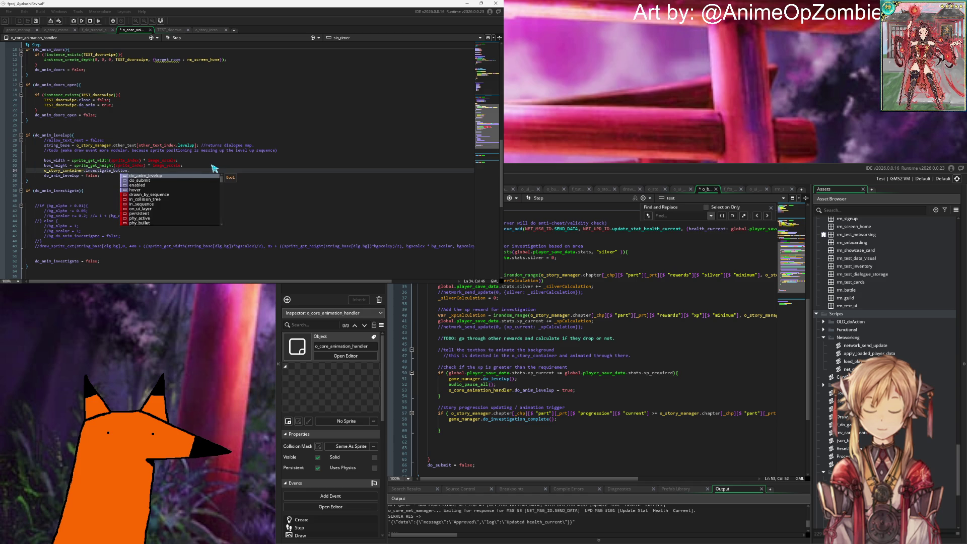
text(ena)
key(Return)
text(= false;)
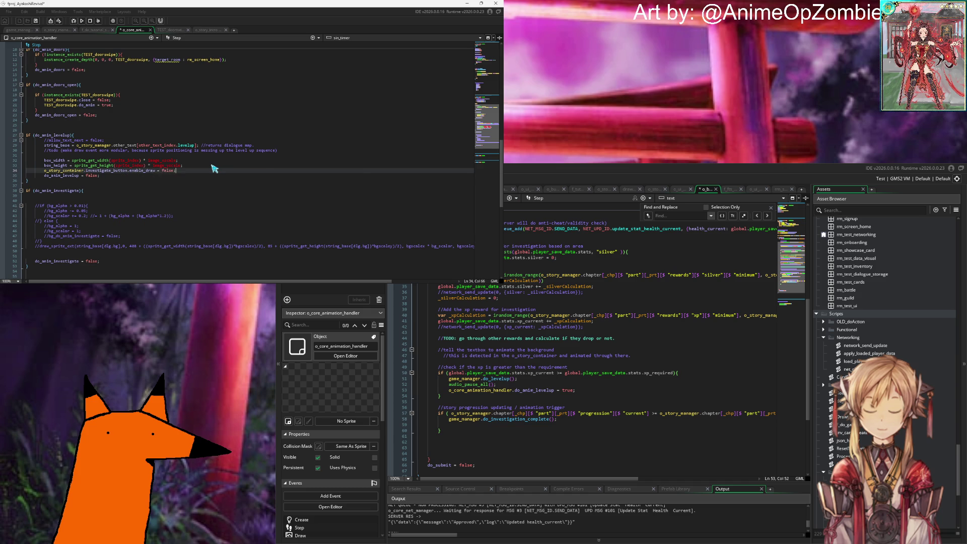
key(Return)
Add o_story_container.investigate_button.enabled = false; on the next line.
text(o_story_container.inv)
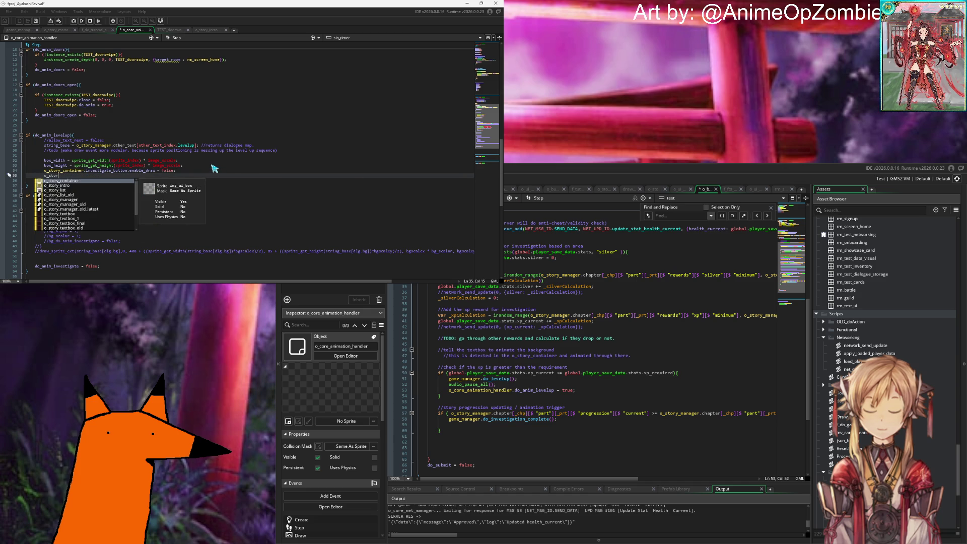
key(Return)
text(.)
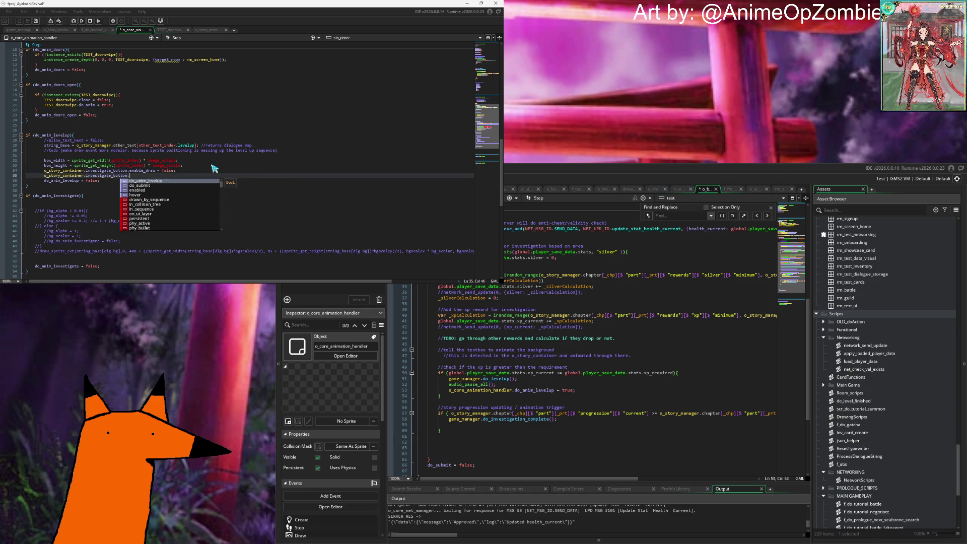
text(enab)
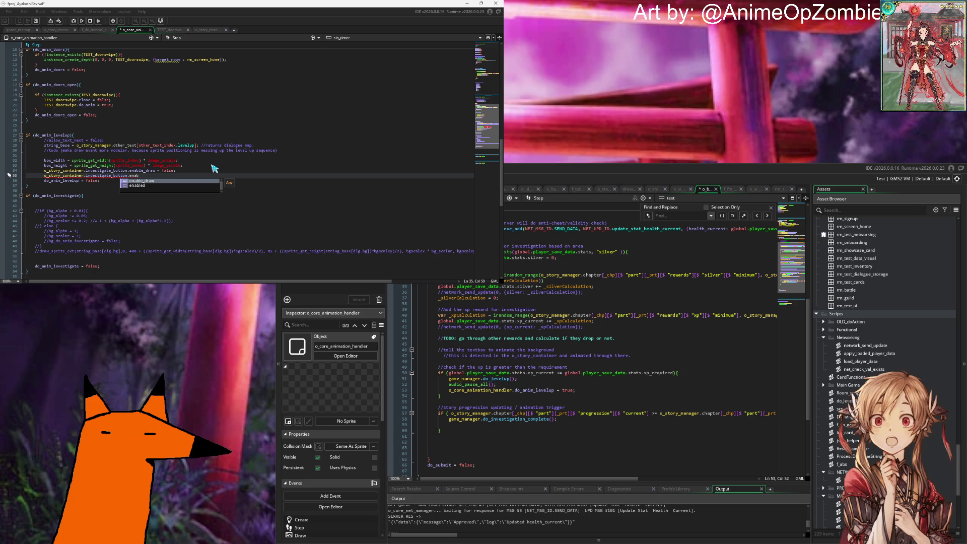
text(led = false;)
key(Return)
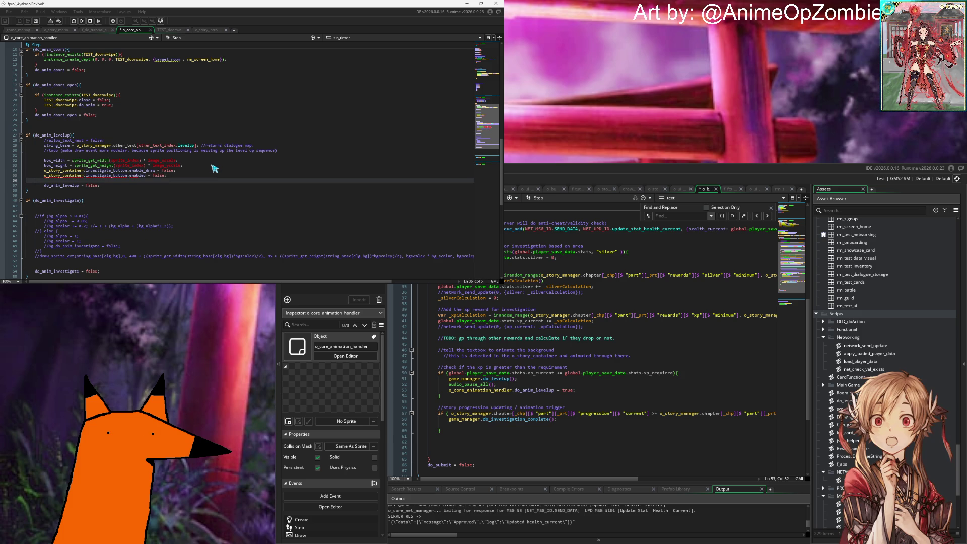
Tidy the empty lines and comment out the old text and box-size lines 28–33.
key(BackSpace)
key(BackSpace)
key(Up)
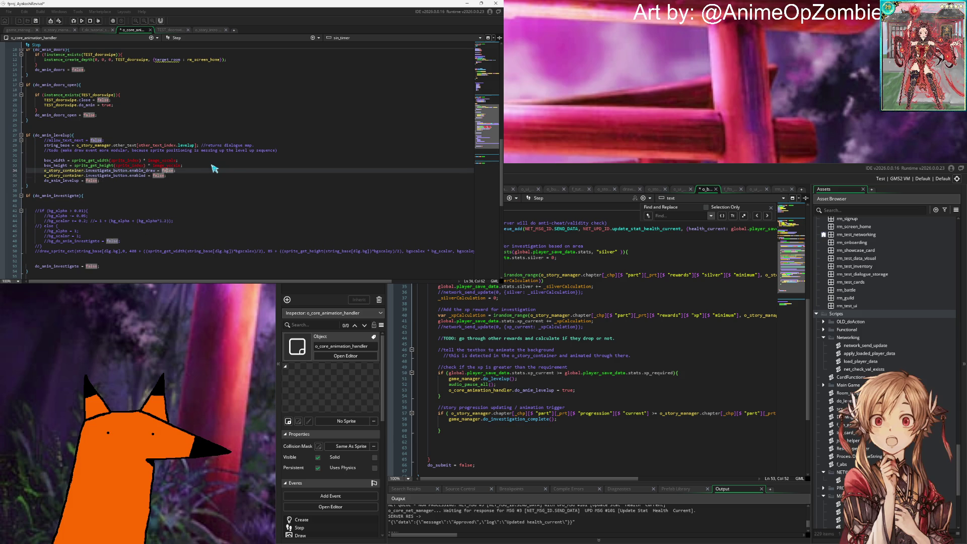
key(Up)
key(Return)
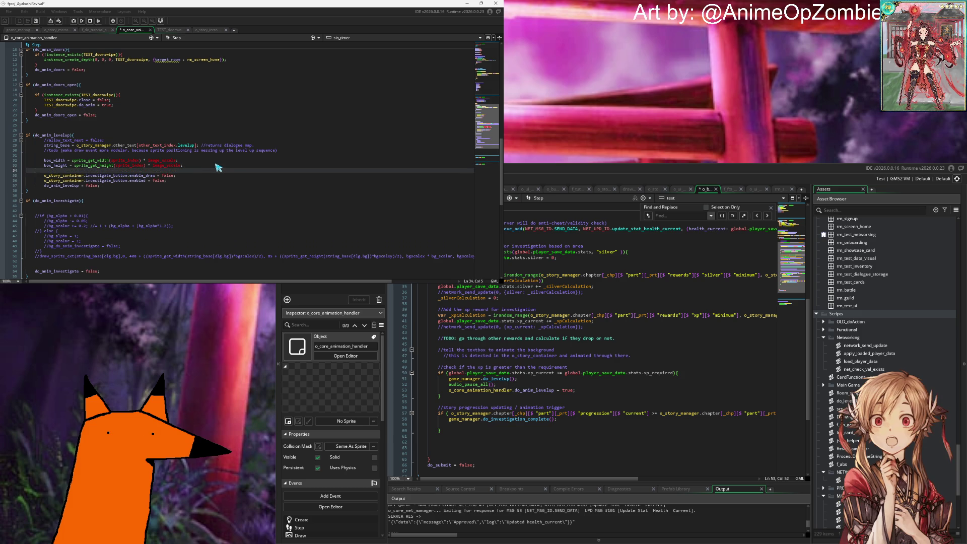
key(Up)
key(End)
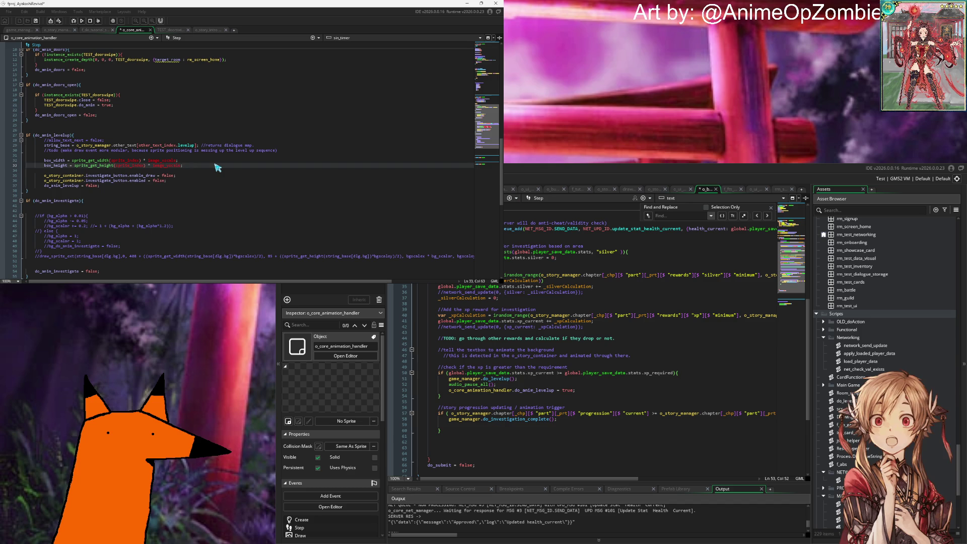
drag(218, 167, 3, 145)
key(ctrl+k)
Insert blank lines above the new investigate-button code.
click(195, 171)
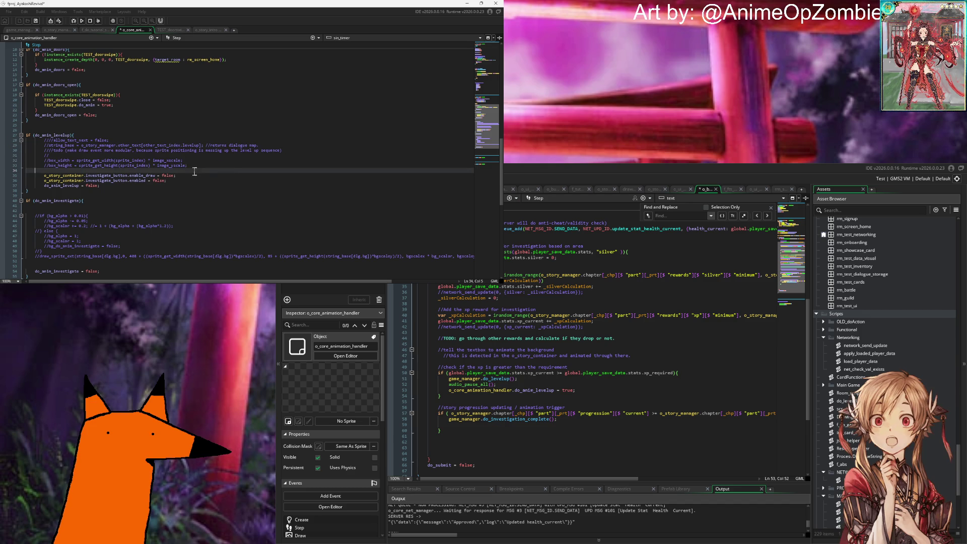
key(Return)
key(Return)
key(Up)
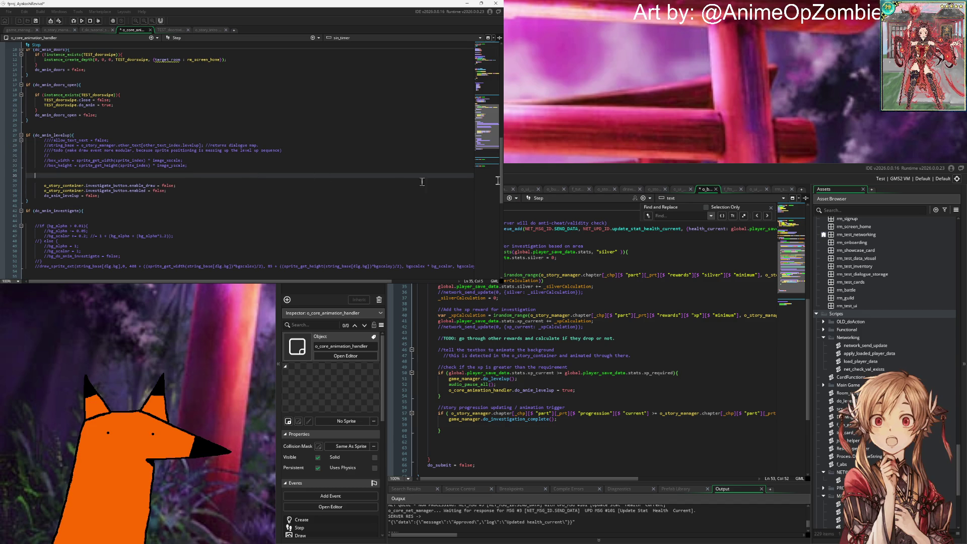
click(780, 188)
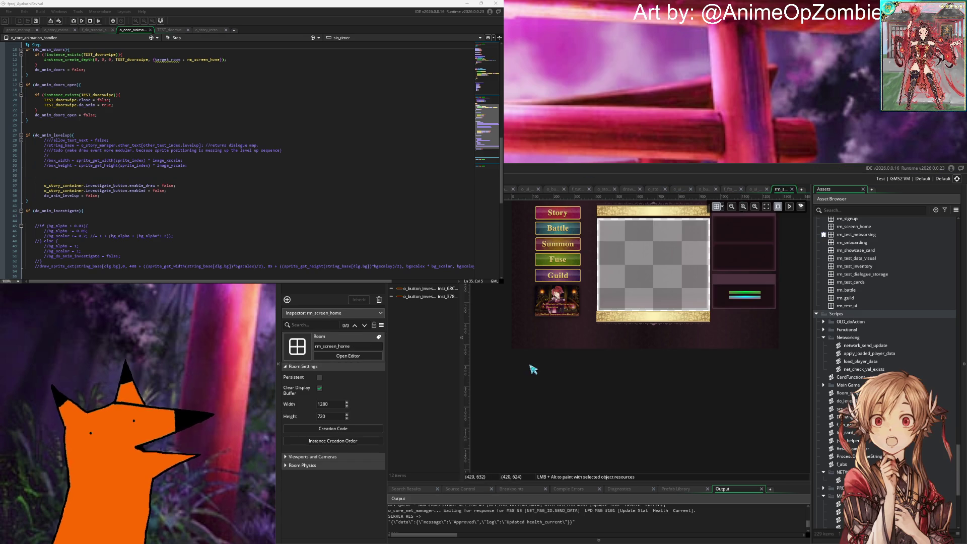
Close the rm_screen_home room and return to the blank line in the do_anim_levelup block.
click(792, 189)
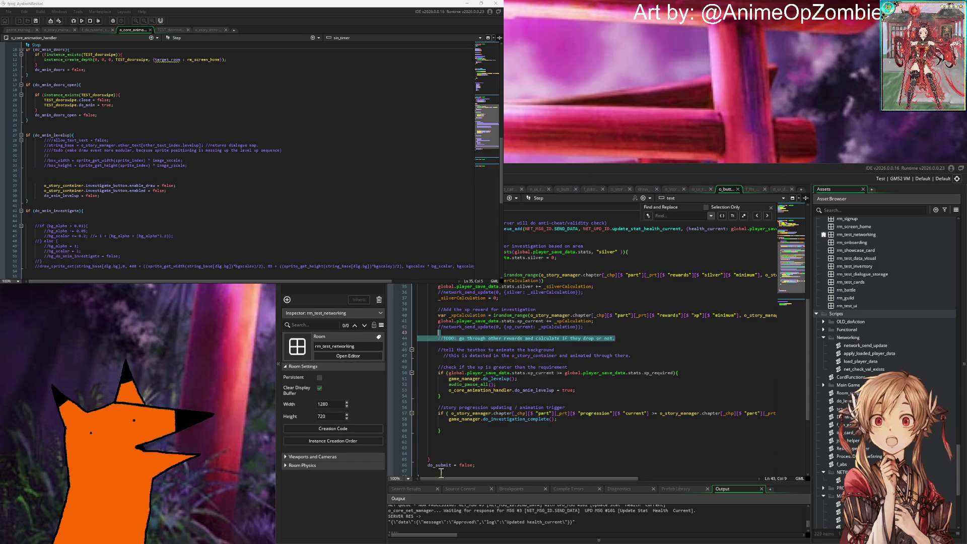
click(506, 396)
click(609, 401)
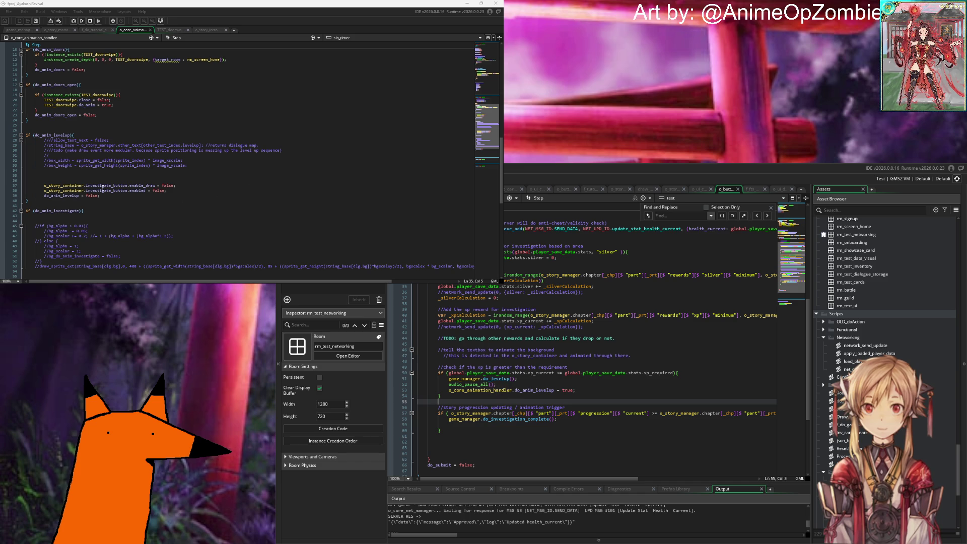
click(94, 135)
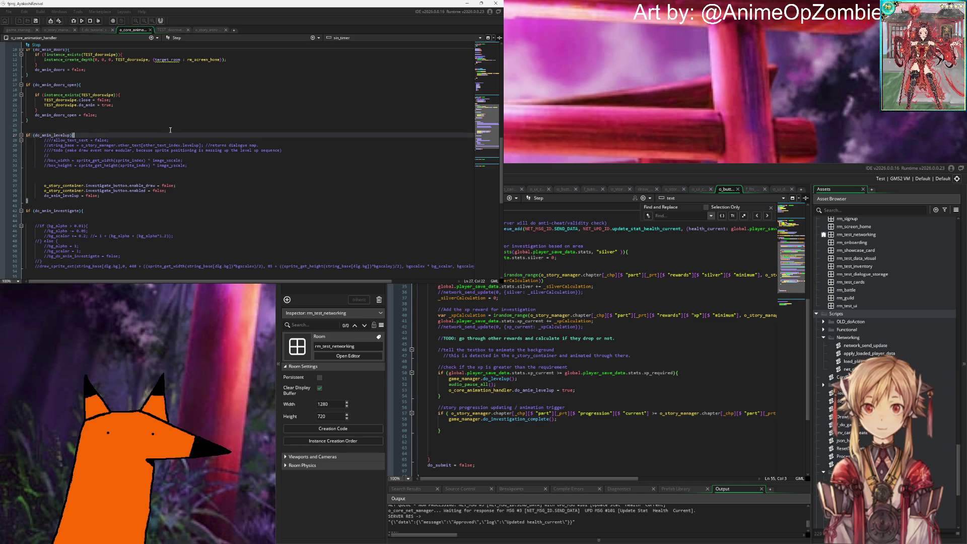
scroll(171, 130, up, 6)
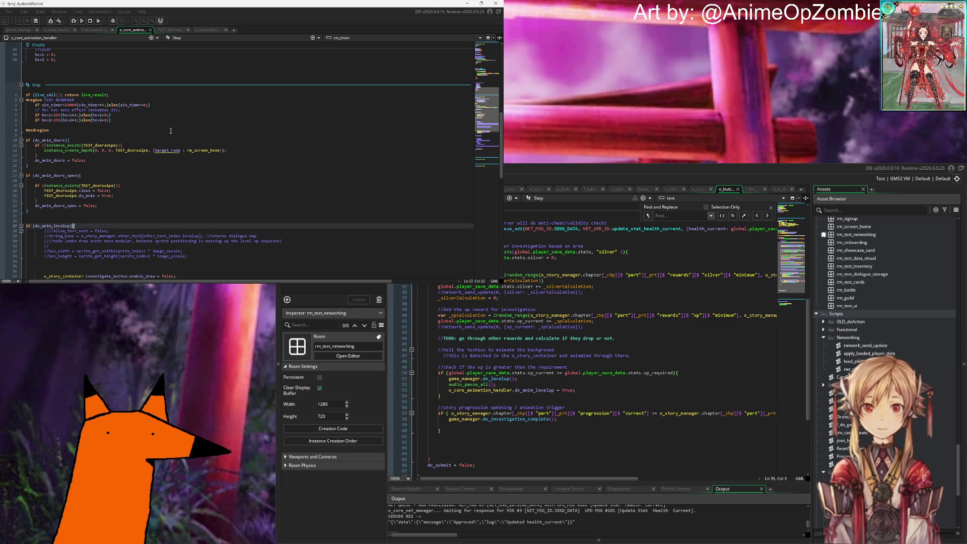
scroll(170, 130, down, 6)
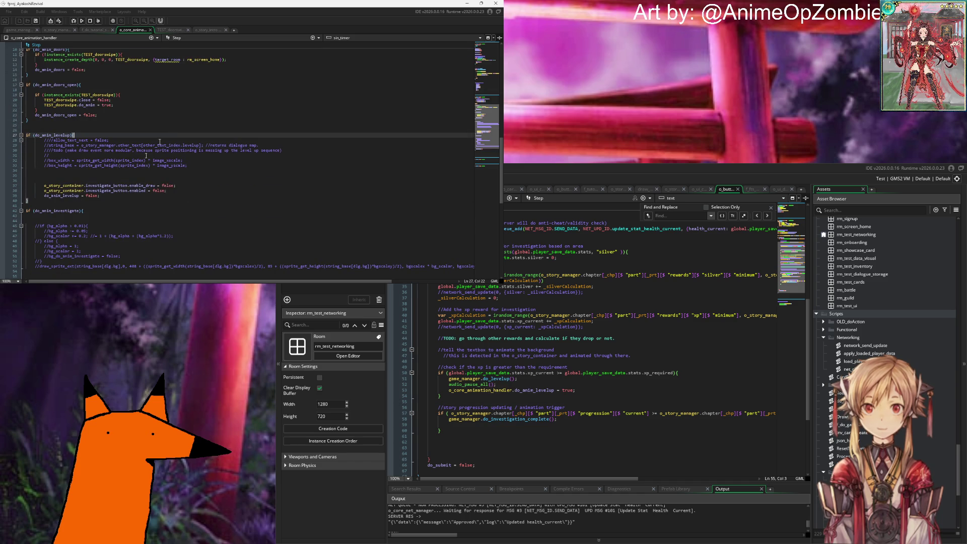
click(114, 180)
key(Up)
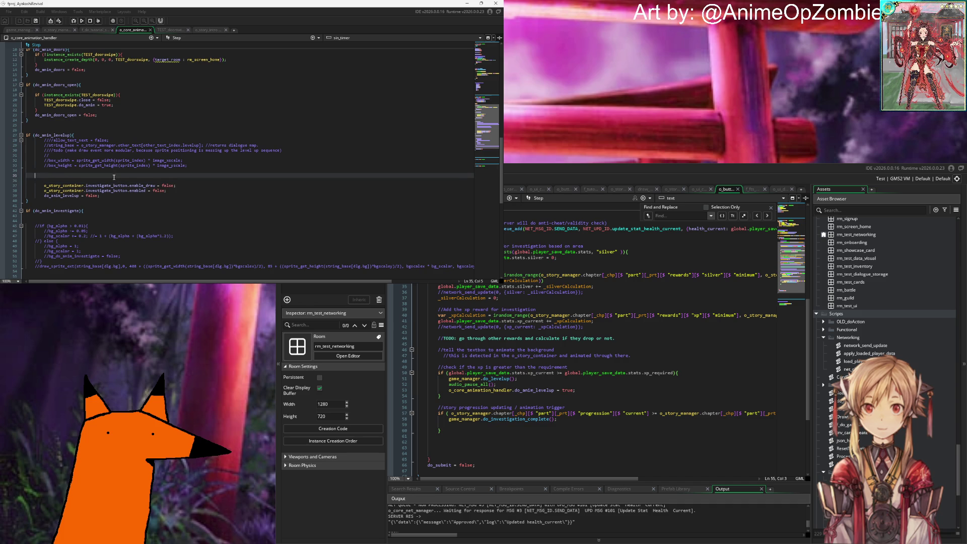
Write instance_create_depth(0, 0, 0, o_sq_levelup); on the blank line of the levelup block.
text(instance)
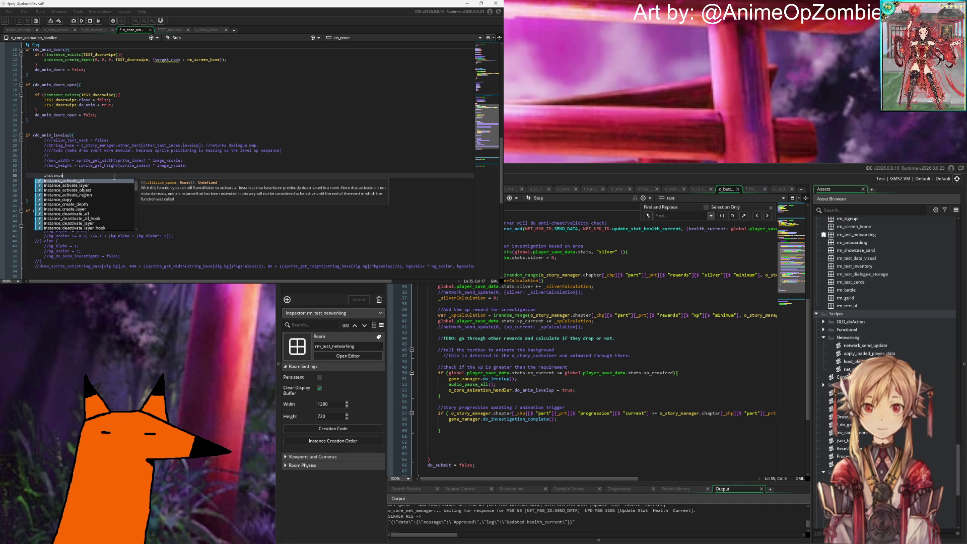
text(_create_dep)
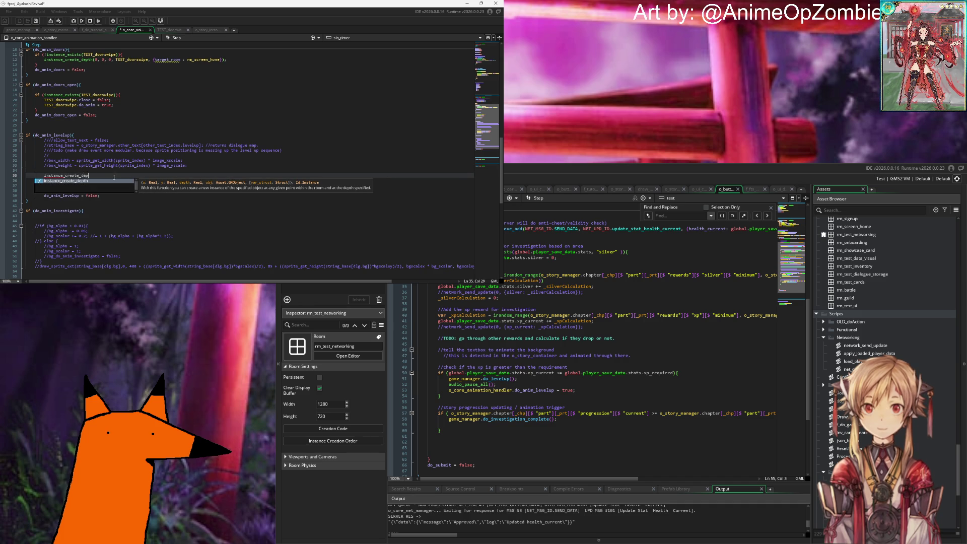
text(th(0, 0, 0, )
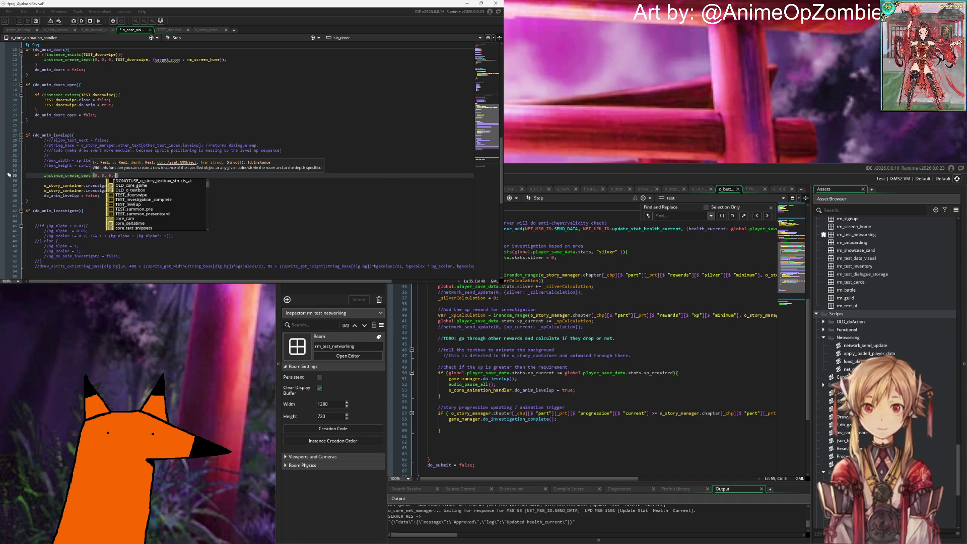
text(anim_)
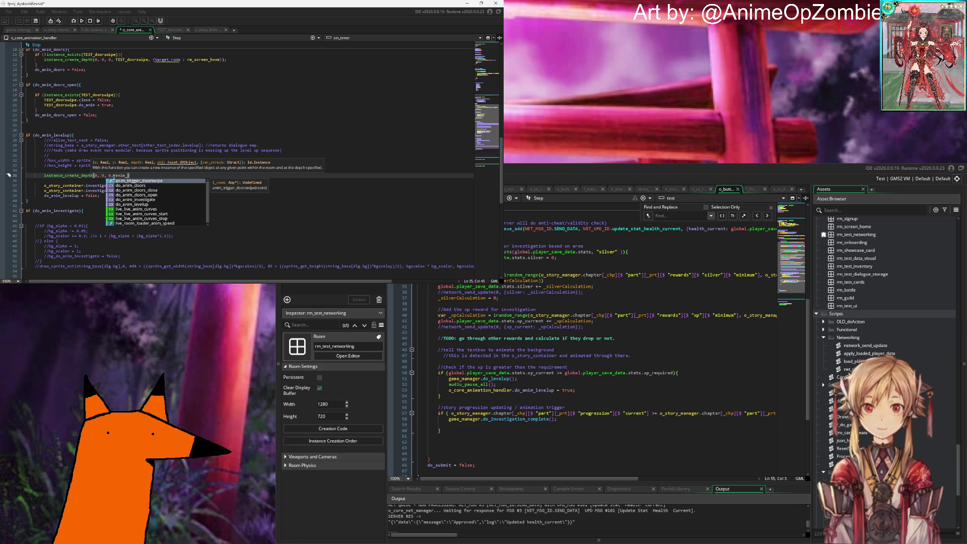
key(BackSpace)
key(BackSpace)
key(BackSpace)
key(BackSpace)
key(BackSpace)
text(o_)
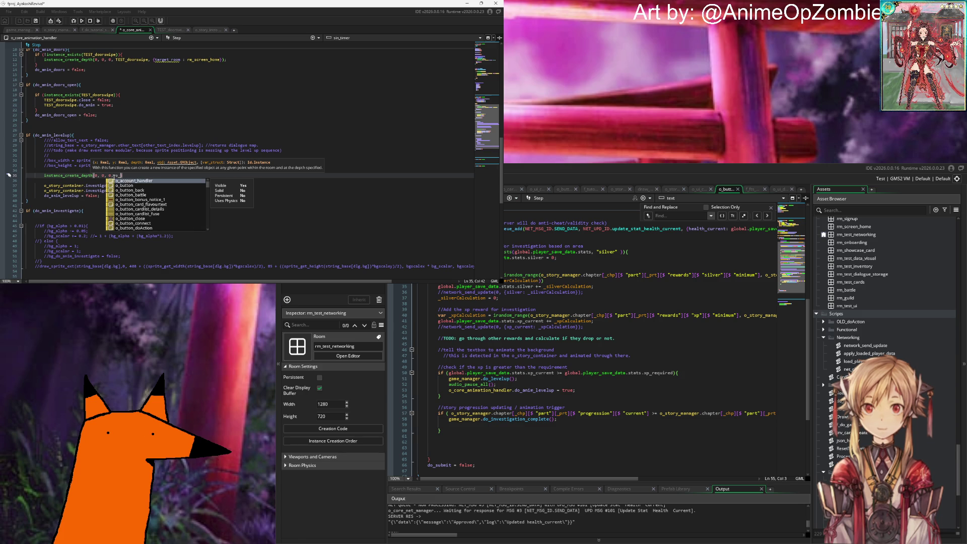
text(sq)
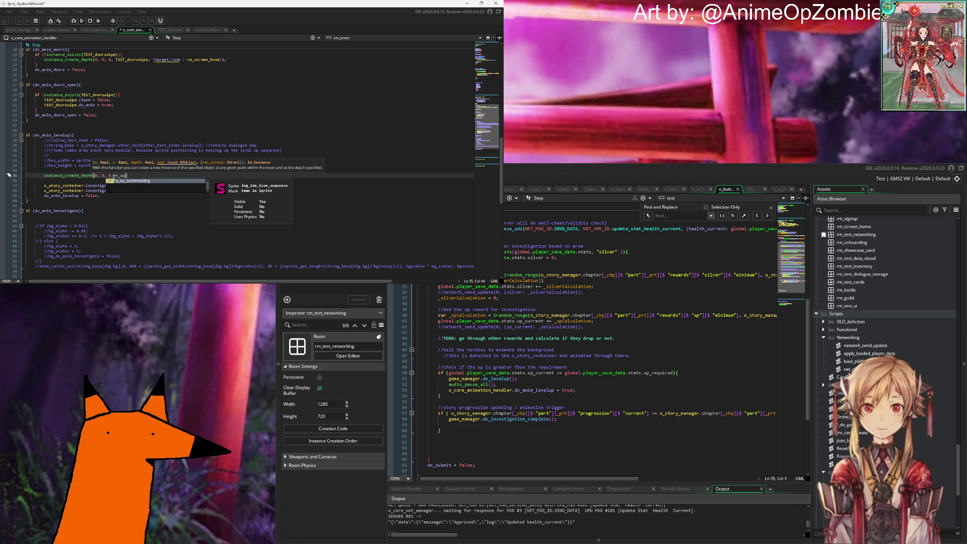
key(BackSpace)
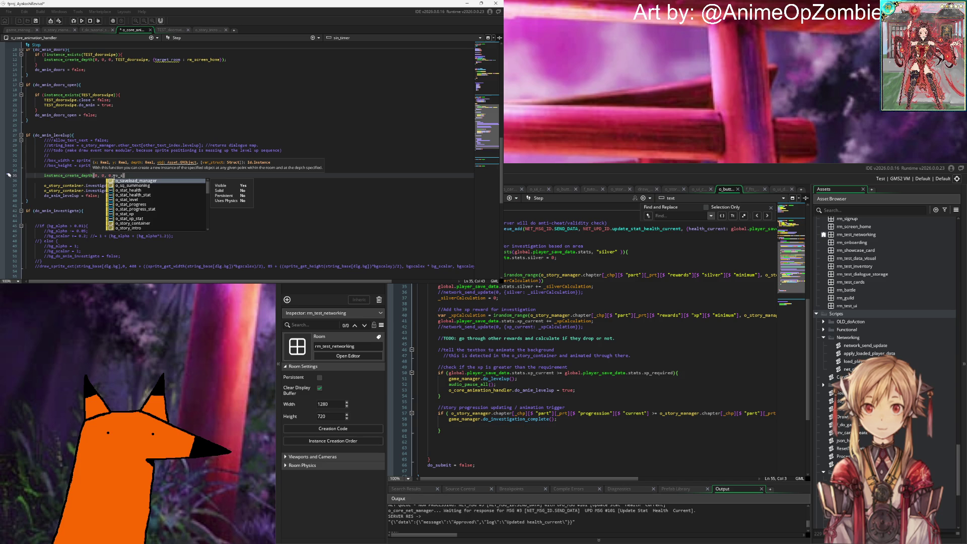
text(q_)
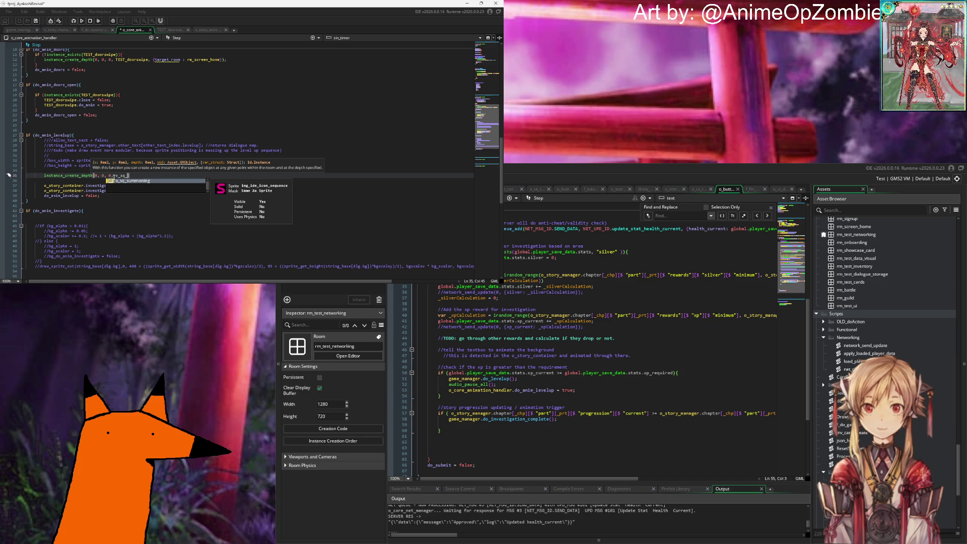
text(levelup)
key(BackSpace)
key(BackSpace)
key(ctrl+Home)
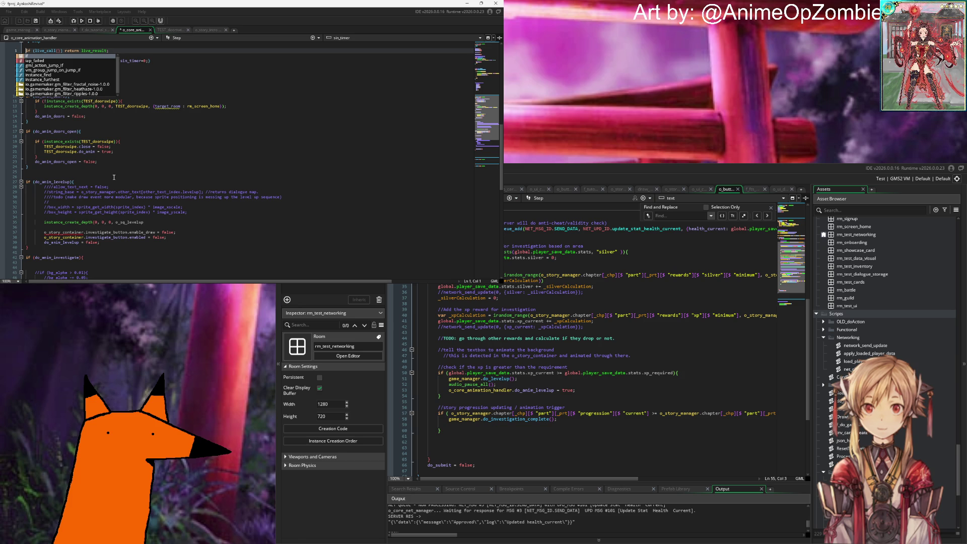
key(ctrl+z)
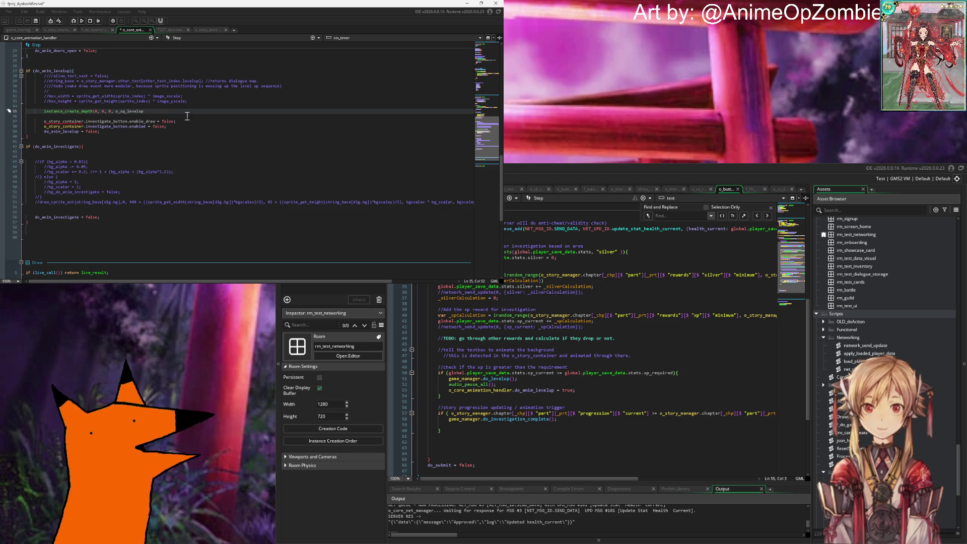
click(187, 116)
key(Up)
key(End)
text(;)
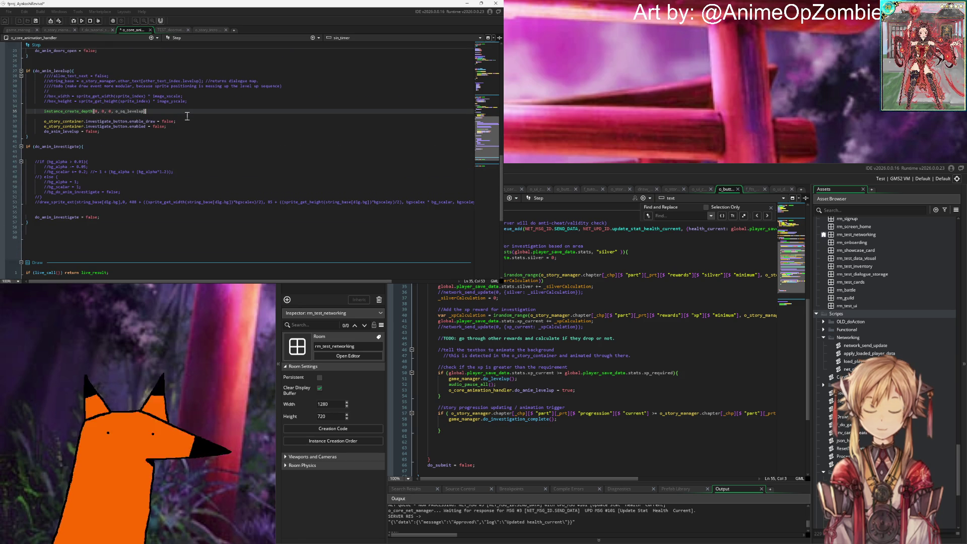
double_click(72, 131)
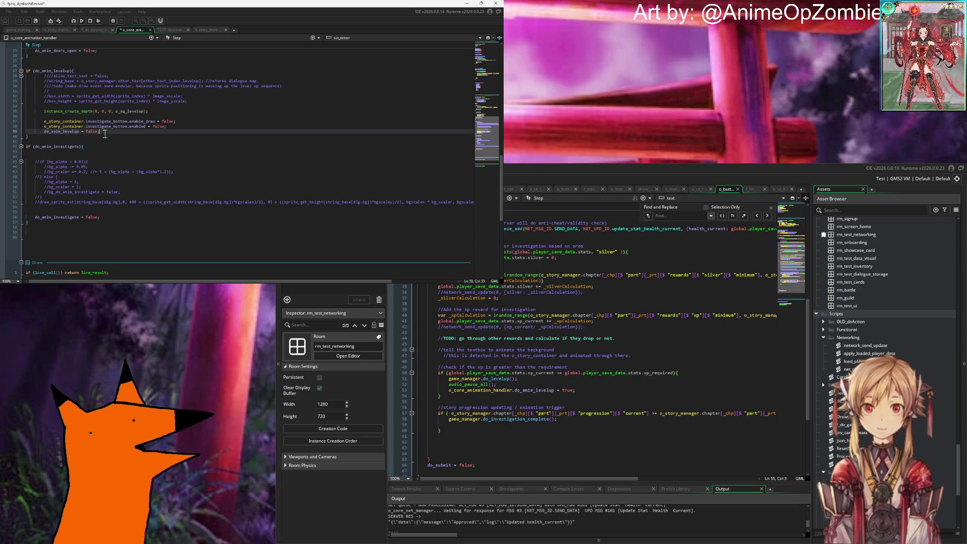
Collapse the STORY MECHANICS, card, summon and UI_OBJECTS folders in the Asset Browser.
key(Up)
key(Up)
key(Up)
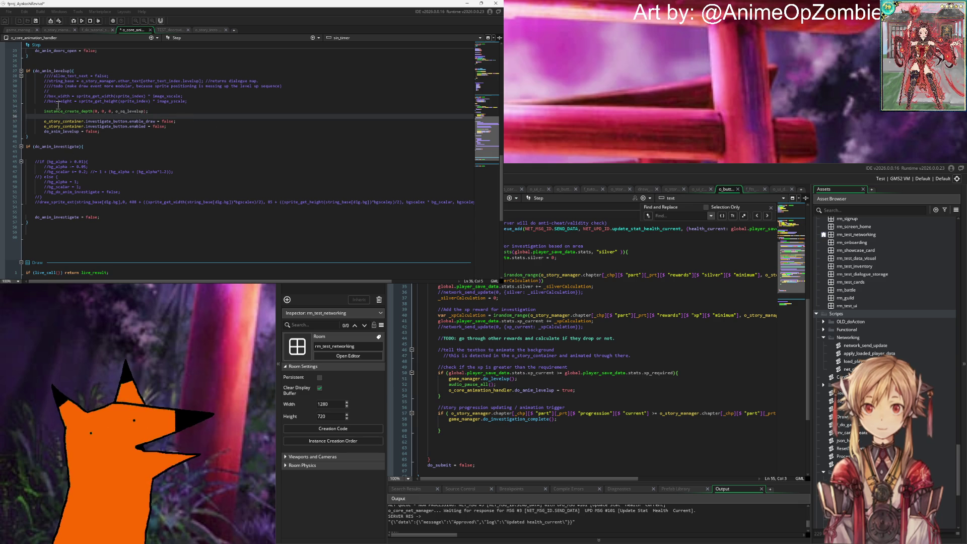
double_click(132, 112)
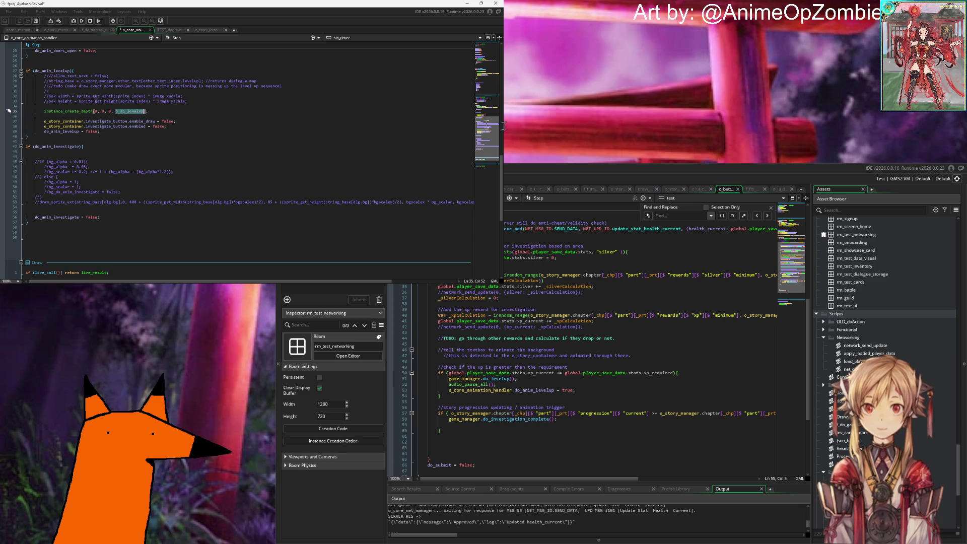
click(901, 300)
scroll(902, 304, up, 10)
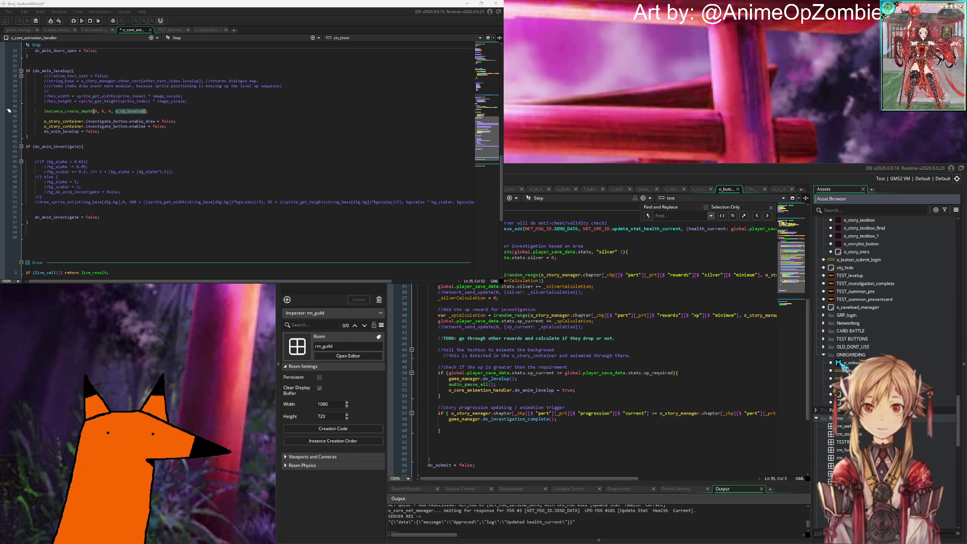
scroll(842, 354, up, 7)
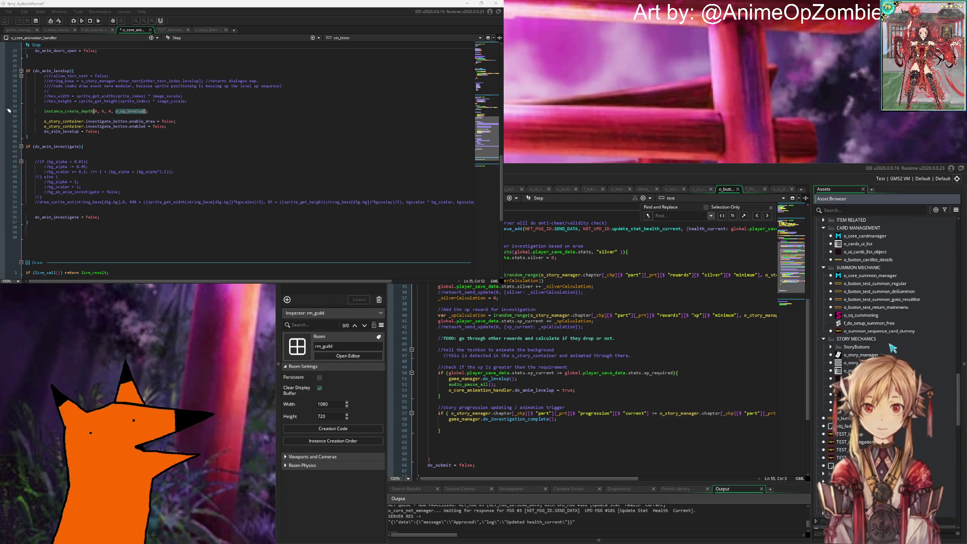
click(823, 339)
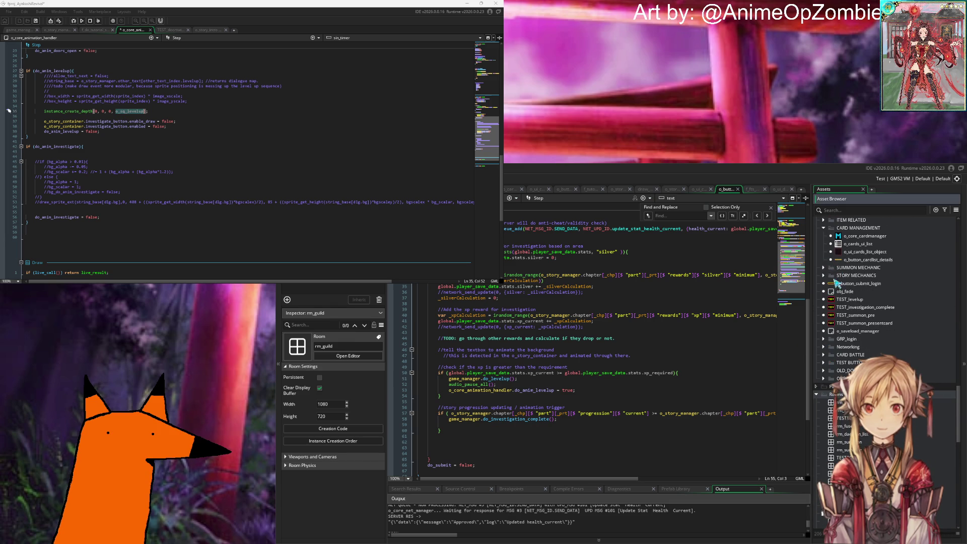
click(825, 268)
click(832, 282)
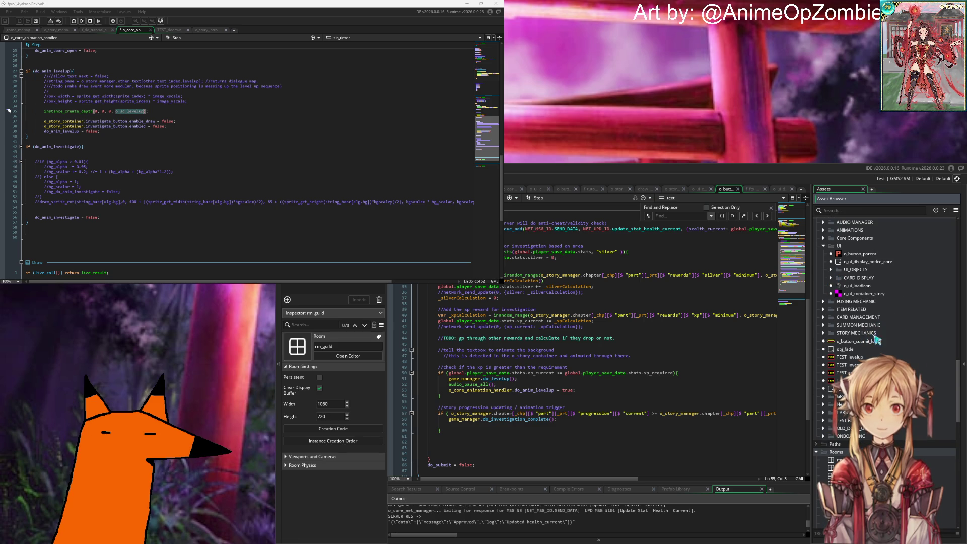
scroll(866, 318, up, 3)
Expand Objects > ANIMATIONS, select o_core_animation_handler, then return to the levelup code.
double_click(860, 302)
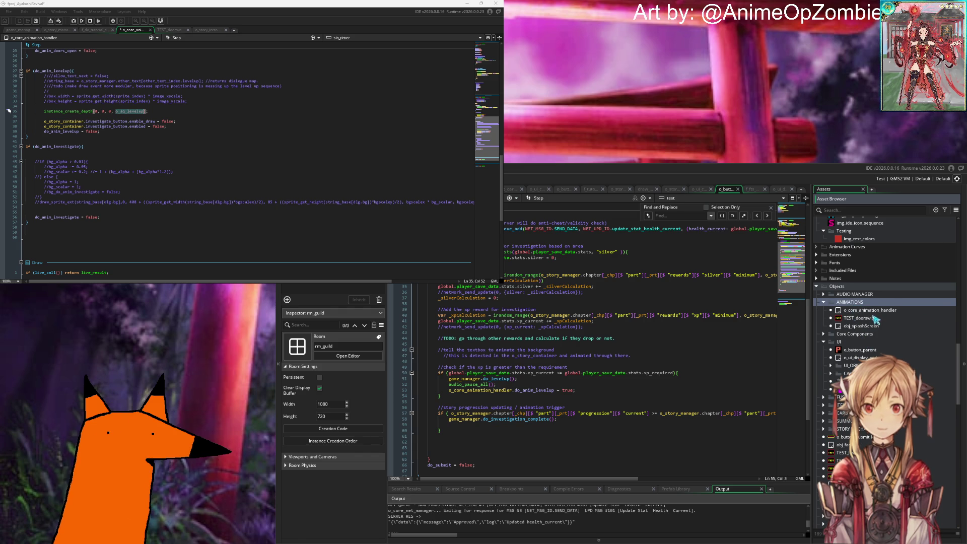
click(876, 311)
double_click(934, 335)
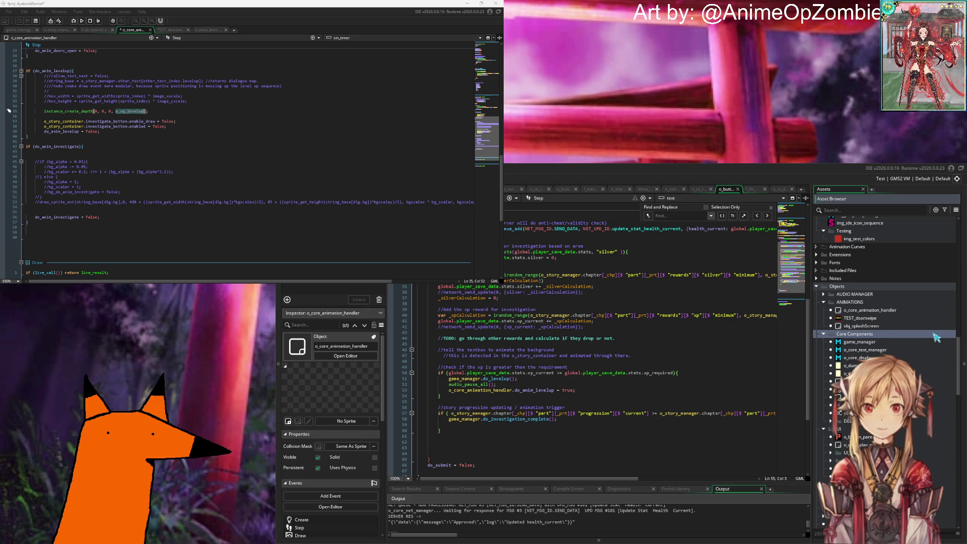
click(823, 333)
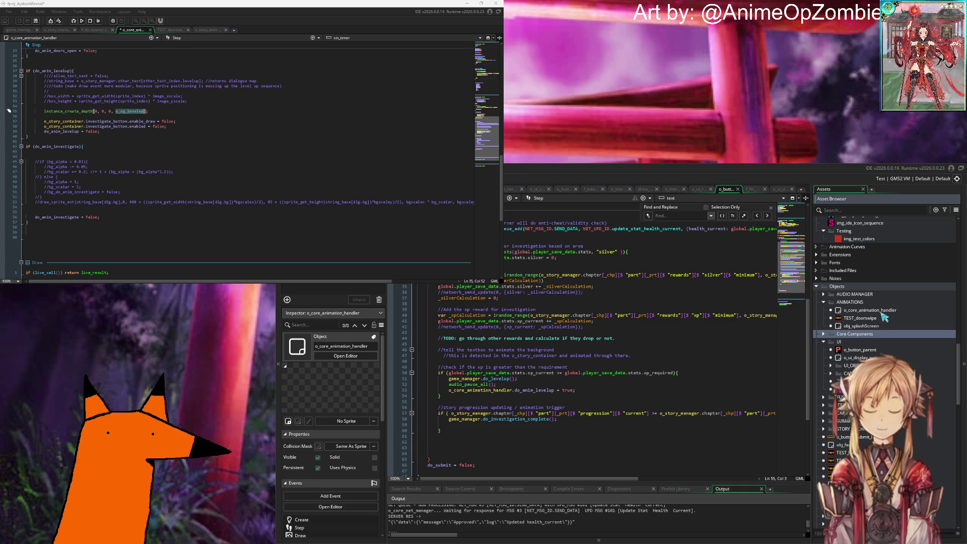
click(209, 132)
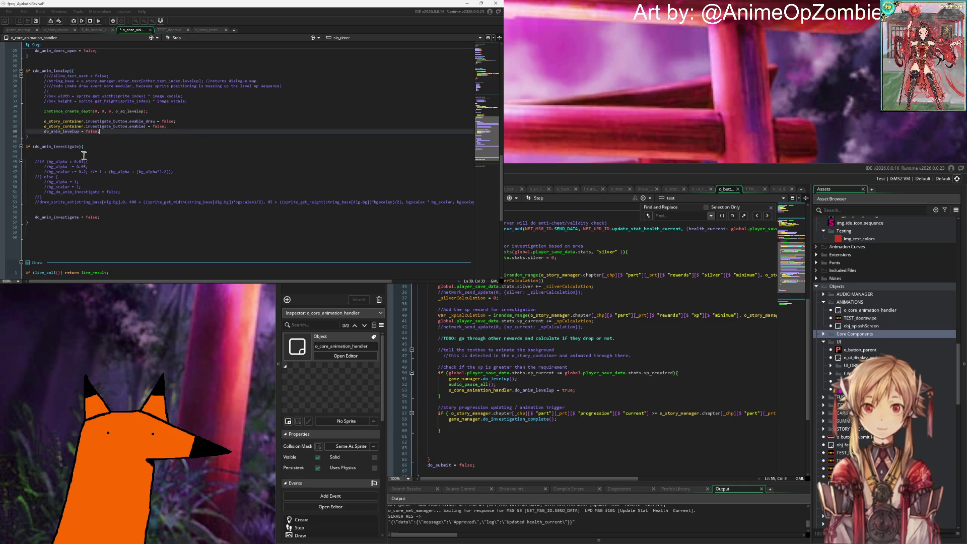
scroll(84, 155, up, 6)
click(160, 122)
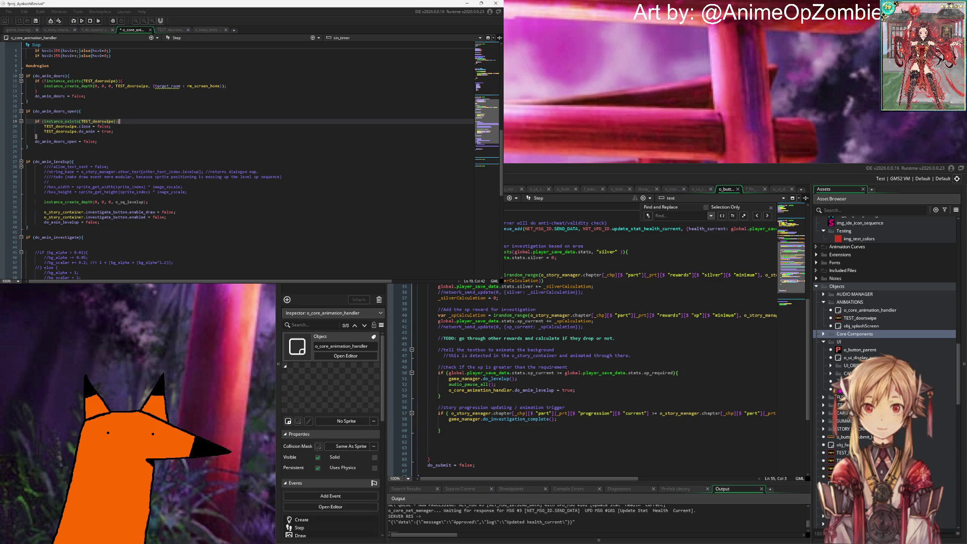
Open TEST_doorswipe's code for reference, then bring up the ANIMATIONS folder's asset options.
scroll(884, 333, down, 10)
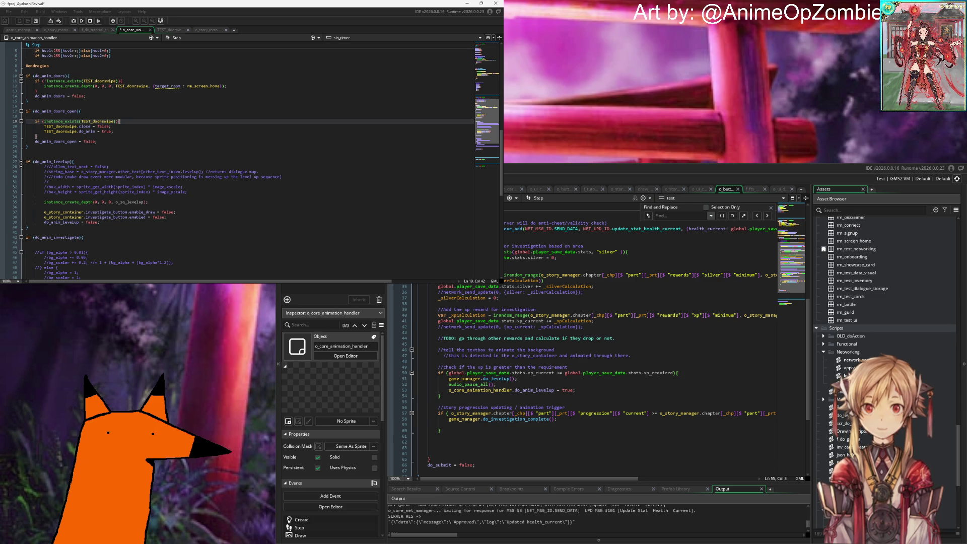
scroll(874, 357, up, 15)
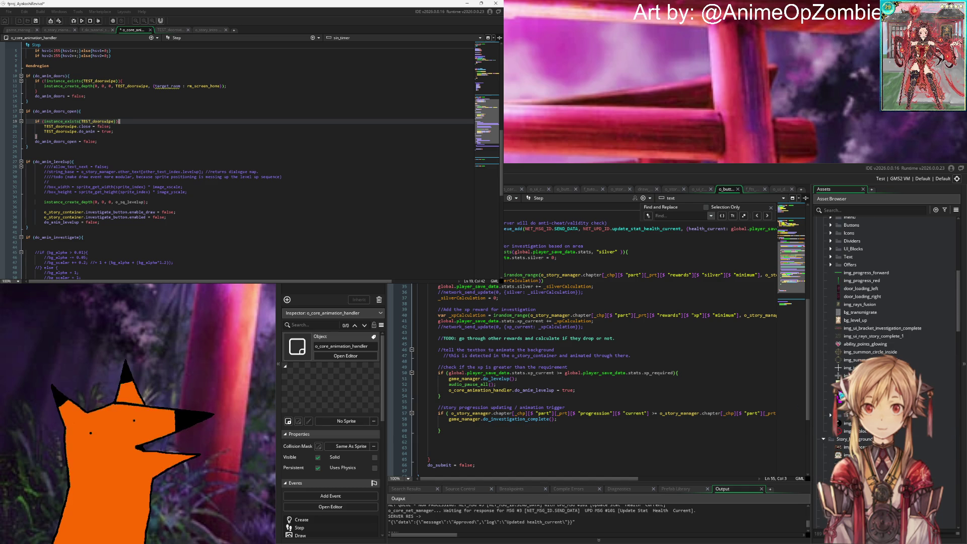
scroll(874, 355, up, 10)
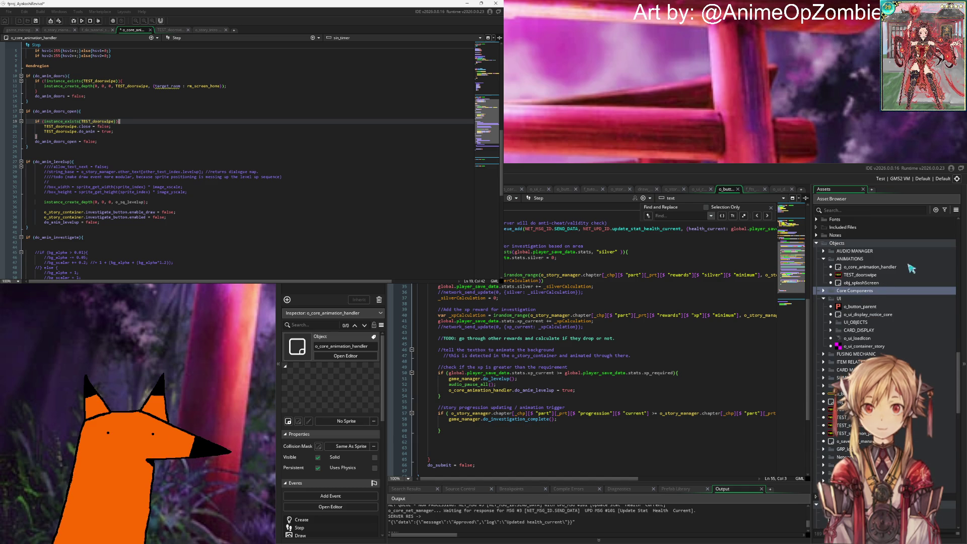
double_click(879, 277)
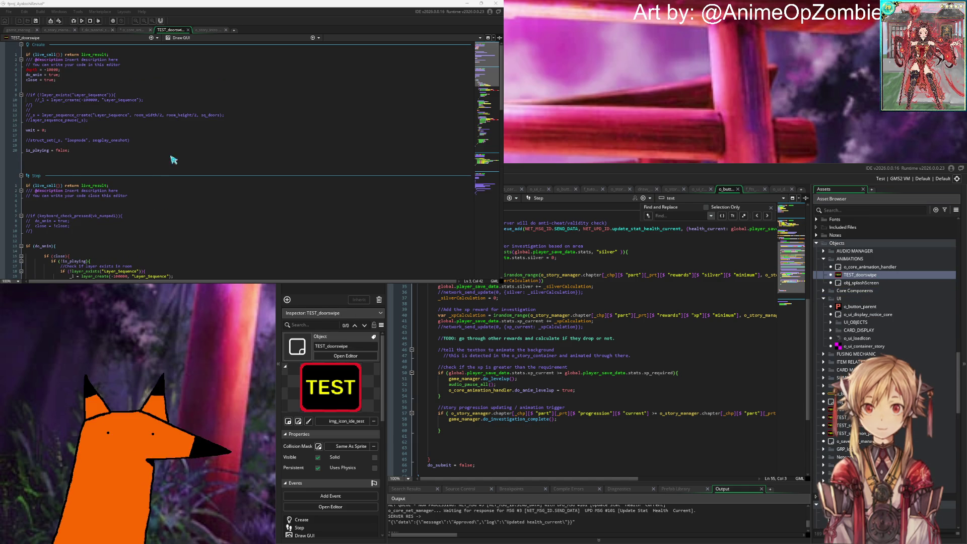
scroll(156, 140, down, 9)
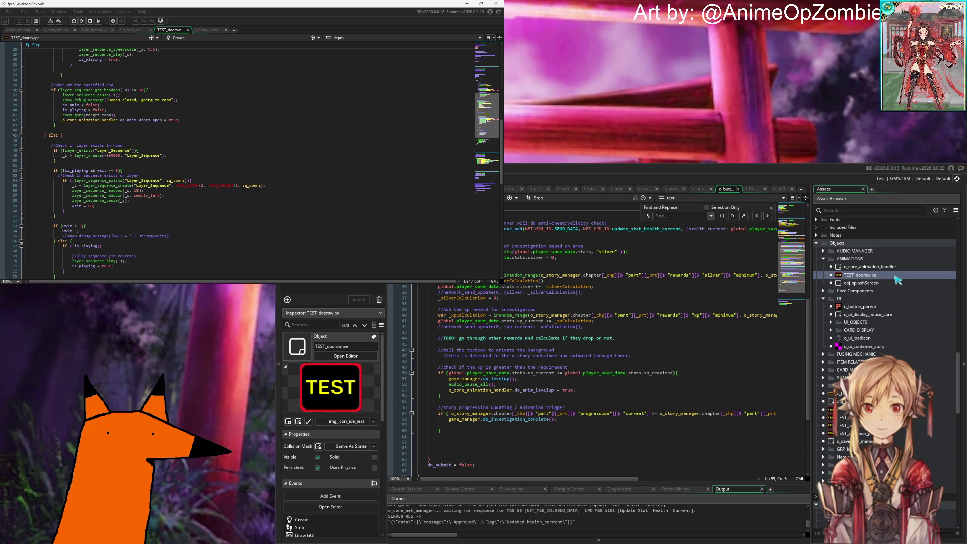
right_click(860, 260)
Create the new o_sq_levelup object in ANIMATIONS with Create and Step events.
mouse_move(862, 264)
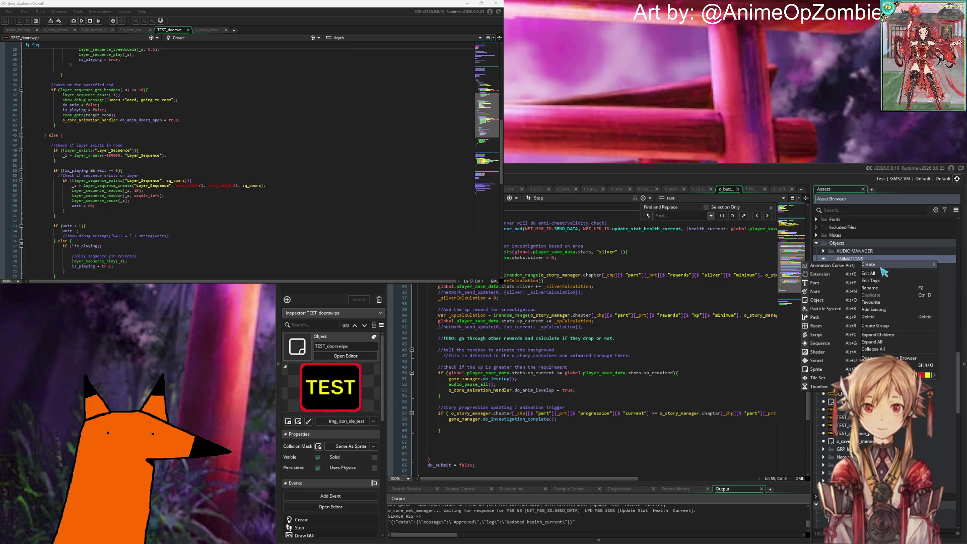
click(832, 300)
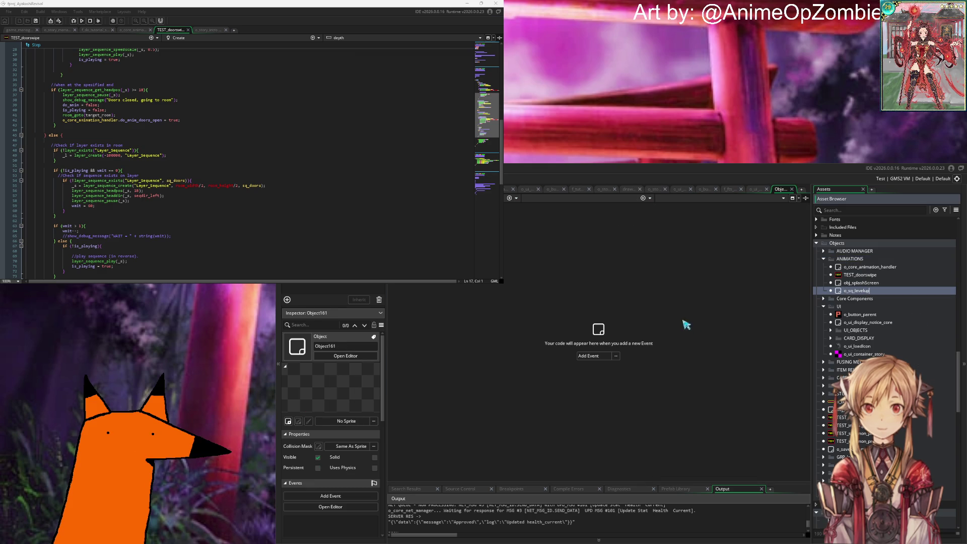
click(599, 356)
click(610, 359)
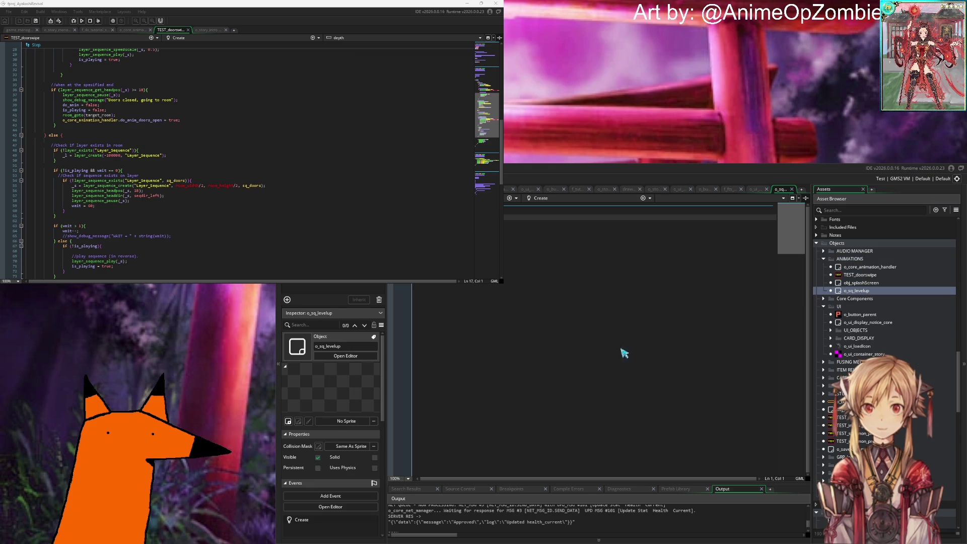
click(643, 199)
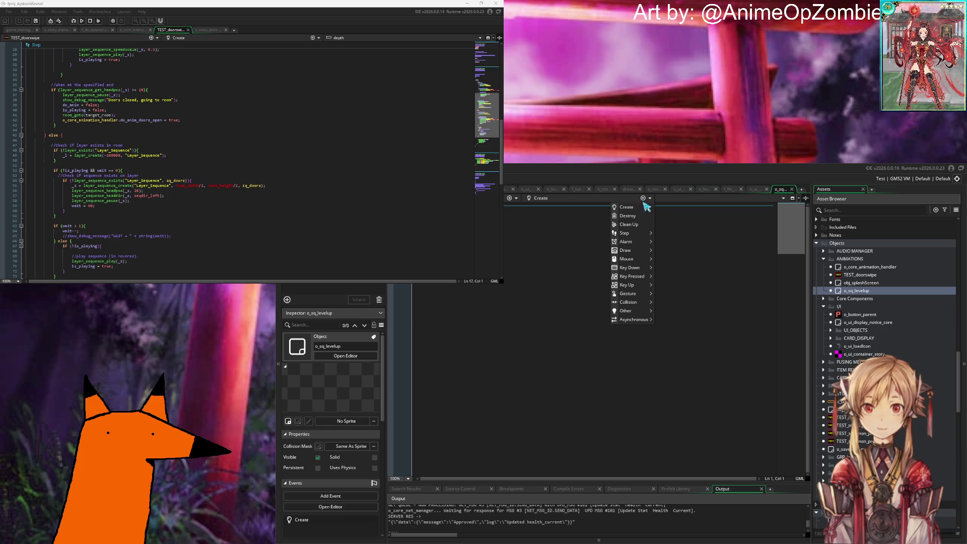
click(665, 241)
Write depth = -10000 in o_sq_levelup's Create code, checking TEST_doorswipe's Step code for reference.
click(587, 220)
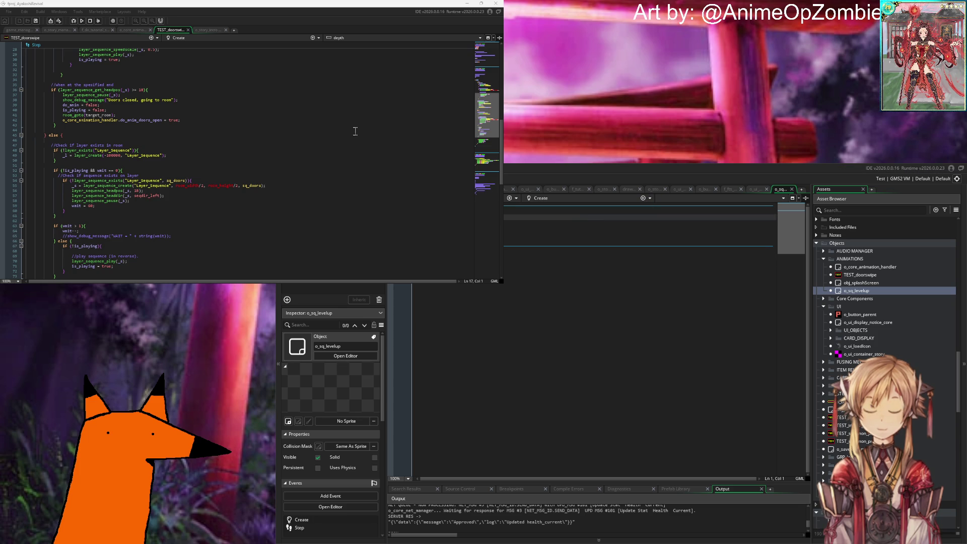
click(179, 132)
scroll(182, 134, up, 8)
scroll(183, 135, down, 4)
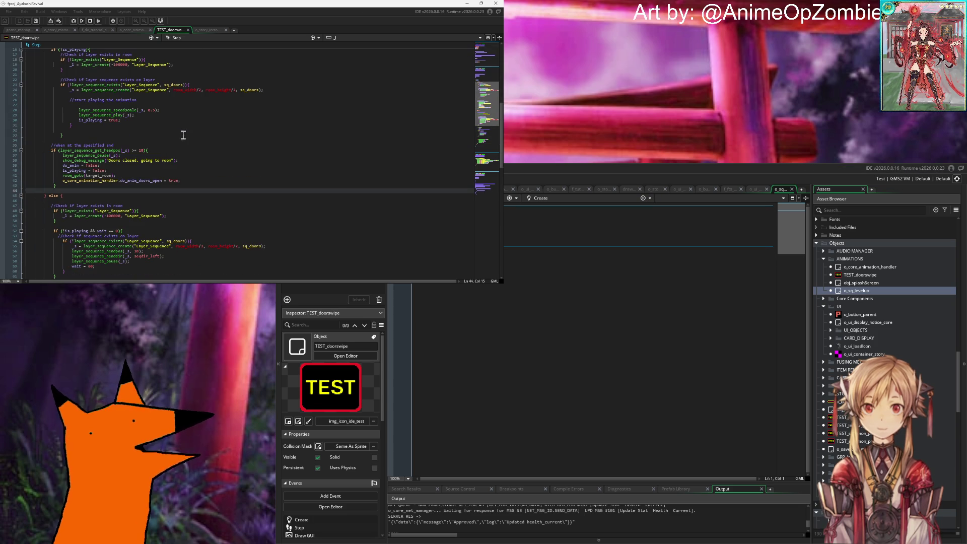
scroll(456, 140, up, 12)
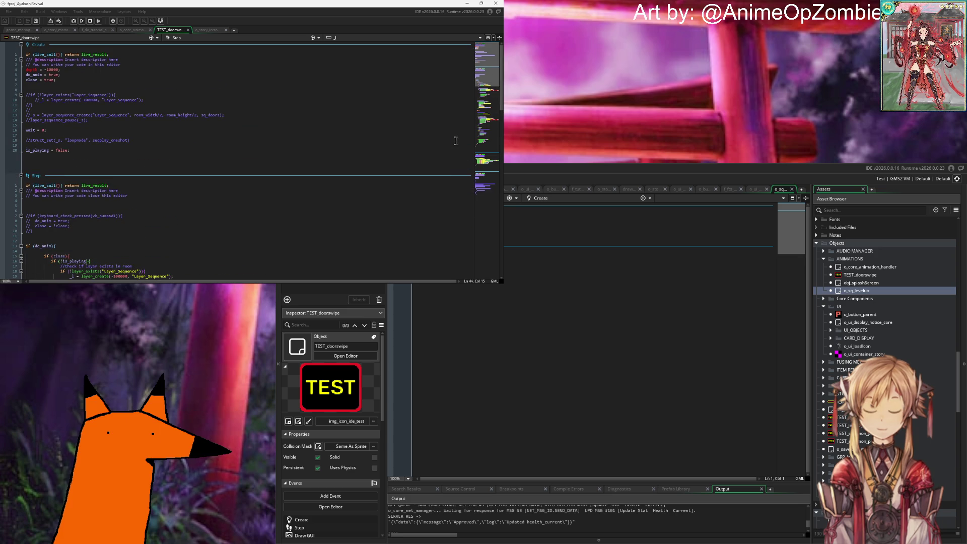
click(571, 222)
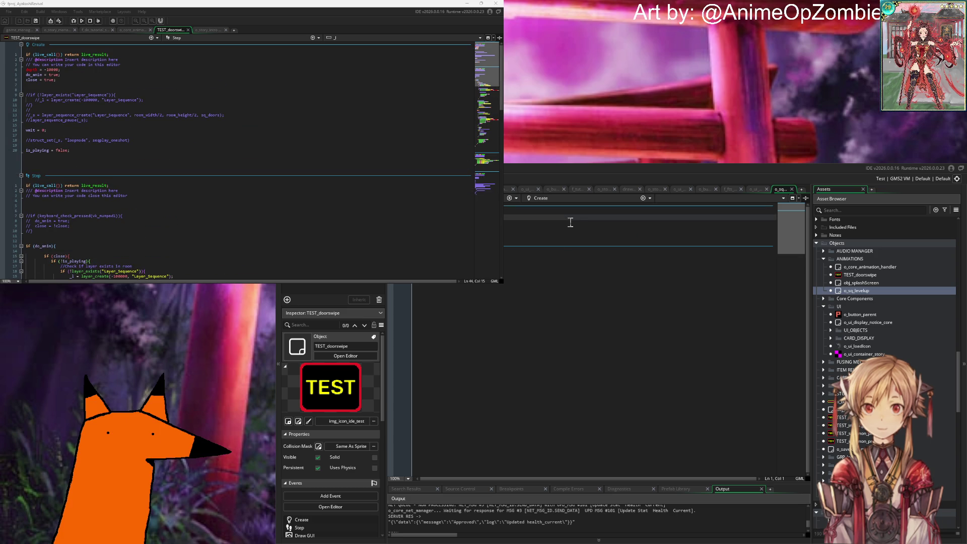
text(depth = )
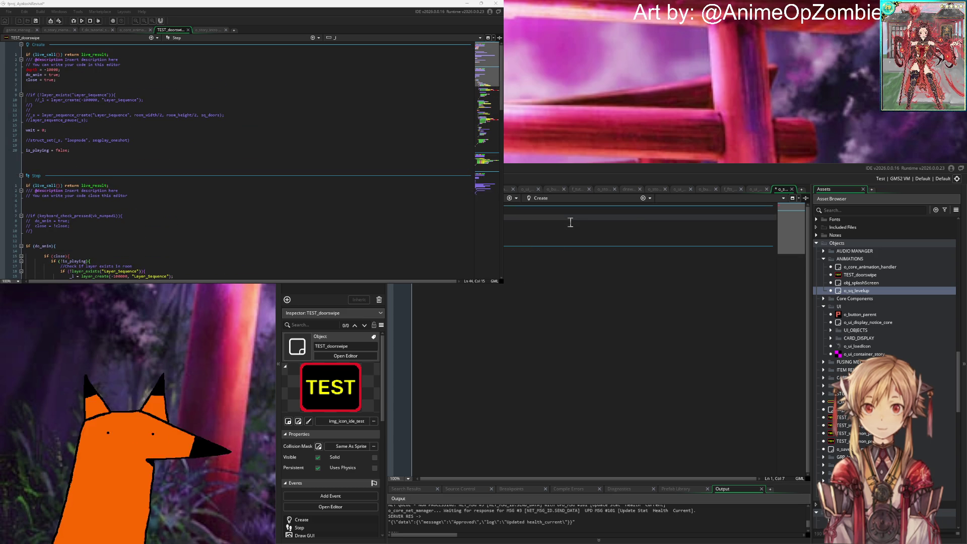
text(-10000)
key(Return)
text(d)
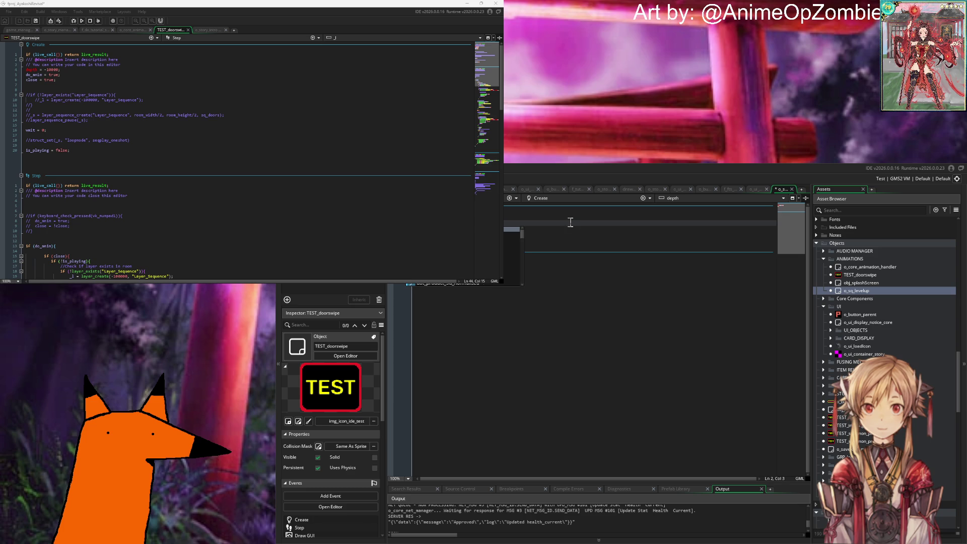
key(Return)
text(is_playi)
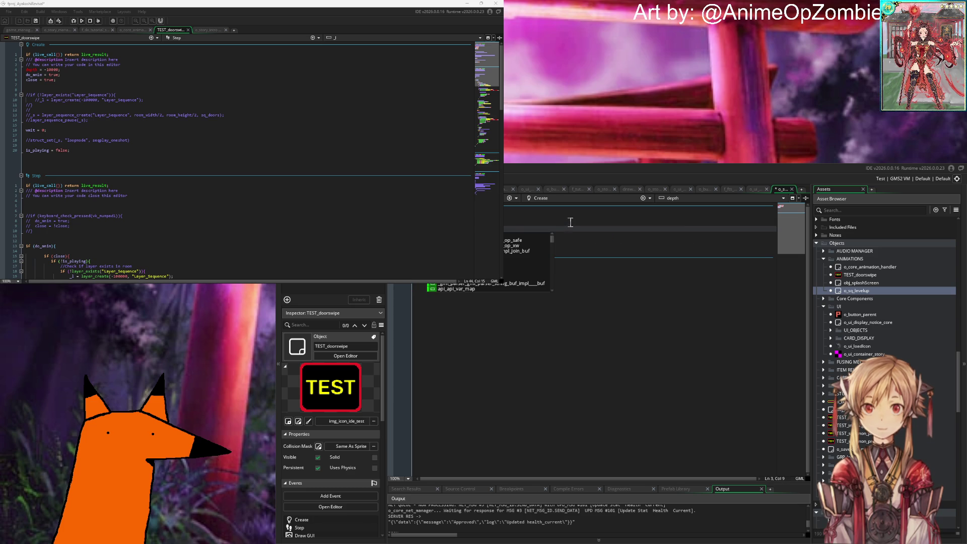
key(BackSpace)
key(BackSpace)
click(514, 269)
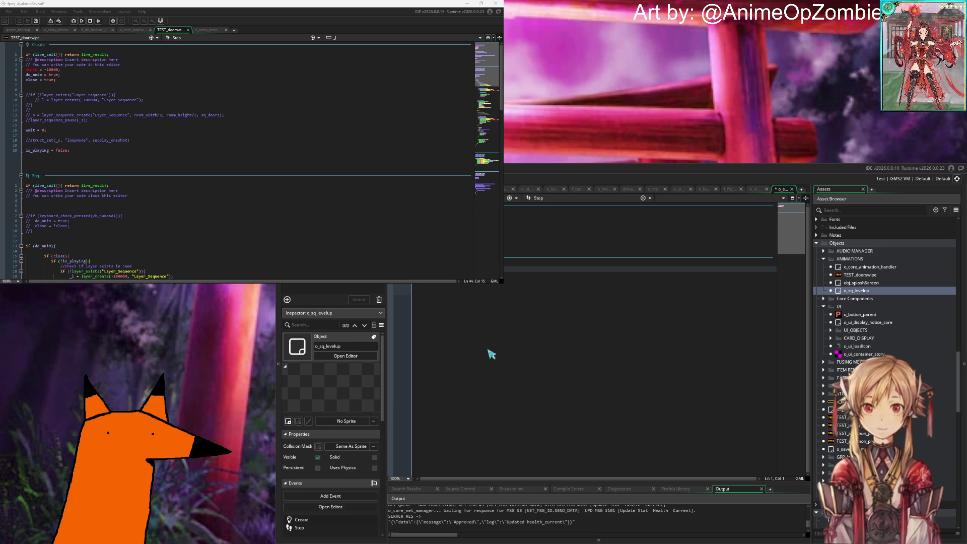
Add a layer_sequence_play call to o_sq_levelup's Create code.
key(Up)
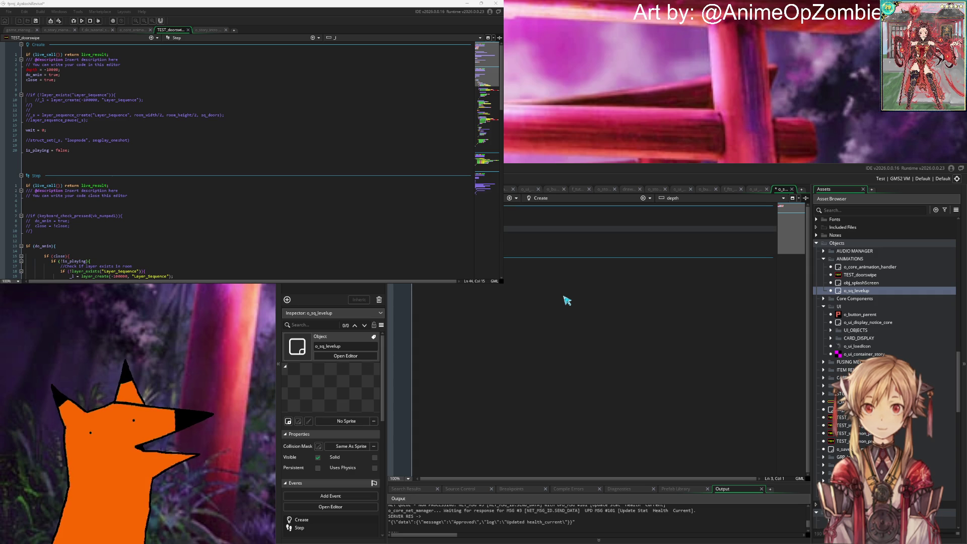
text(seque)
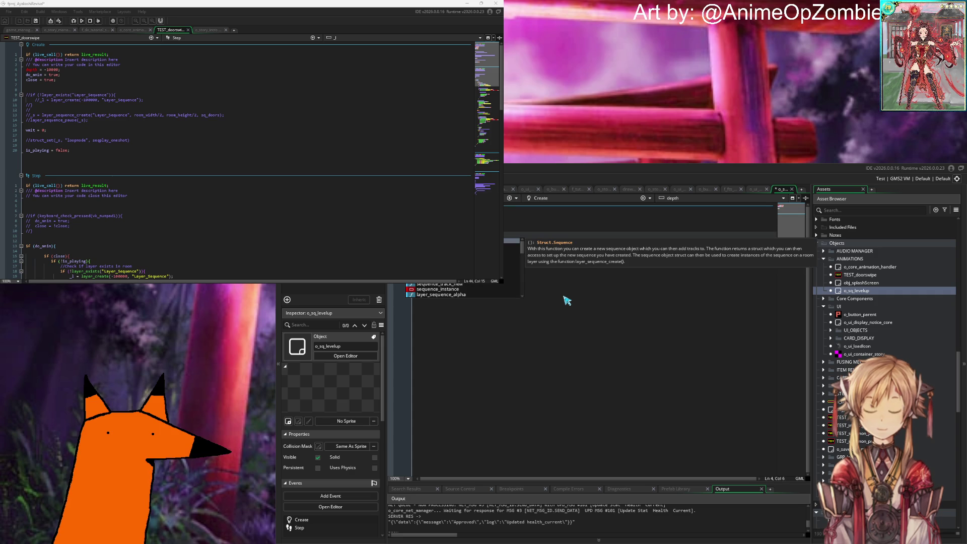
key(Down)
key(Down)
key(Down)
key(Down)
key(Down)
key(Down)
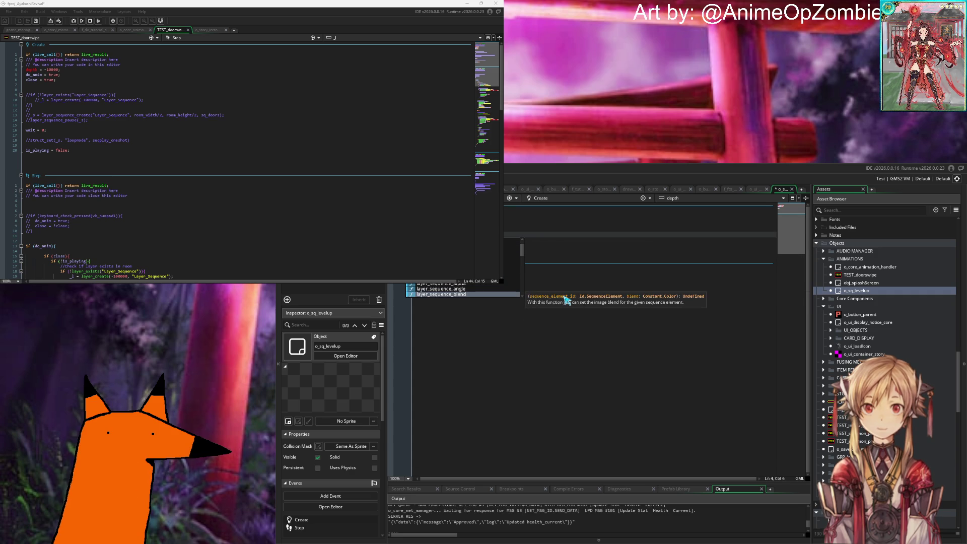
key(Down)
key(Down)
key(Down)
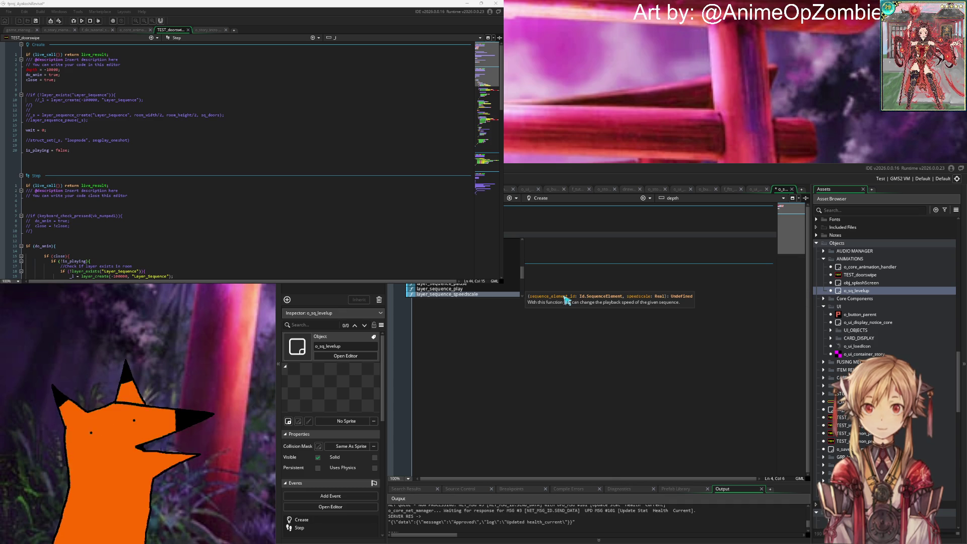
key(Return)
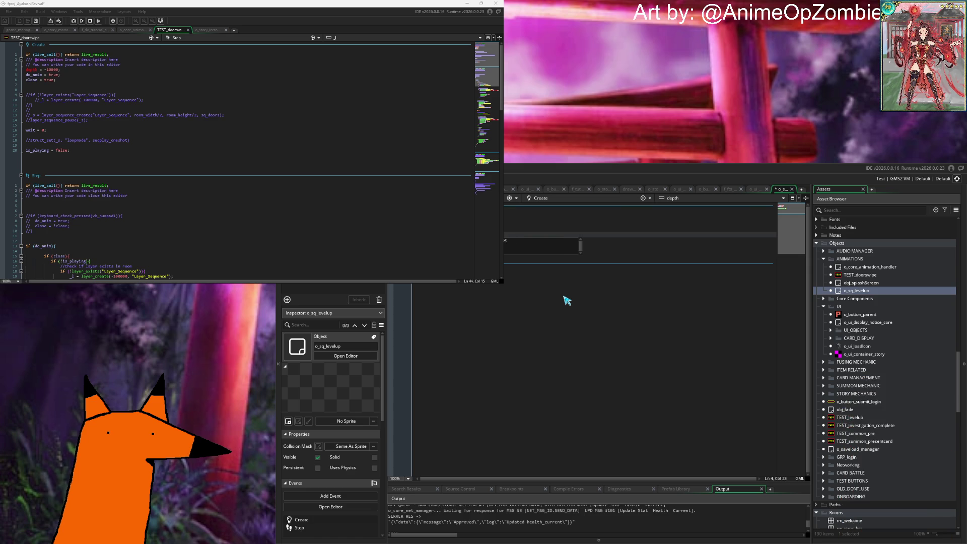
text(i = true)
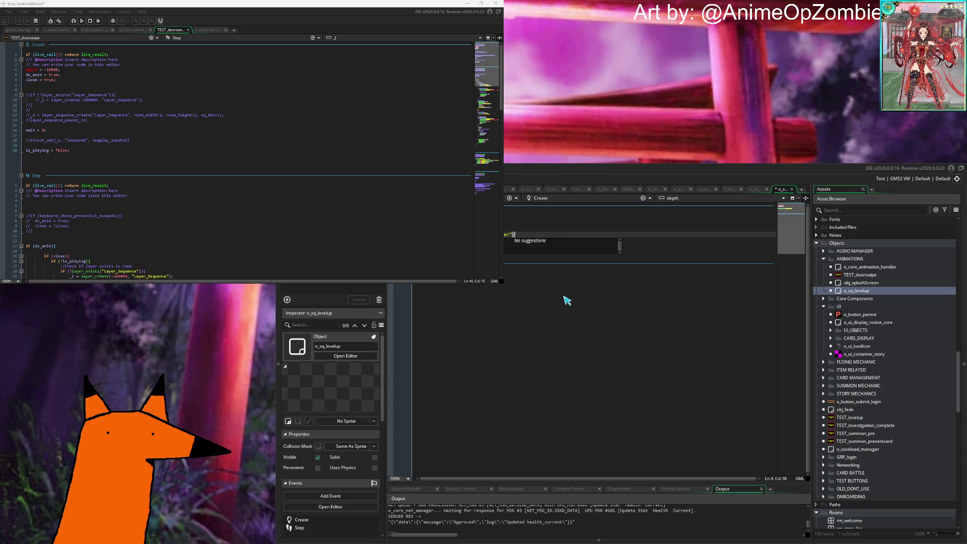
text(");)
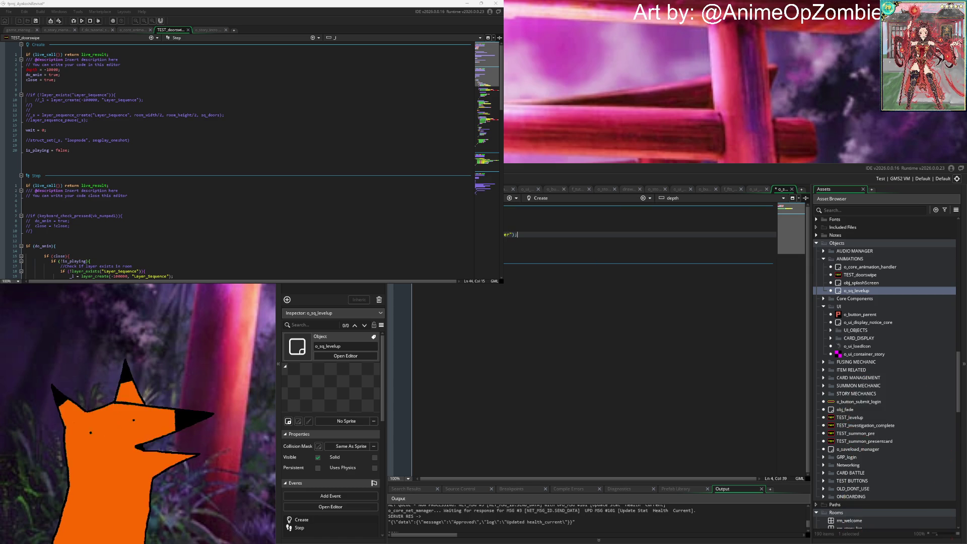
Copy lines 15–20 of TEST_doorswipe's Step code.
click(71, 197)
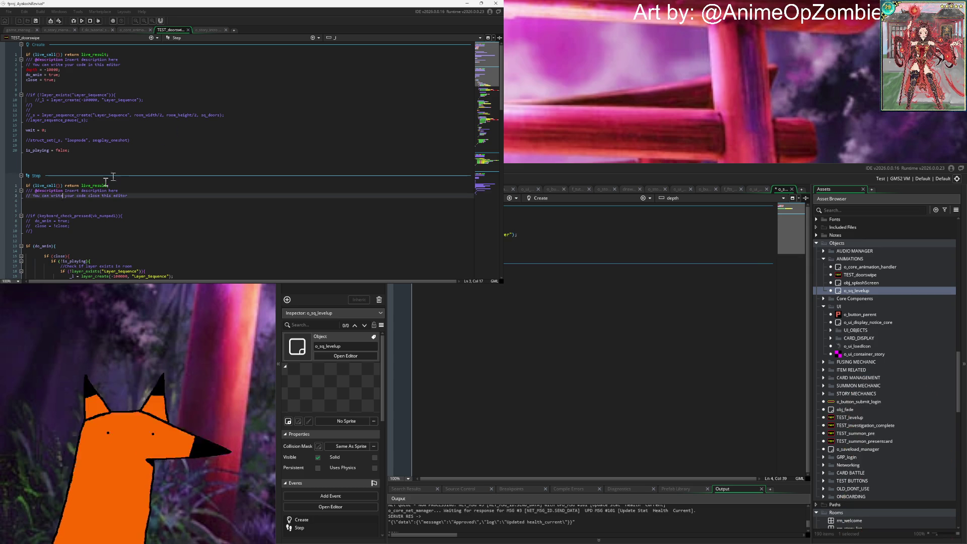
scroll(188, 133, down, 10)
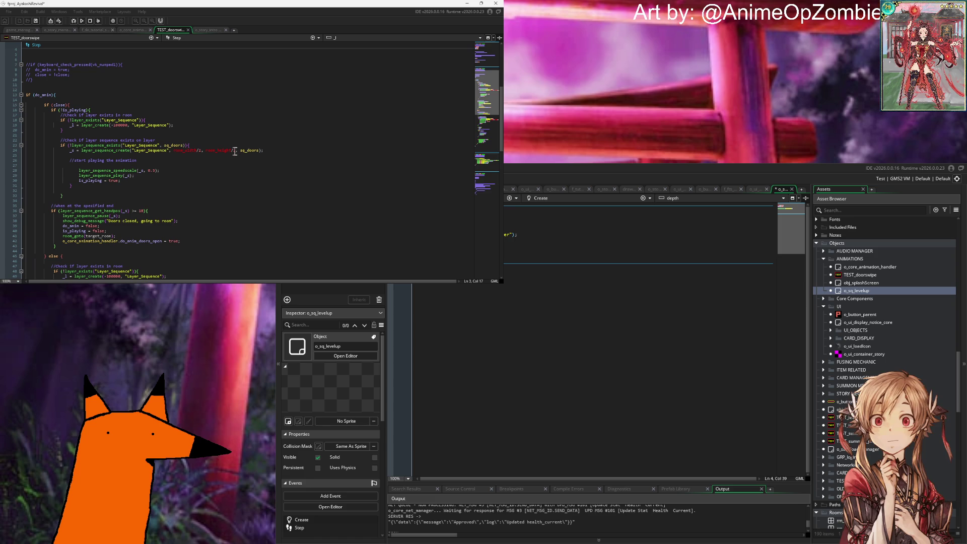
click(109, 130)
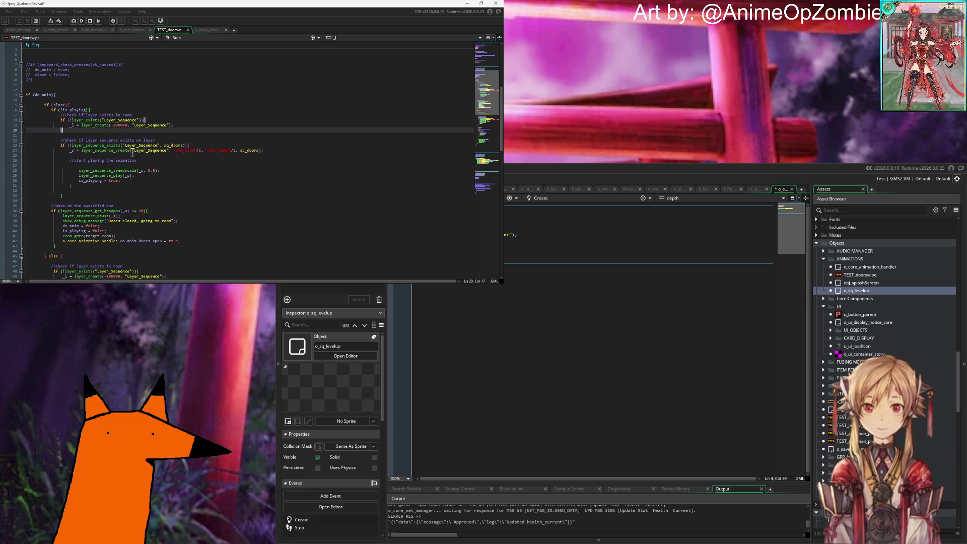
double_click(116, 151)
mouse_move(67, 136)
mouse_down()
mouse_move(55, 115)
mouse_move(1, 107)
mouse_up()
key(ctrl+c)
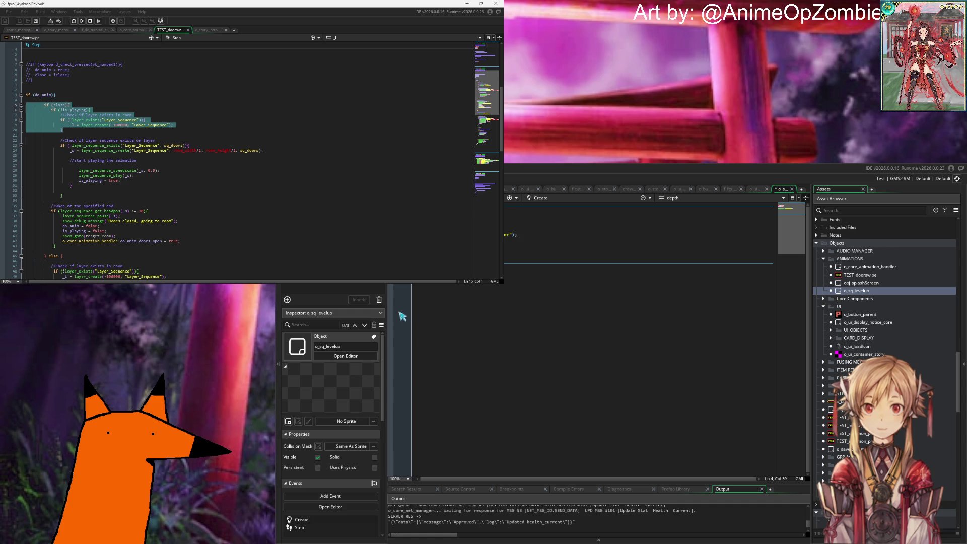
Paste the layer-exists check into o_sq_levelup's Step, add do_anim = false, and remove the if (close) line.
click(518, 294)
text(layer_sequen)
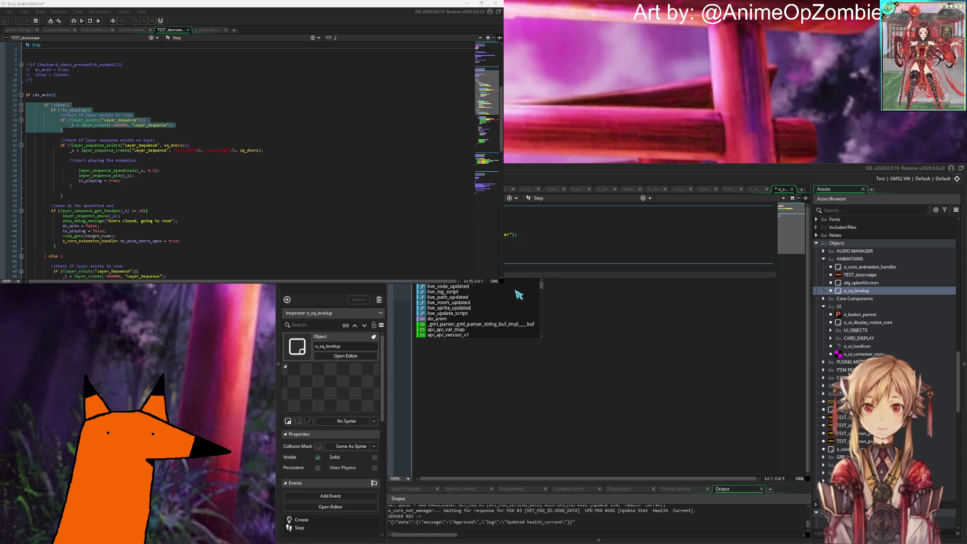
key(Return)
key(Return)
key(Return)
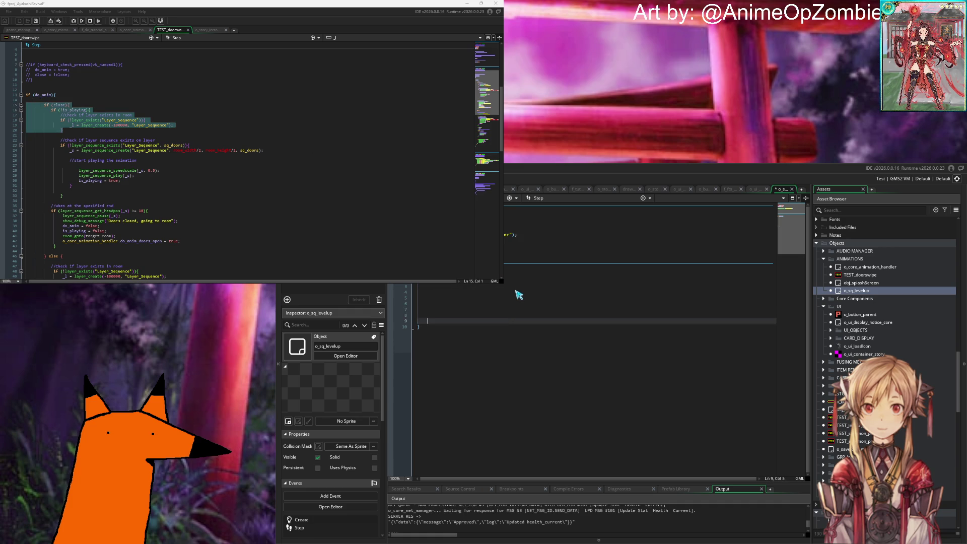
text(do_anim = false;)
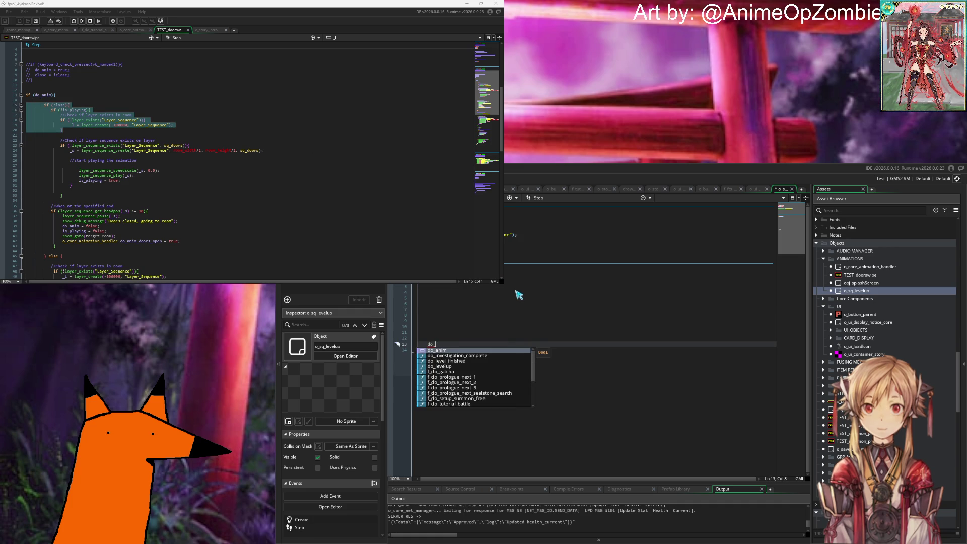
key(Up)
key(Up)
key(Up)
key(ctrl+v)
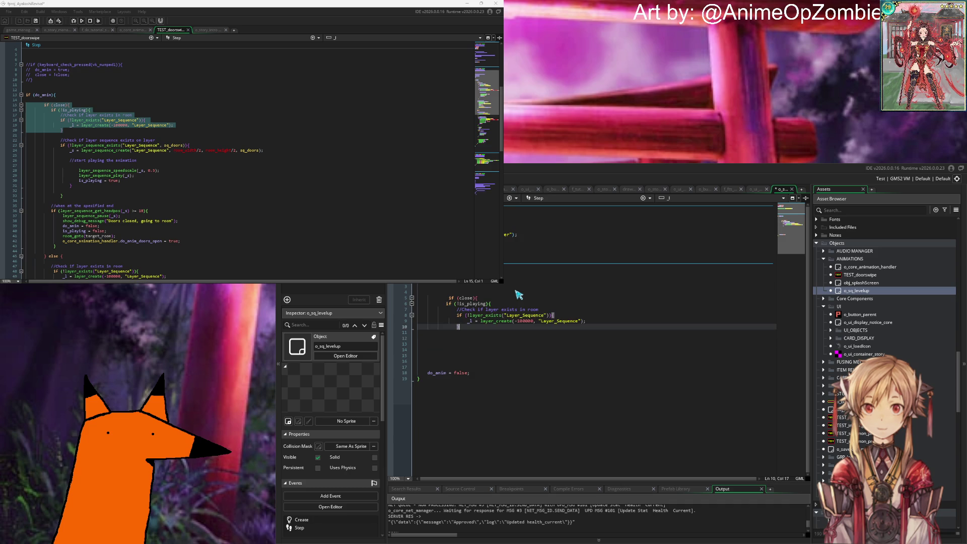
right_click(522, 284)
click(488, 297)
key(shift+Home)
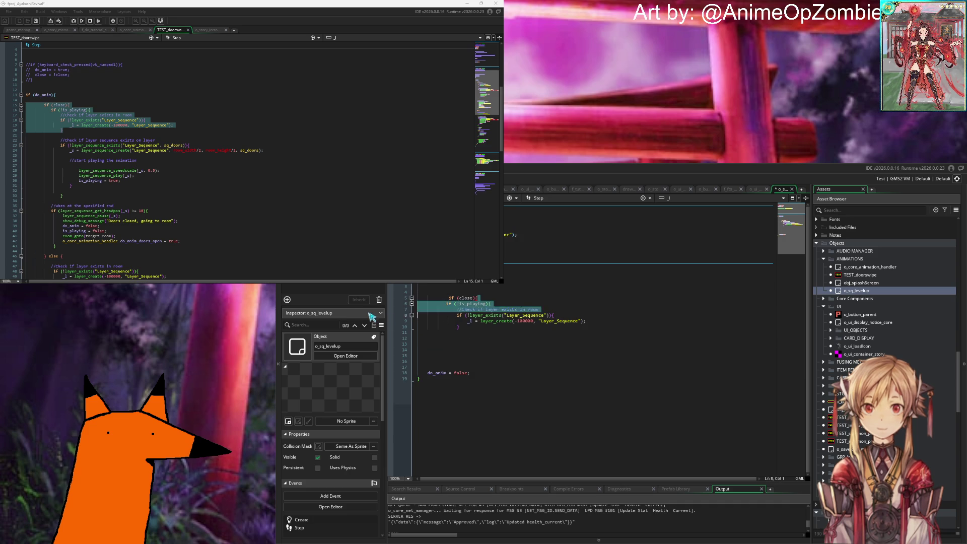
key(BackSpace)
key(BackSpace)
key(BackSpace)
key(BackSpace)
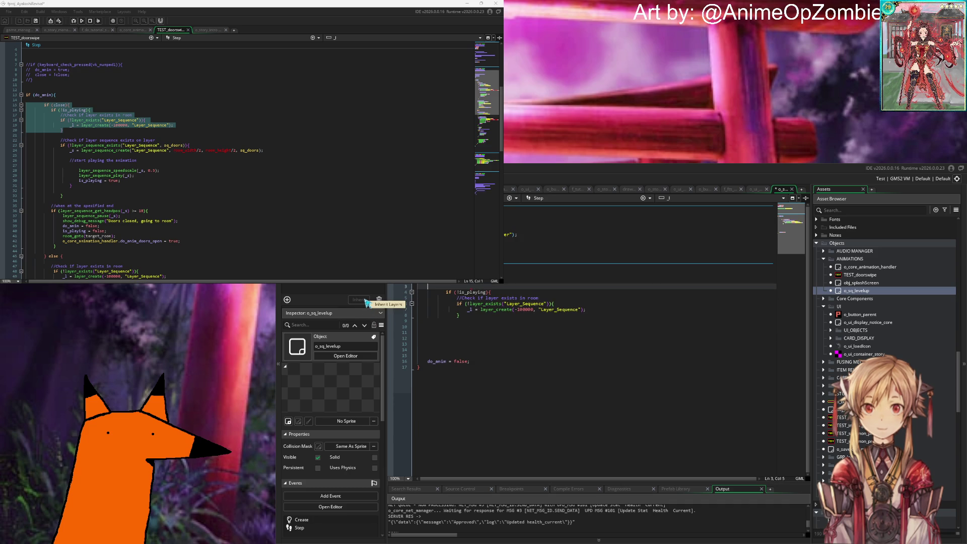
Add an is_playing line to the o_sq_levelup Create event.
scroll(122, 108, up, 10)
scroll(122, 108, down, 10)
scroll(126, 108, down, 2)
scroll(131, 107, up, 12)
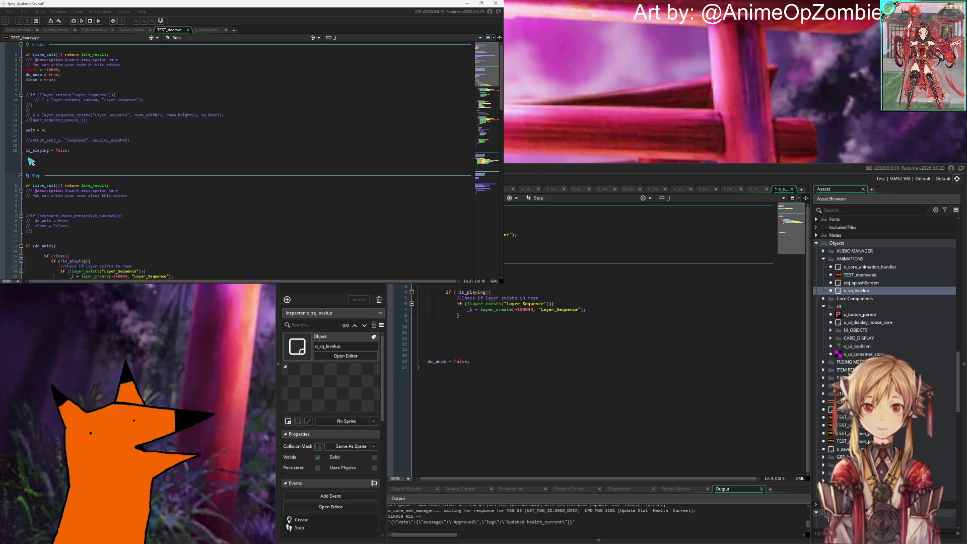
click(538, 228)
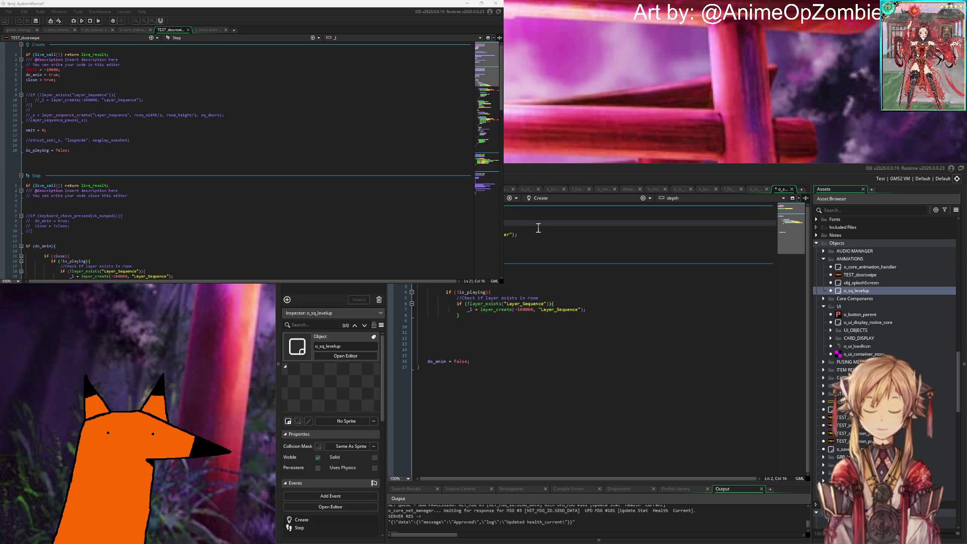
key(Return)
text(is_pl)
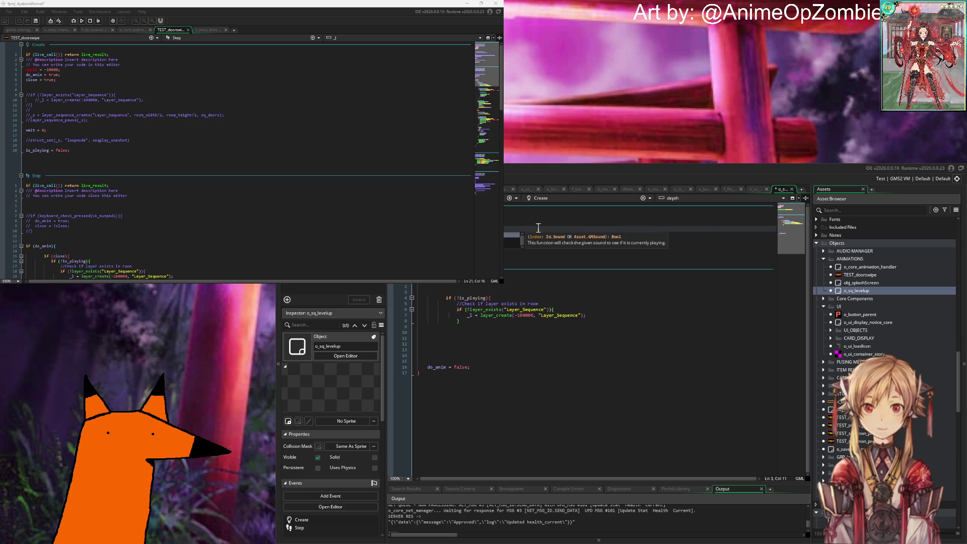
key(Return)
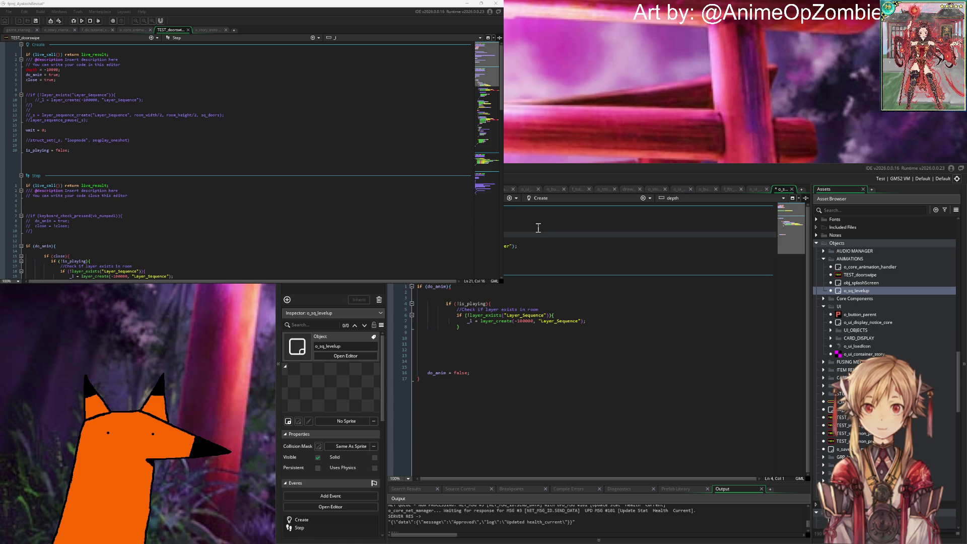
key(Return)
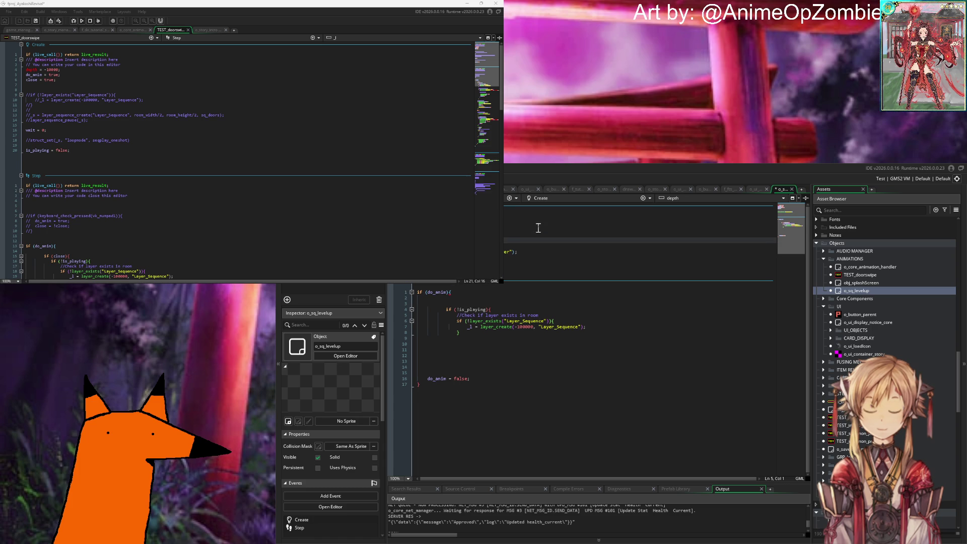
Move the Layer_Sequence layer_exists/layer_create lines out of Step and into the Create event.
click(402, 130)
click(565, 251)
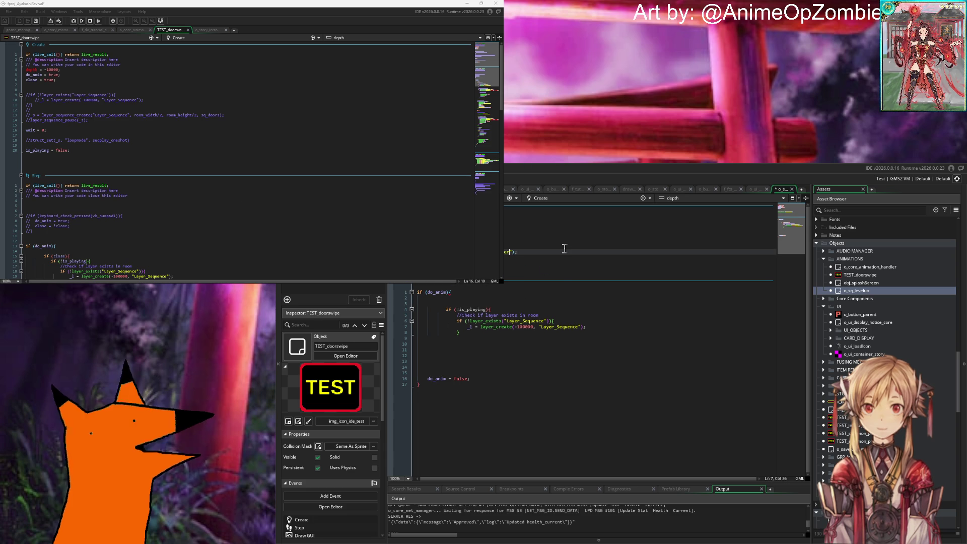
key(shift+Home)
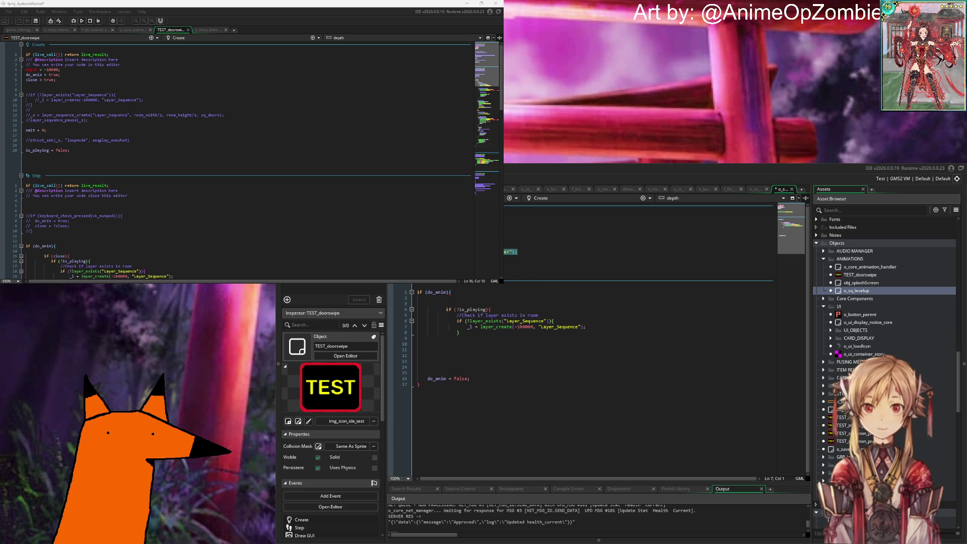
click(480, 335)
key(shift+Up)
key(shift+Up)
key(shift+Home)
key(BackSpace)
click(549, 252)
key(ctrl+v)
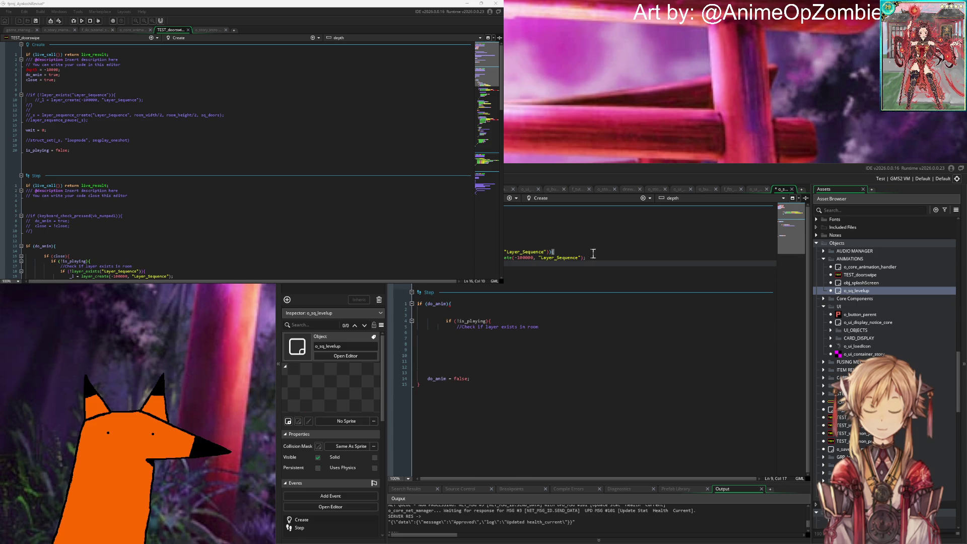
key(shift+Tab)
key(shift+Tab)
key(shift+Tab)
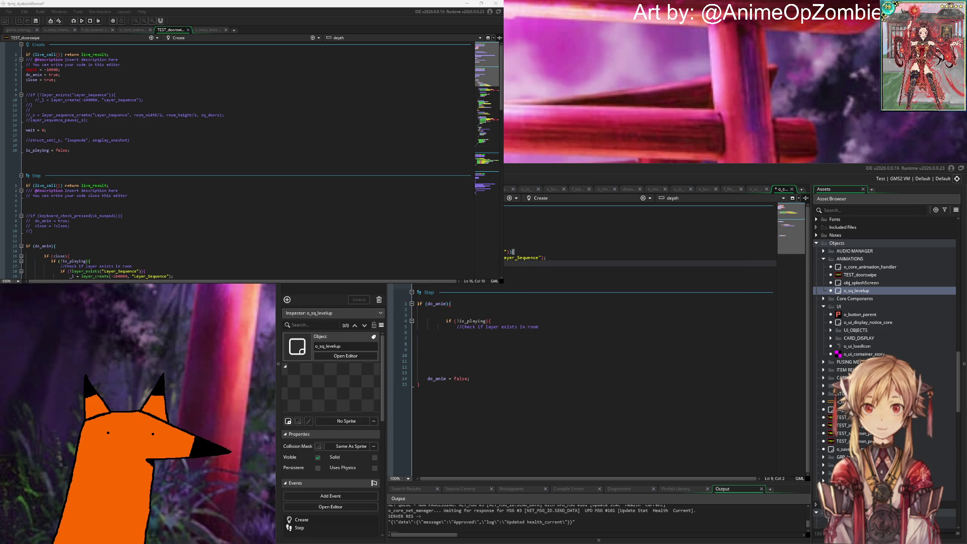
click(555, 258)
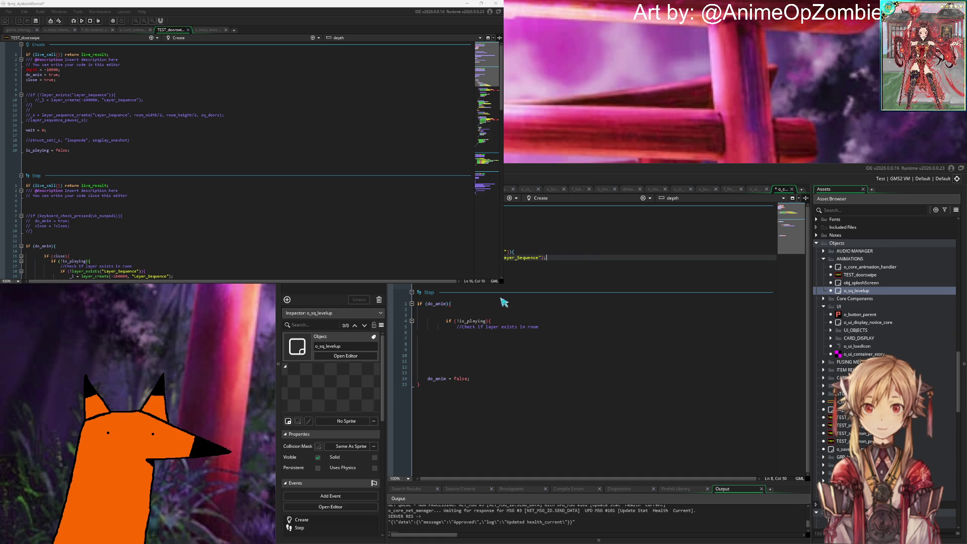
Delete the if (!is_playing) block from the o_sq_levelup Step event.
mouse_move(493, 360)
mouse_down()
mouse_move(423, 325)
mouse_move(378, 322)
mouse_up()
key(Delete)
scroll(176, 162, down, 10)
click(170, 151)
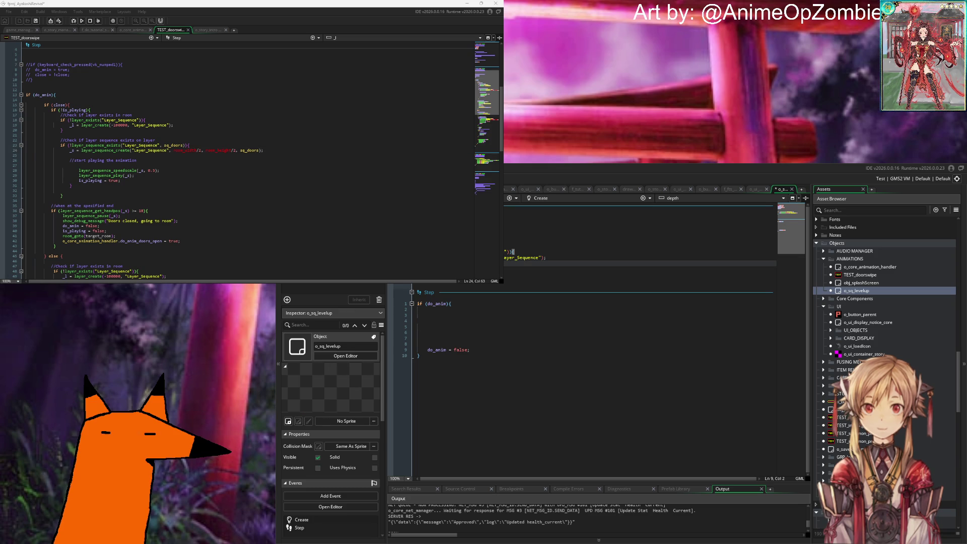
key(Return)
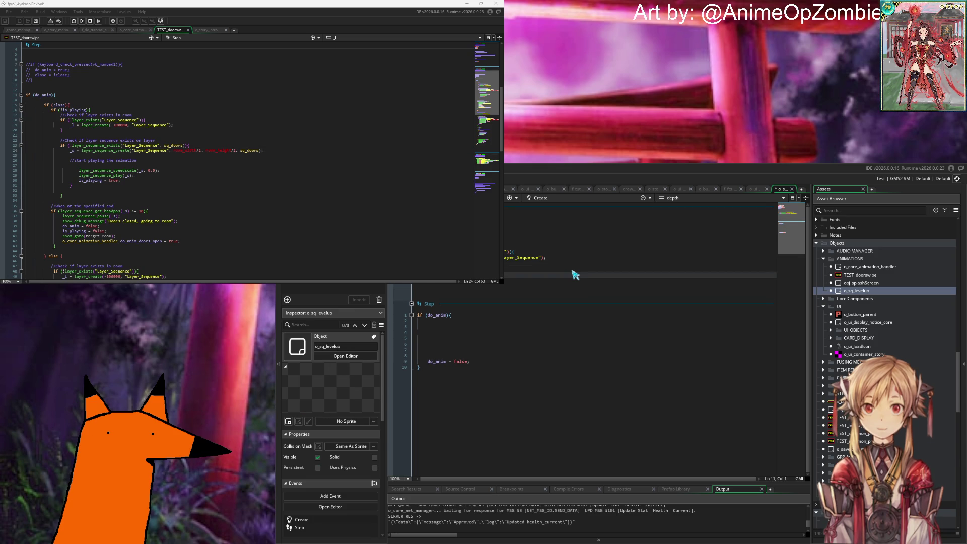
If sq_levelup doesn't exist, create it on "Layer_Sequence" at room_width/2, room_height/2.
key(ctrl+space)
text(layer_)
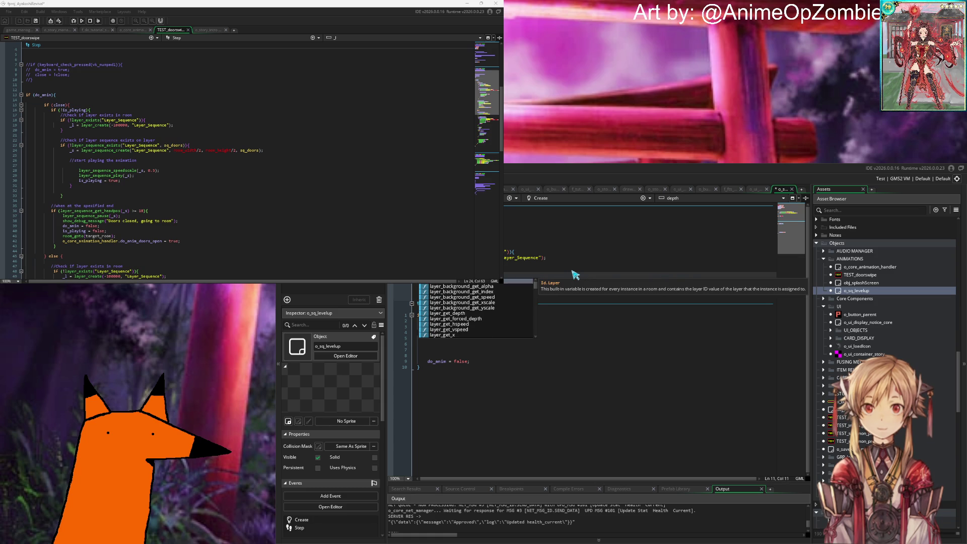
text(gse)
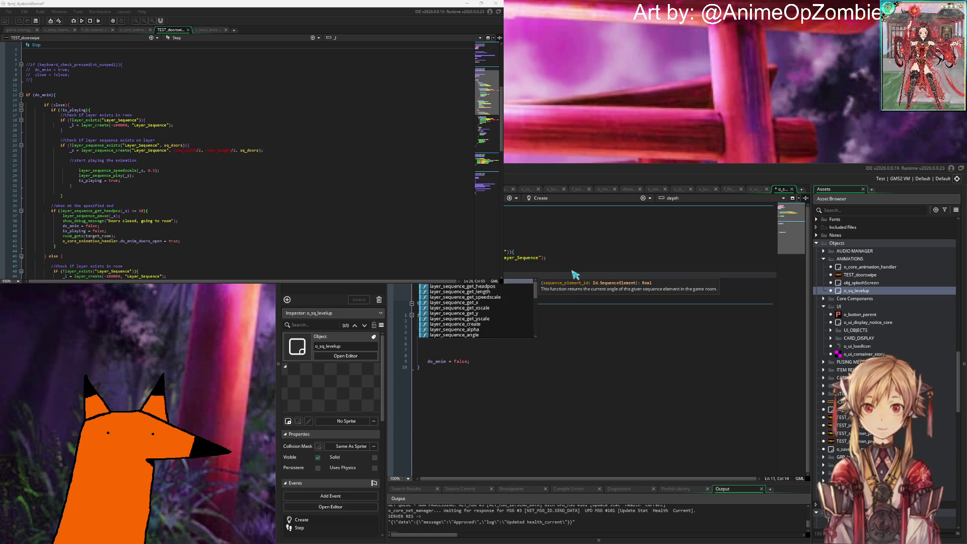
text(_exists)
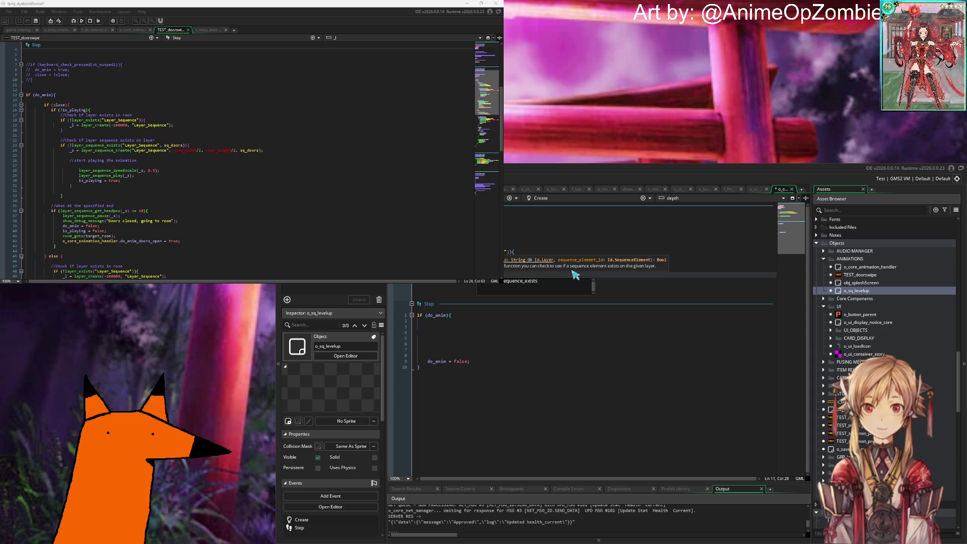
text(()
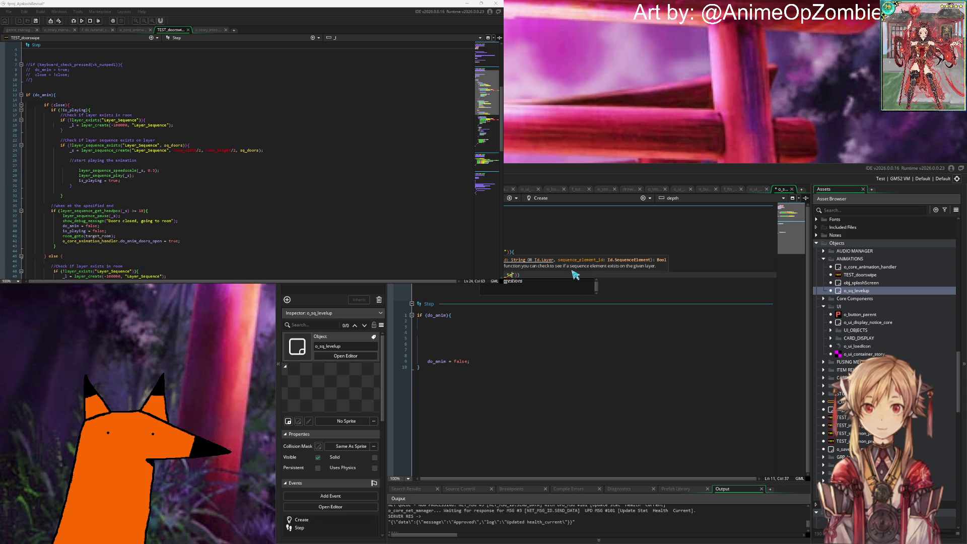
text(ce", )
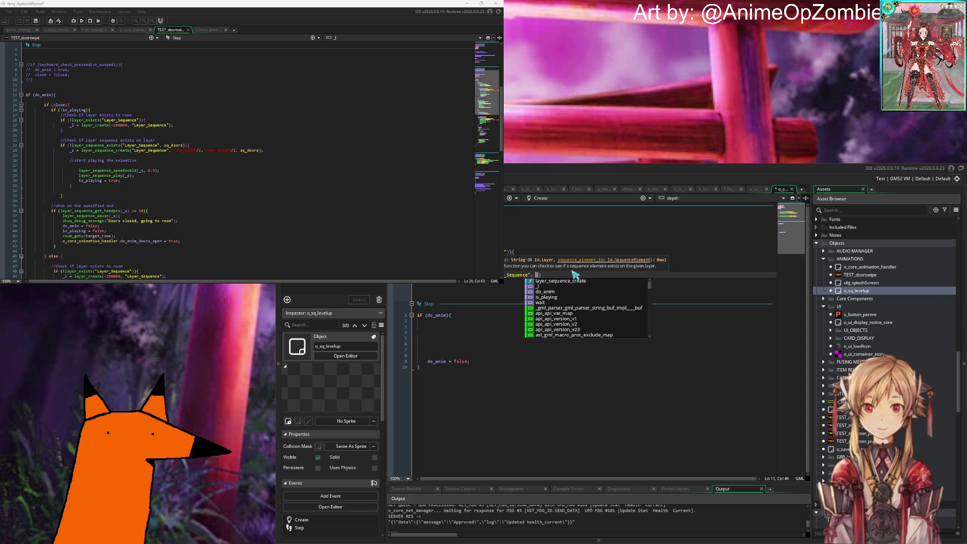
text(sq_)
text(levelup)
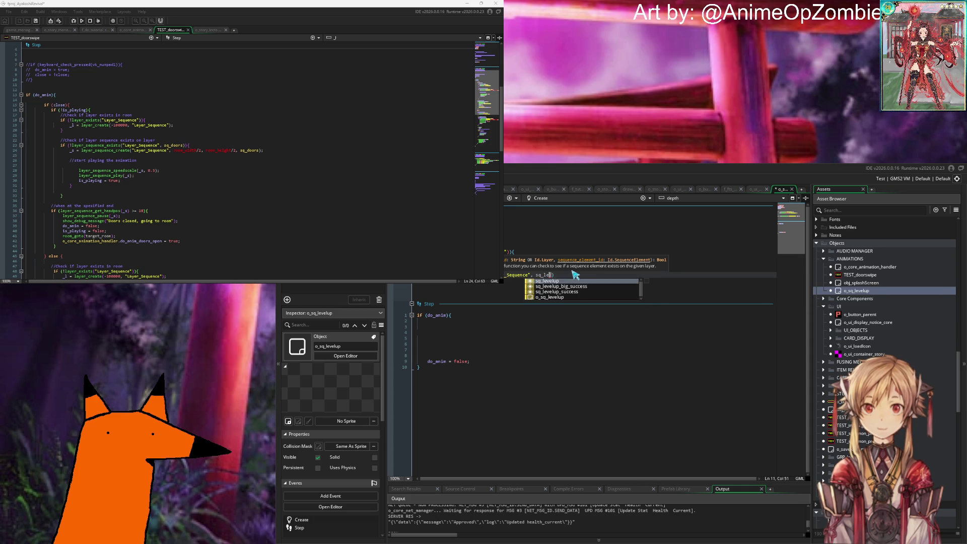
text()))
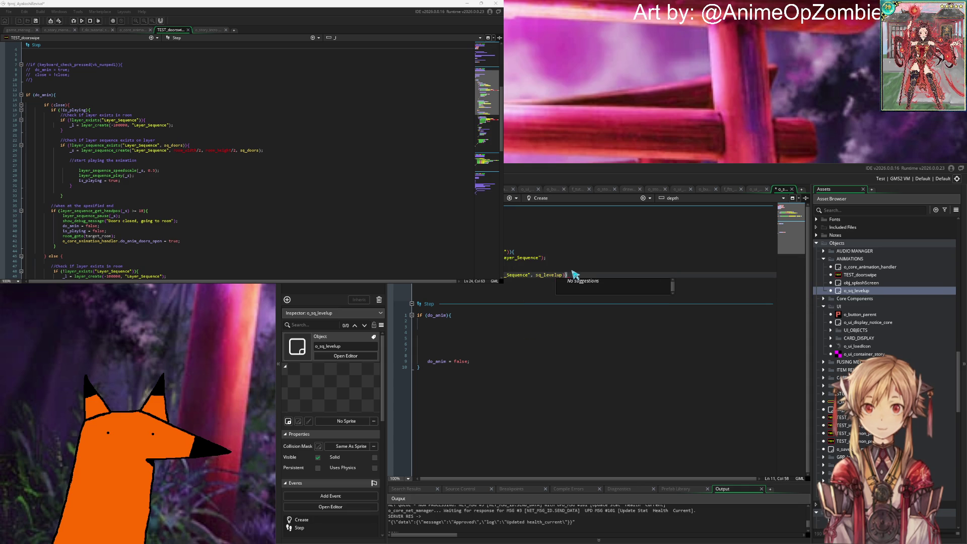
text({)
key(Return)
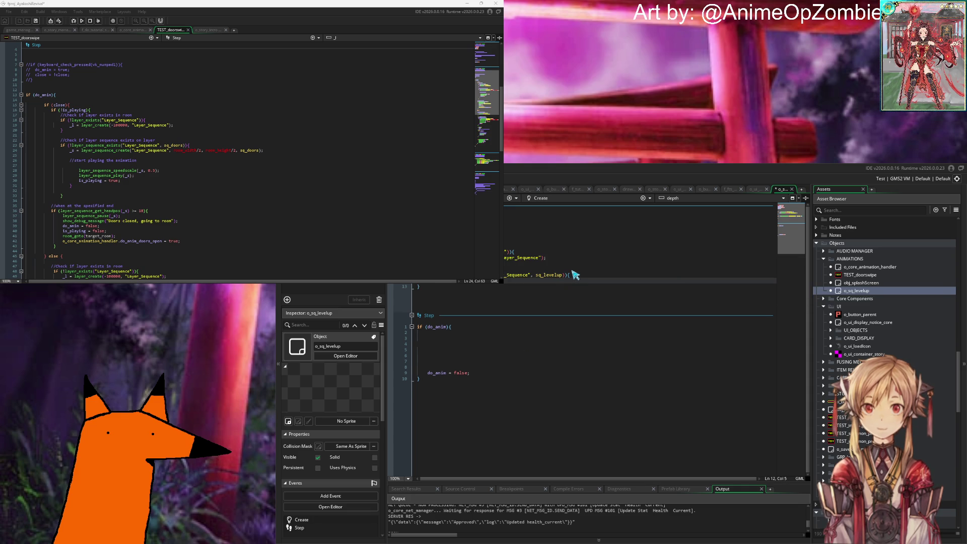
text(_s )
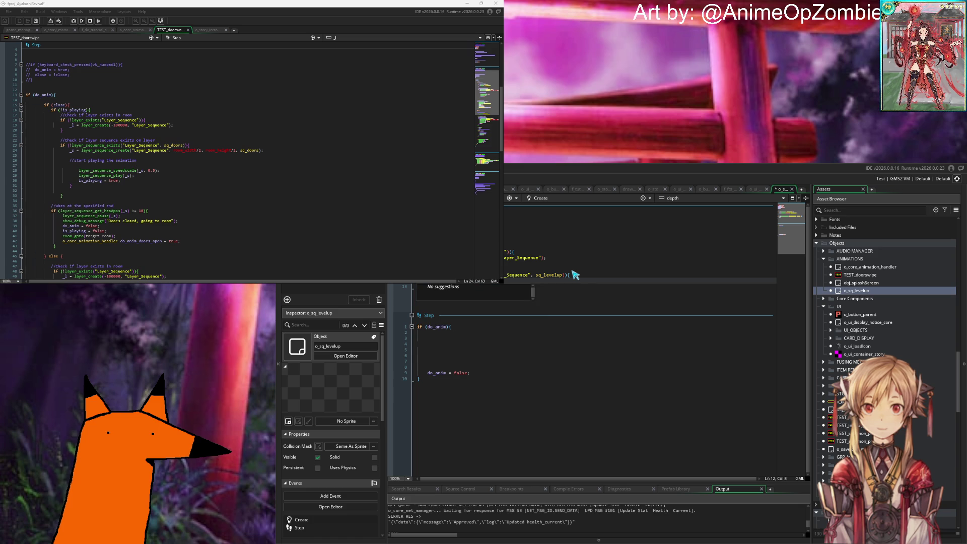
text( layer_sequen)
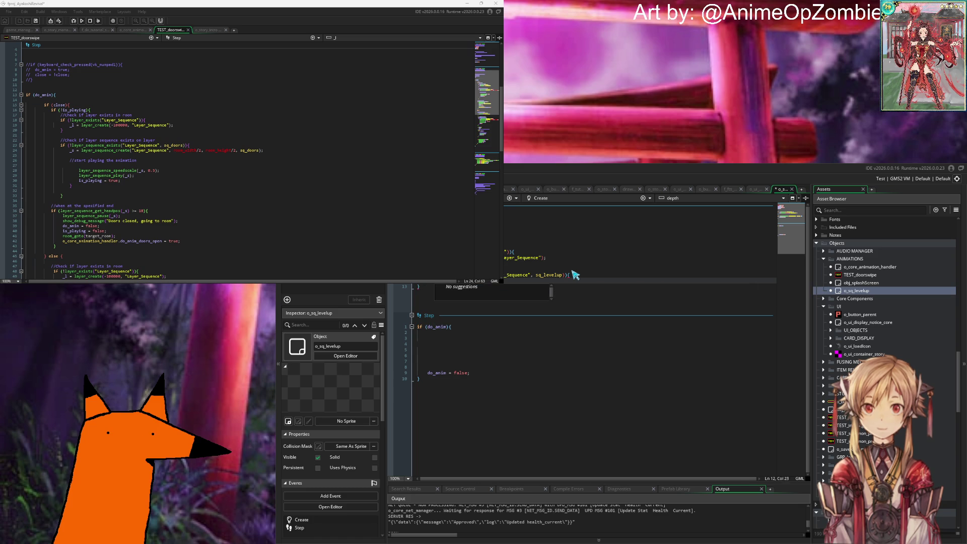
text(uence_crea)
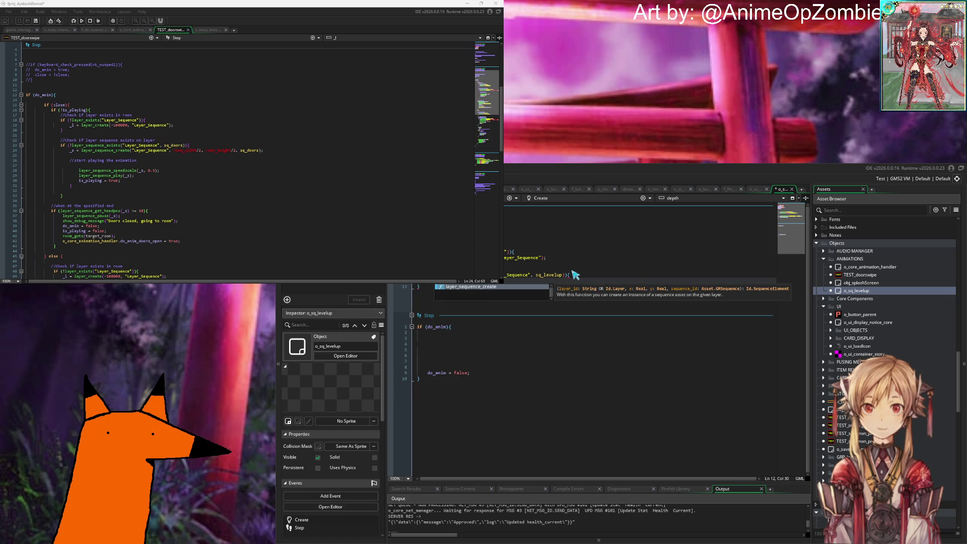
text("Layer_S)
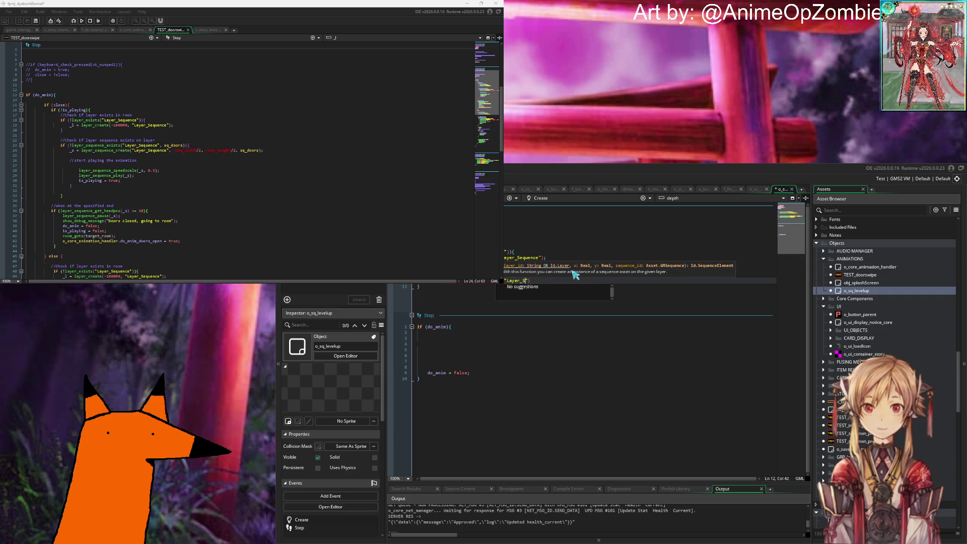
text(nce", )
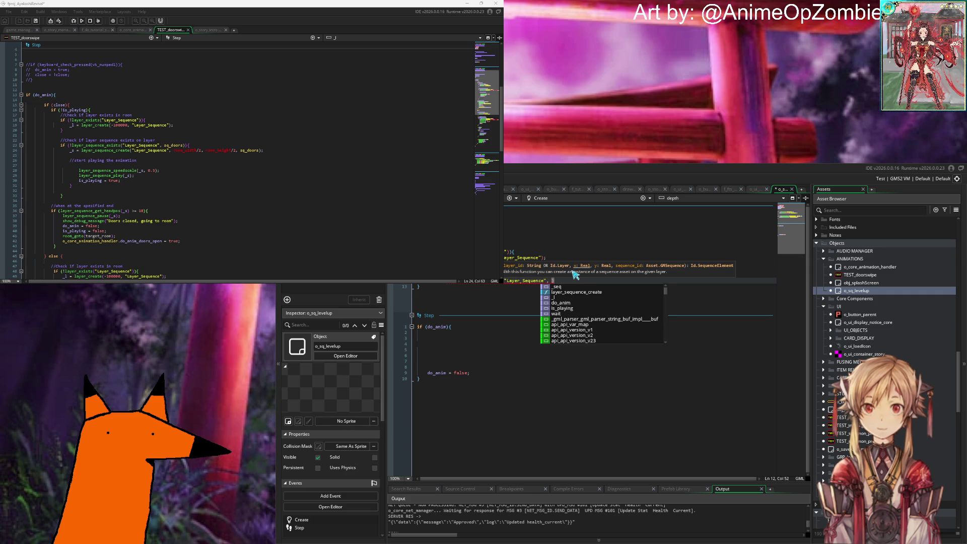
text(r)
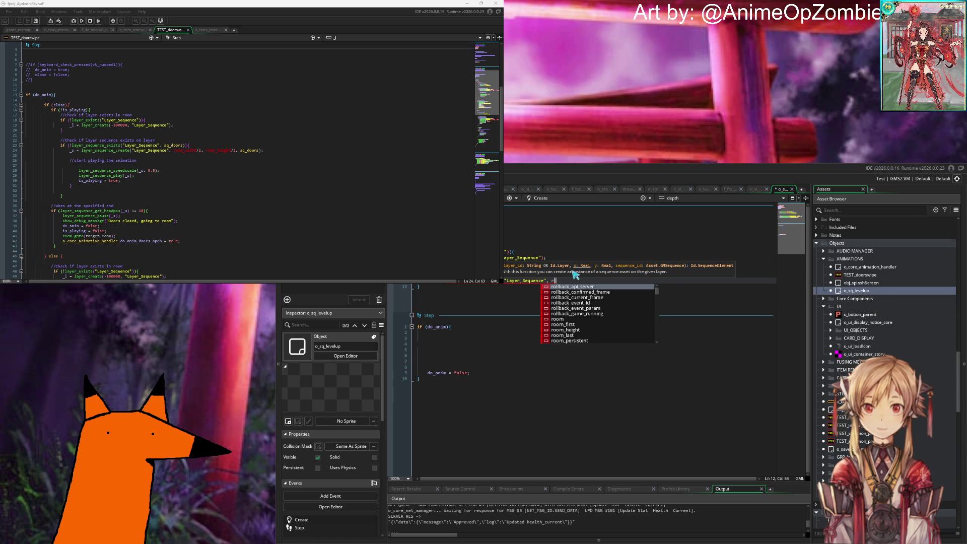
text(oom_wi)
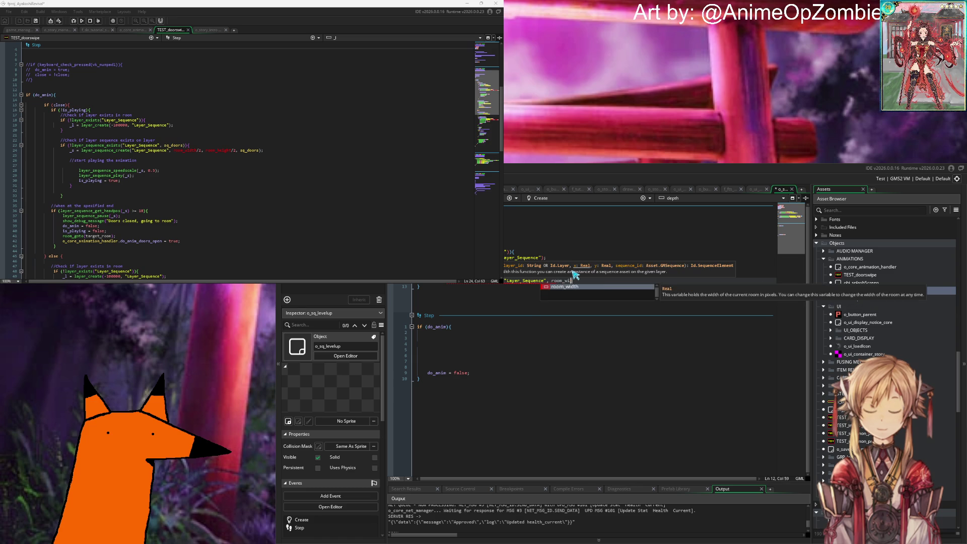
text(dth/2, room_)
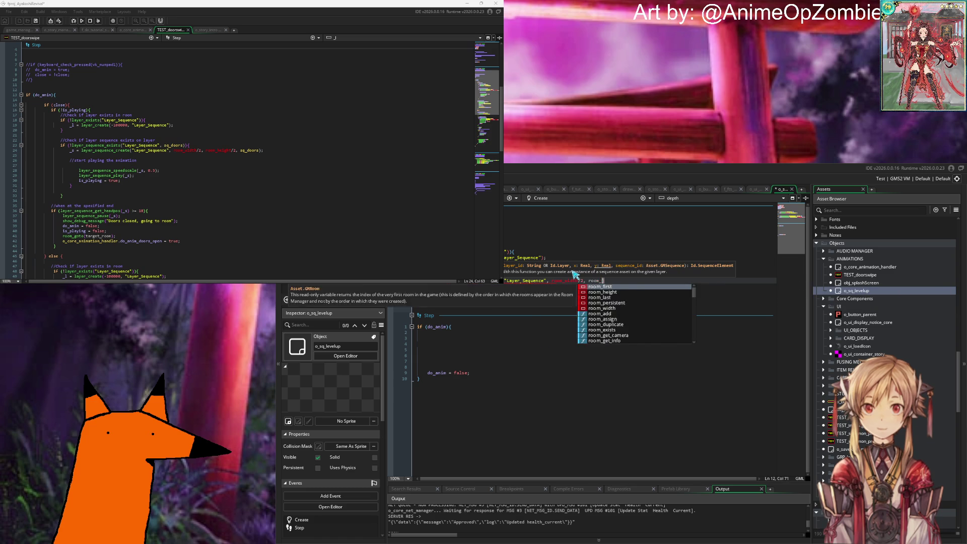
text(height/2, s)
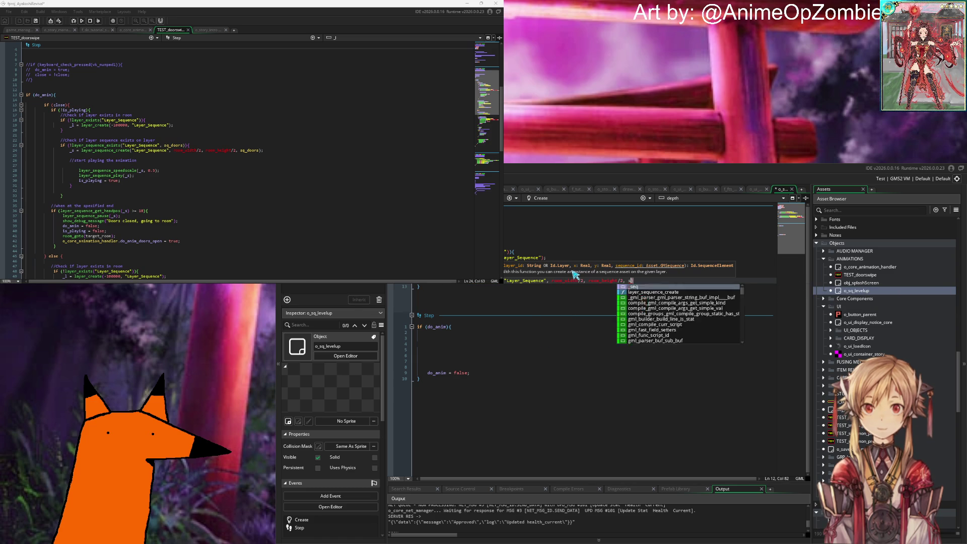
text(q_)
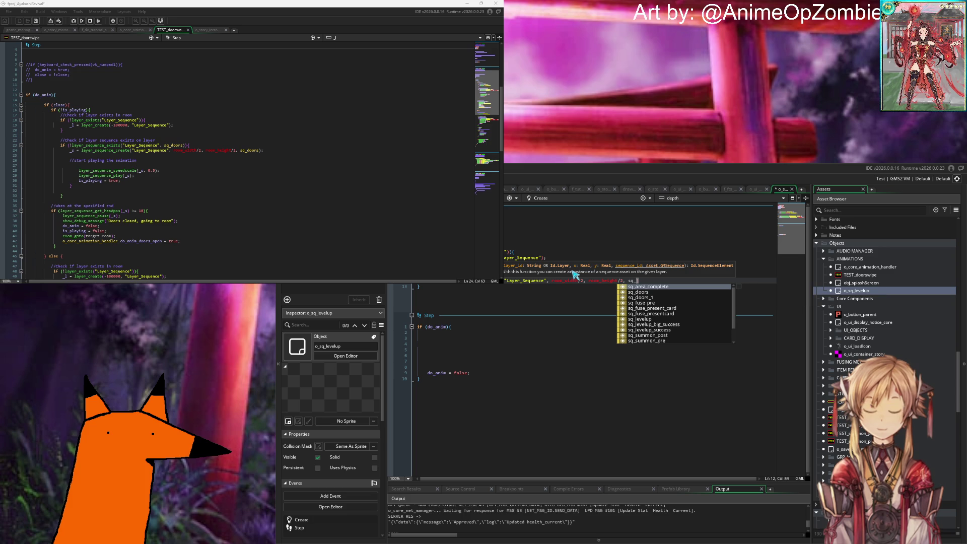
text(l)
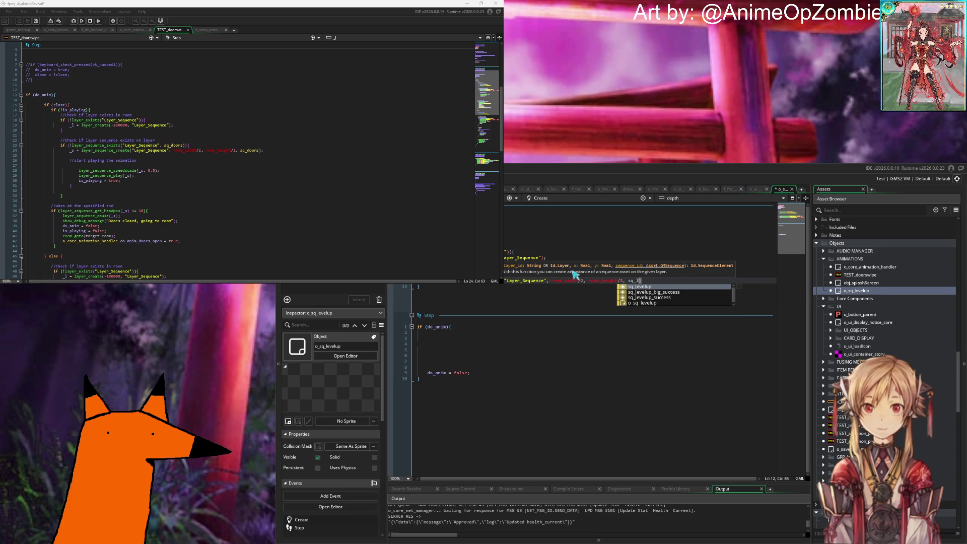
key(Return)
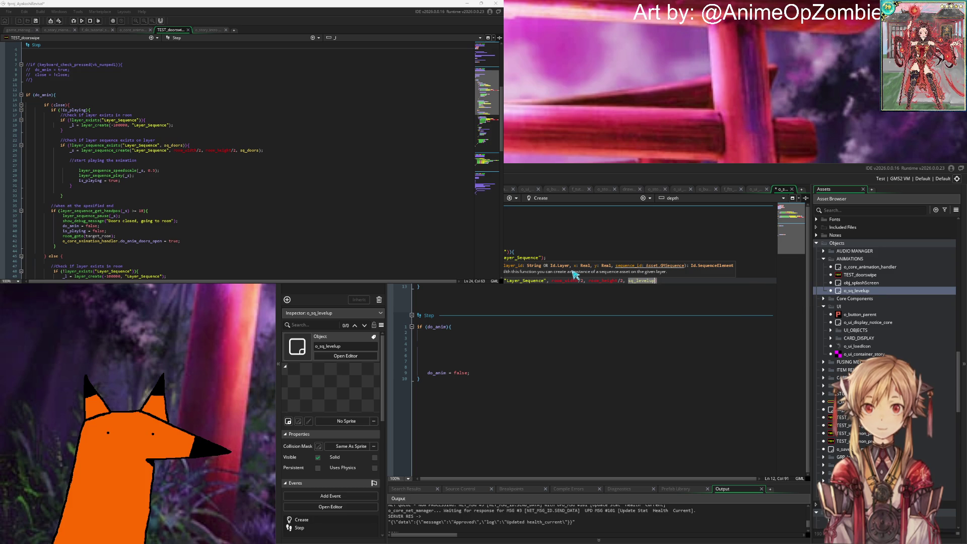
text();)
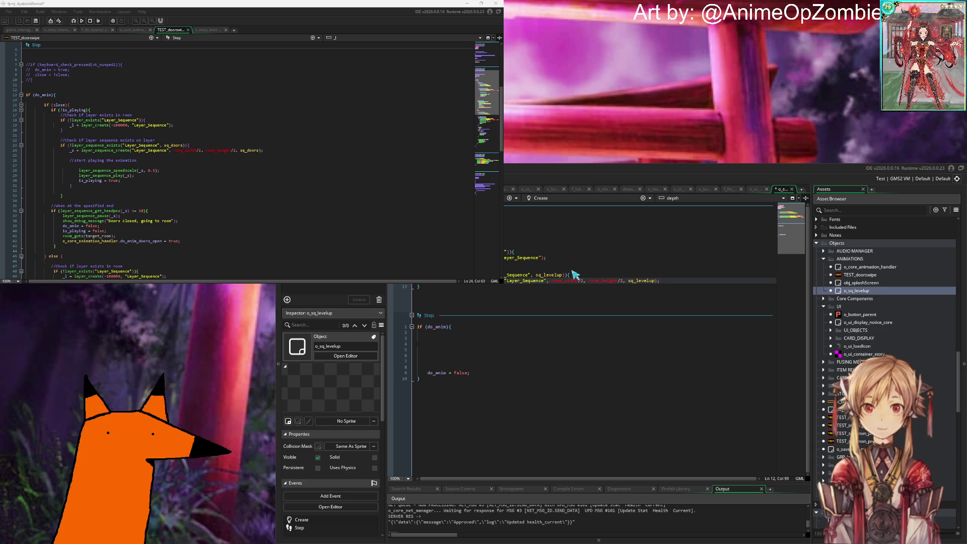
key(Down)
key(Return)
key(Return)
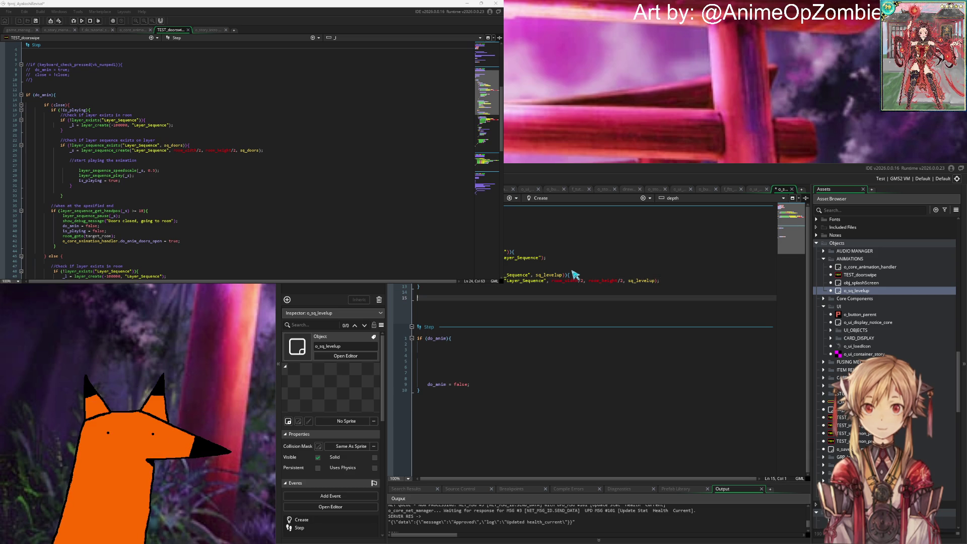
Add layer_sequence_play(_seq); inside the Create event's if block.
text(li)
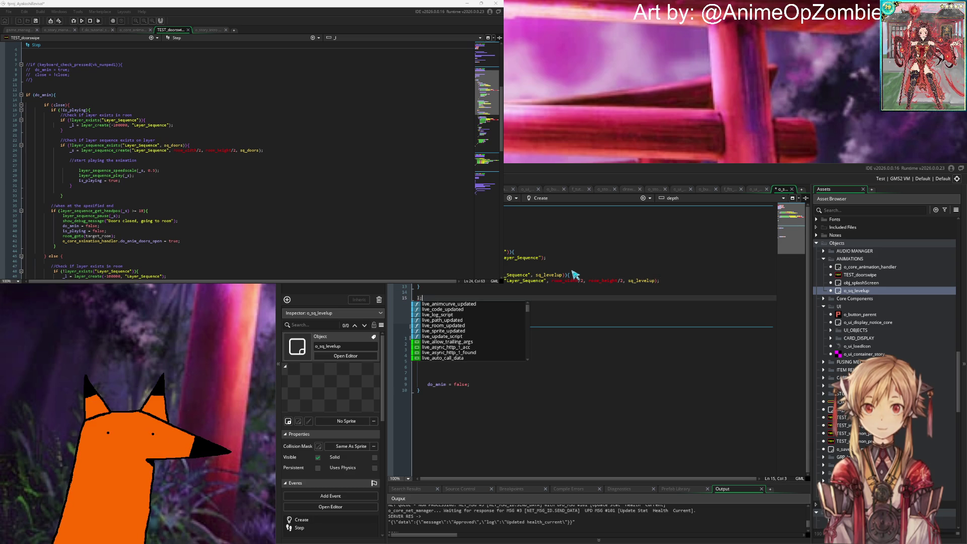
key(BackSpace)
key(BackSpace)
key(Up)
key(Up)
key(Return)
key(Return)
key(Up)
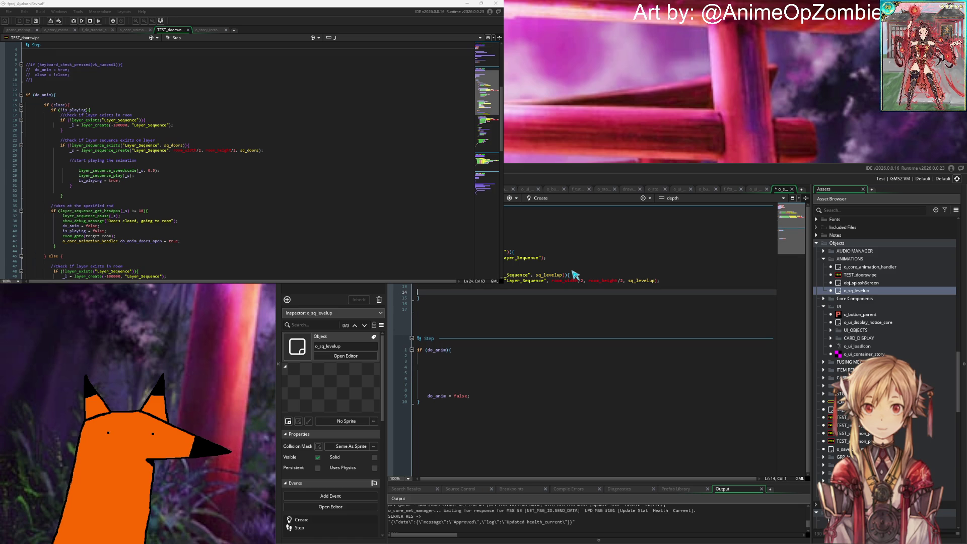
text(laye)
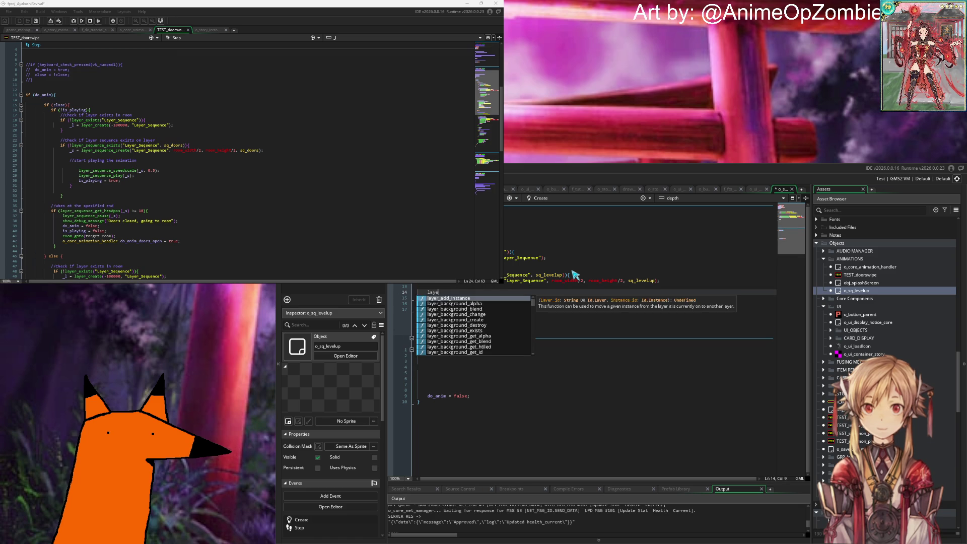
text(r_sequence)
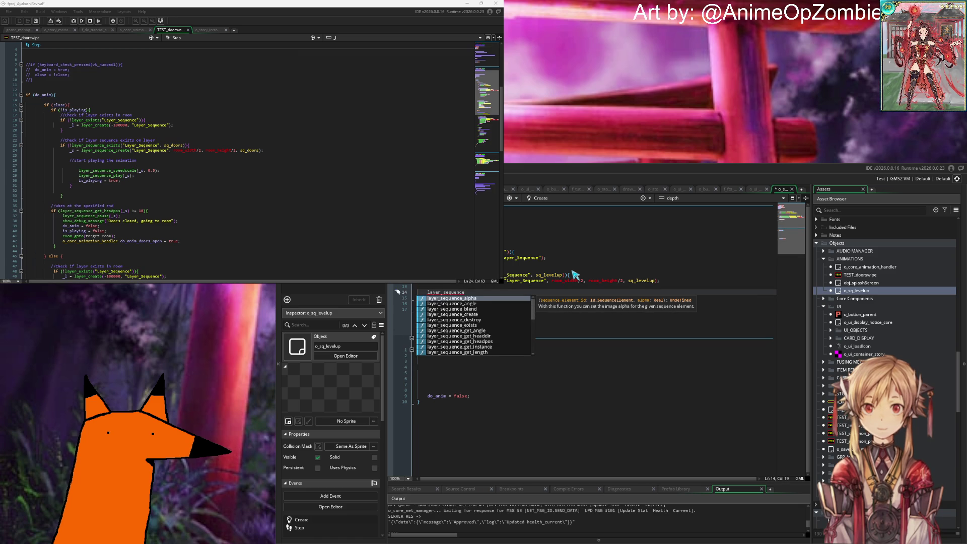
text(_)
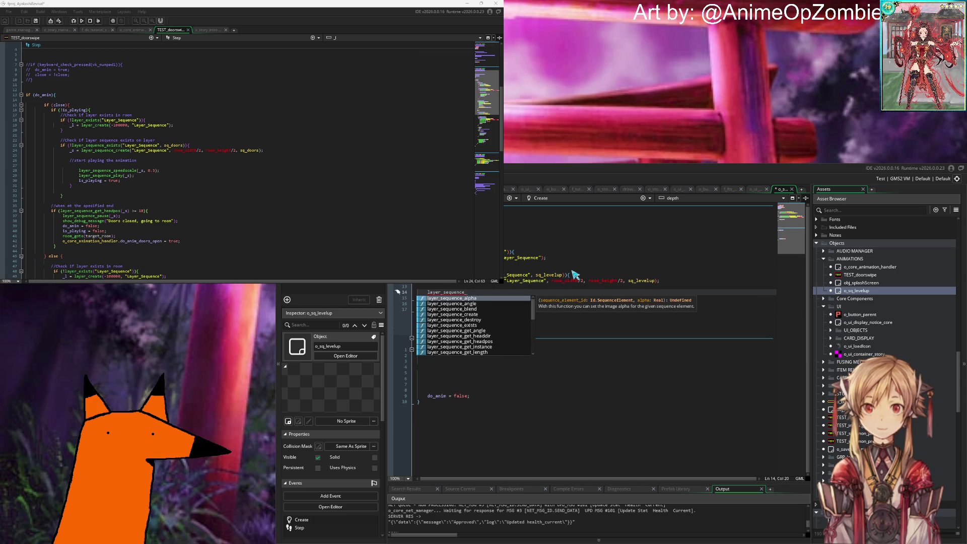
text(play()
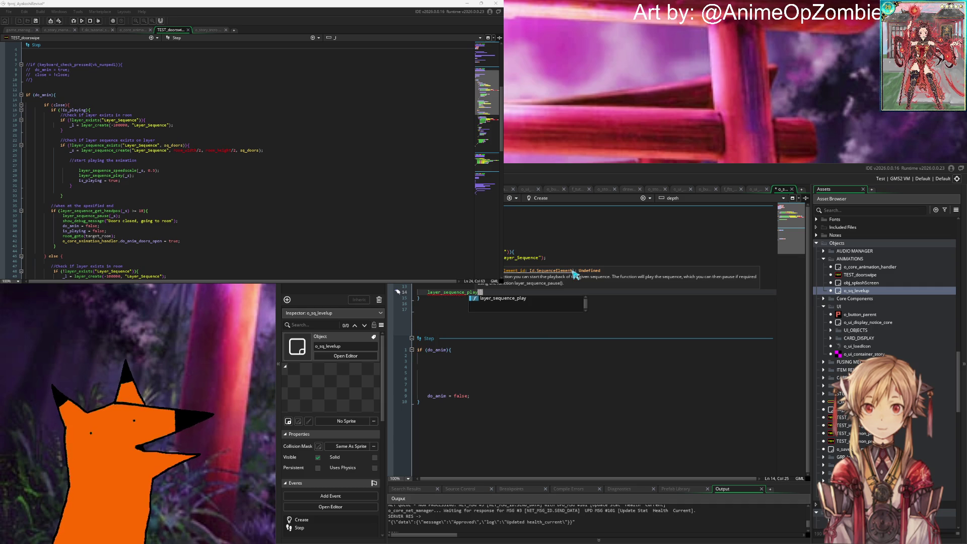
text(_se)
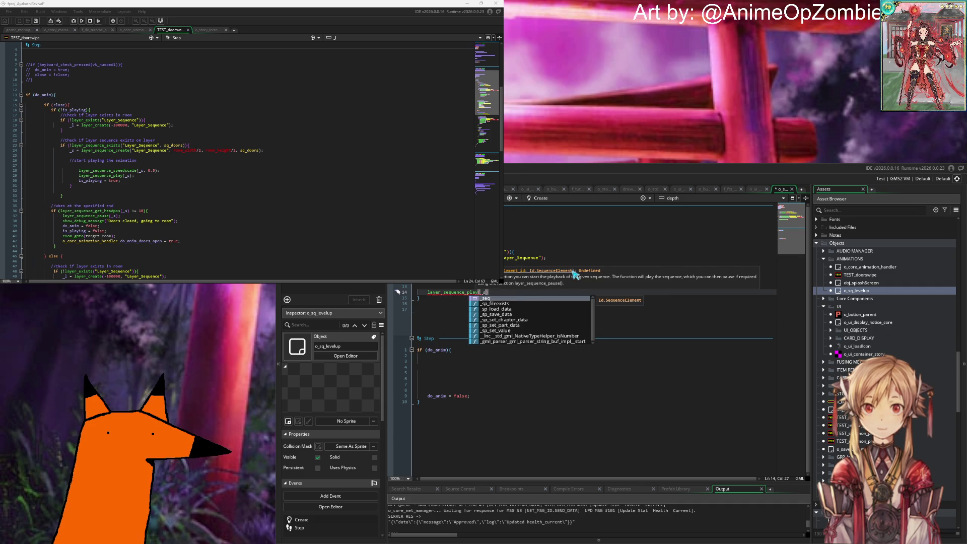
text(q);)
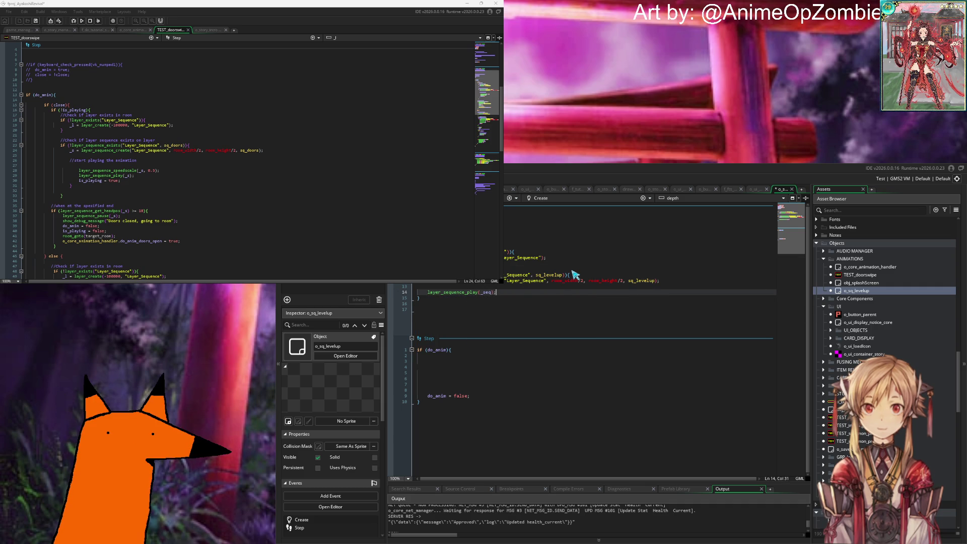
Add is_playing = true; below the play call.
key(Home)
key(Return)
key(Up)
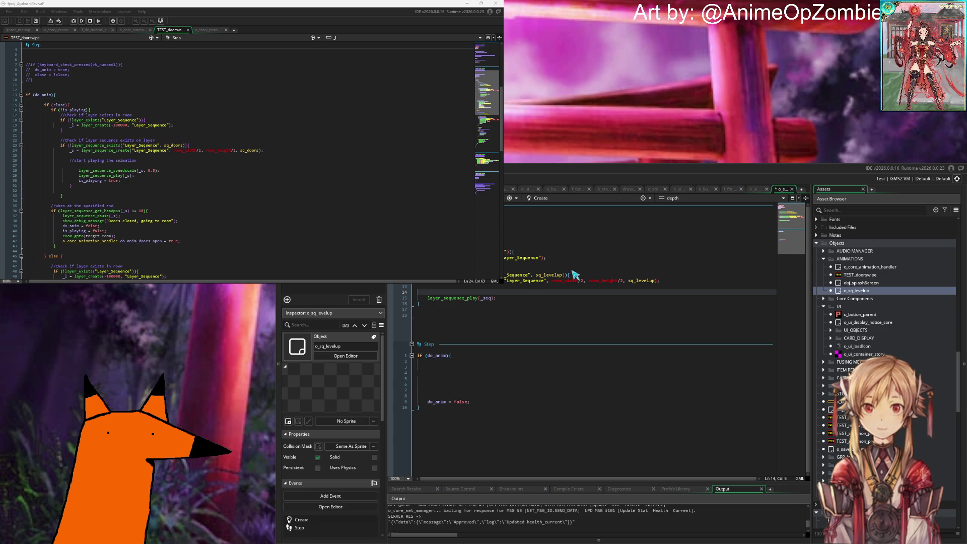
key(ctrl+z)
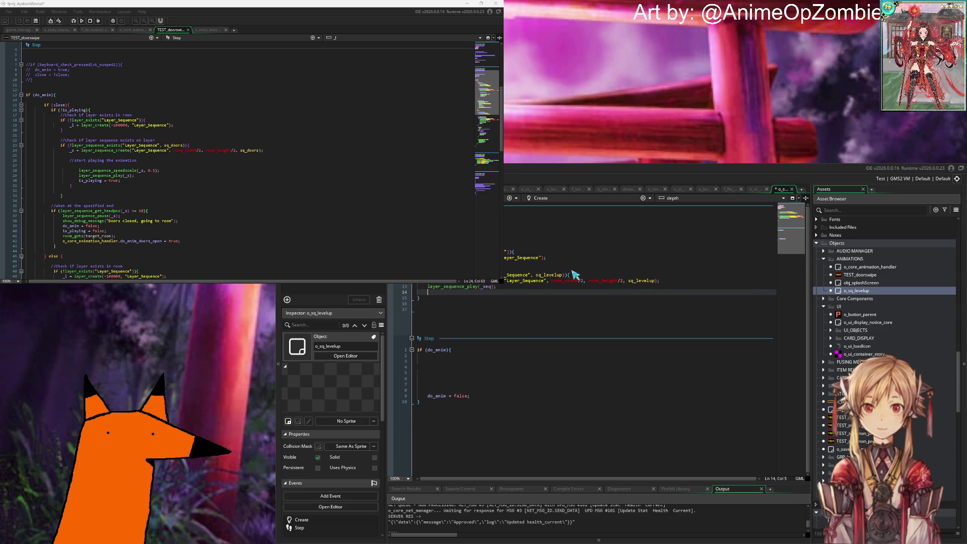
text(is_playing)
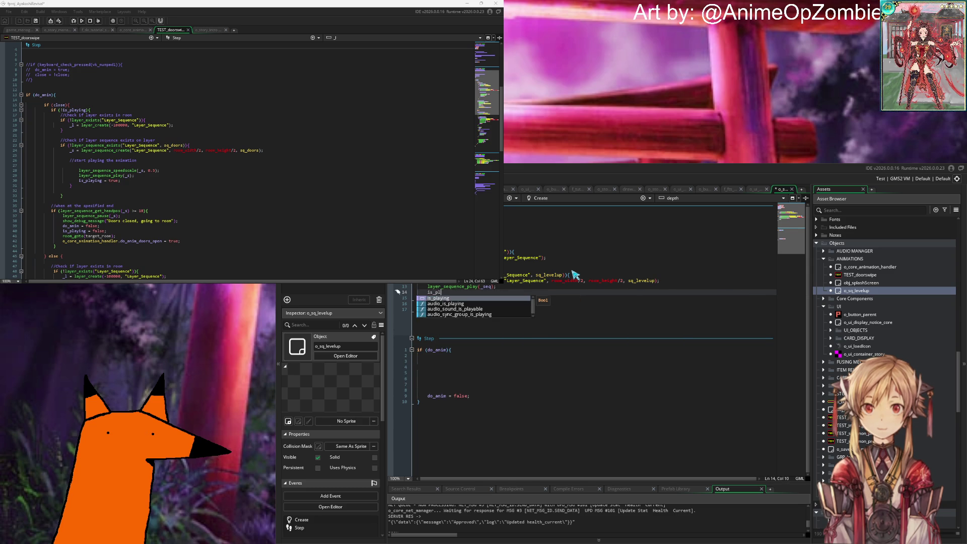
text( = )
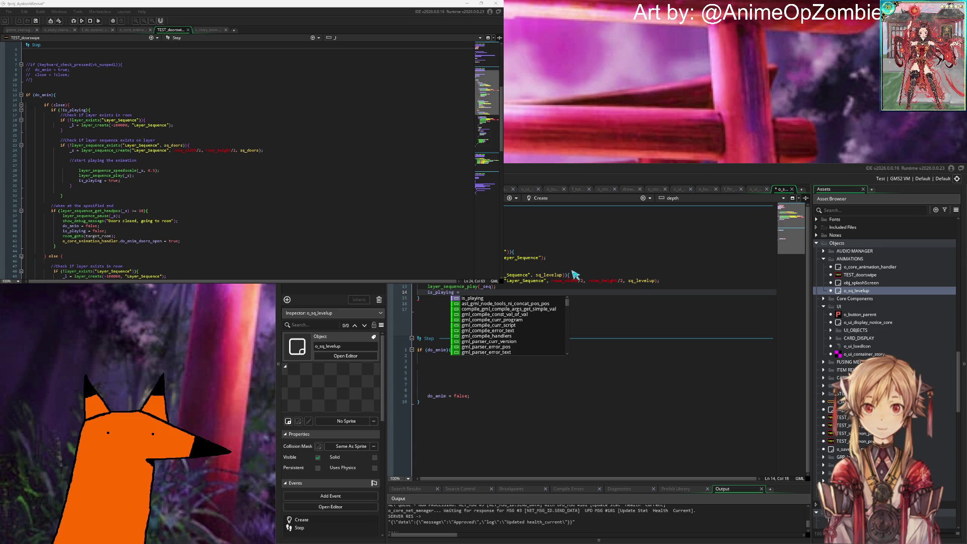
text(tru)
key(Return)
text(;)
key(Down)
key(Down)
key(Down)
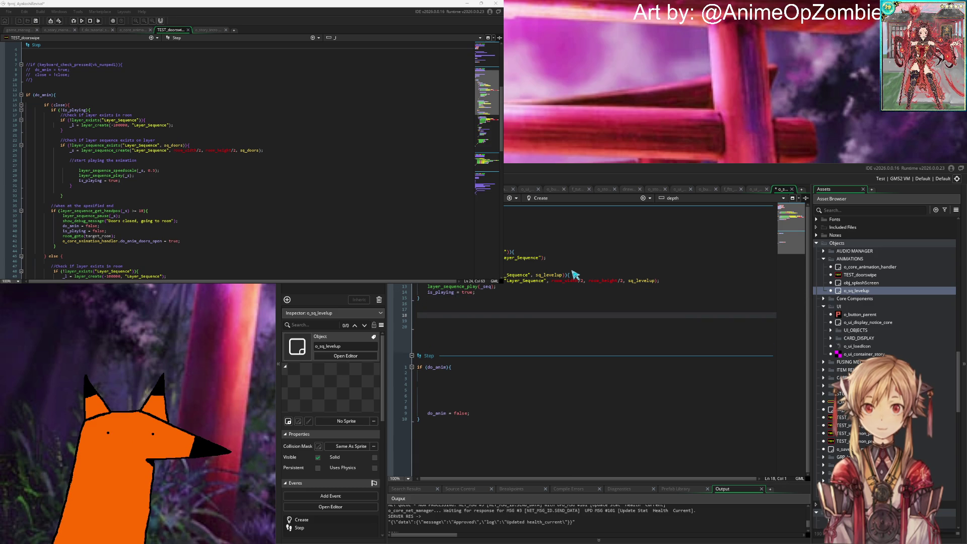
On Step line 4, write an if comparing layer_sequence_get_headpos(_seq) to layer_sequence_get_length(_seq).
click(491, 396)
click(491, 375)
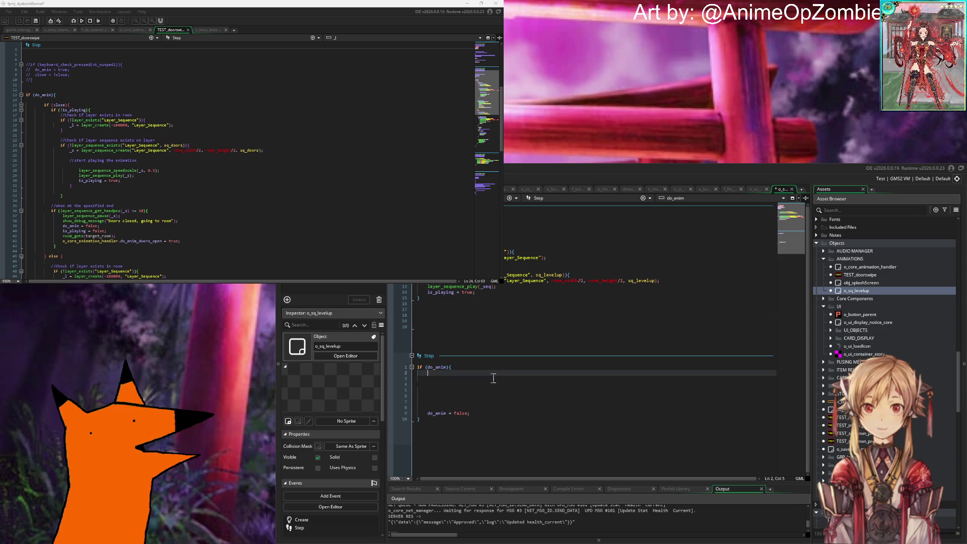
click(490, 298)
click(503, 293)
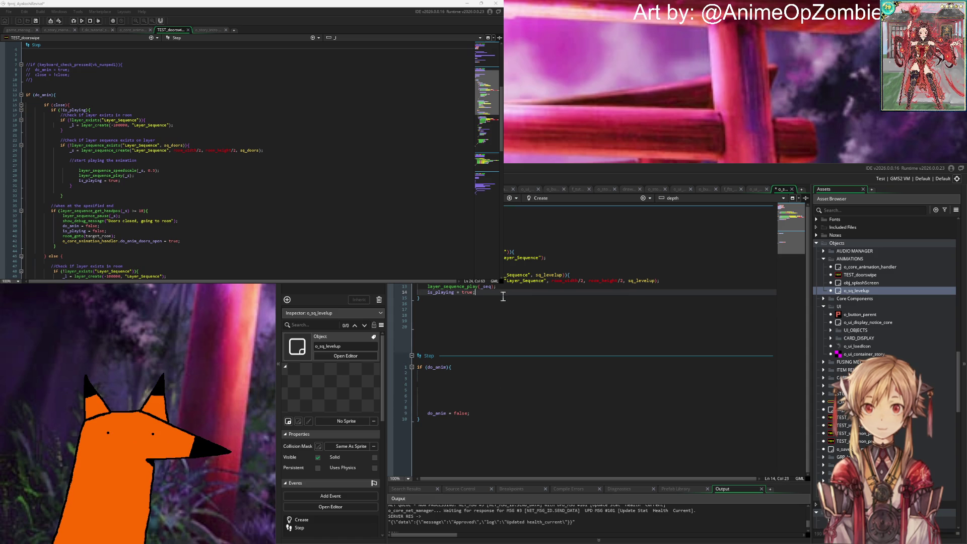
click(492, 384)
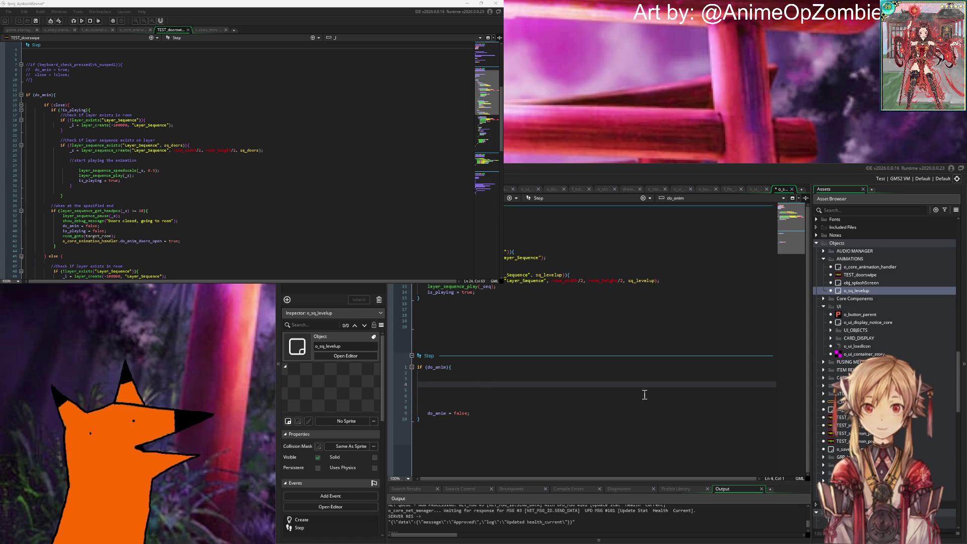
text(if (layer_sequence_get_head)
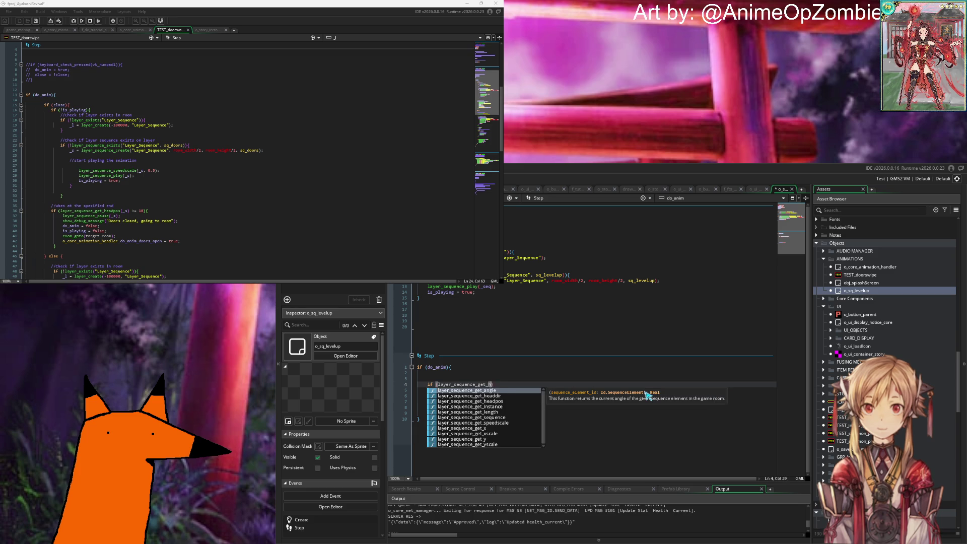
text(pos()
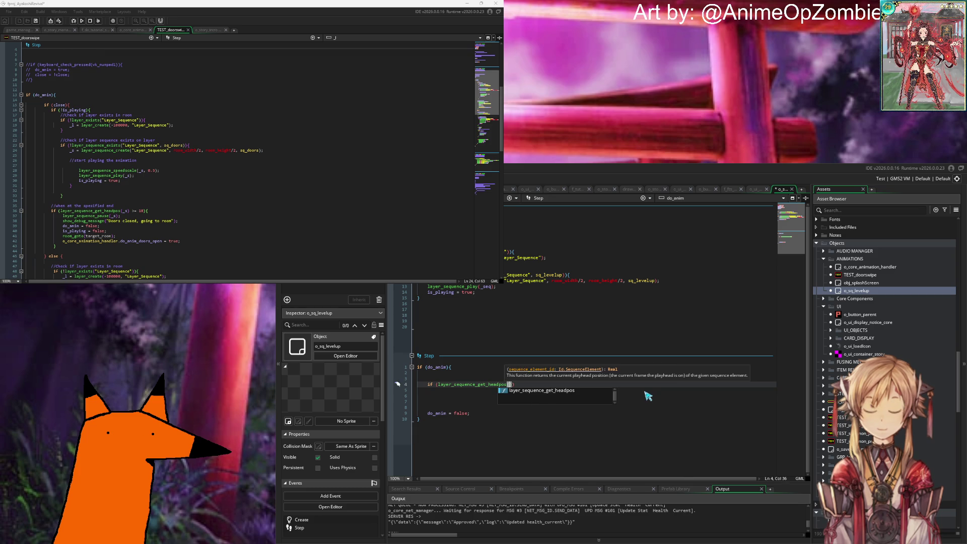
text(_seq,)
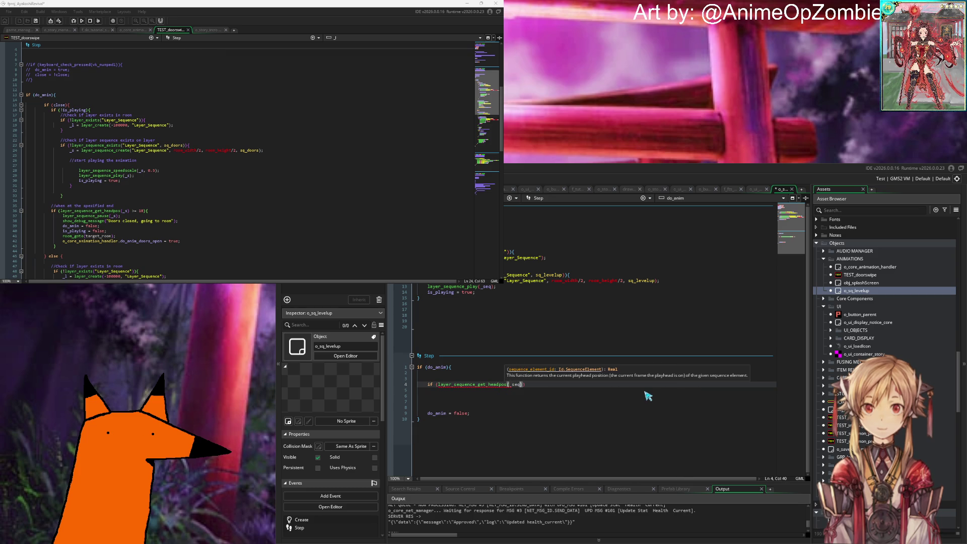
key(BackSpace)
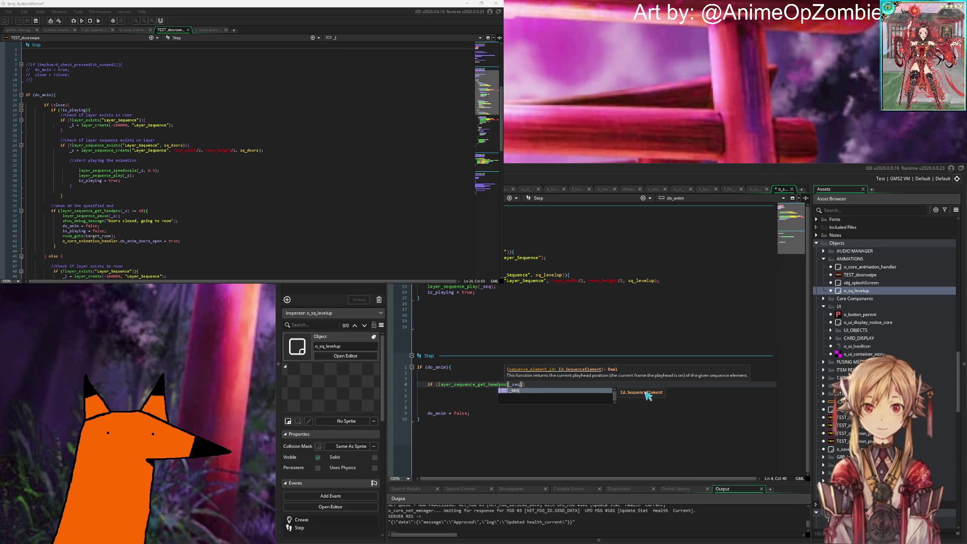
text() => )
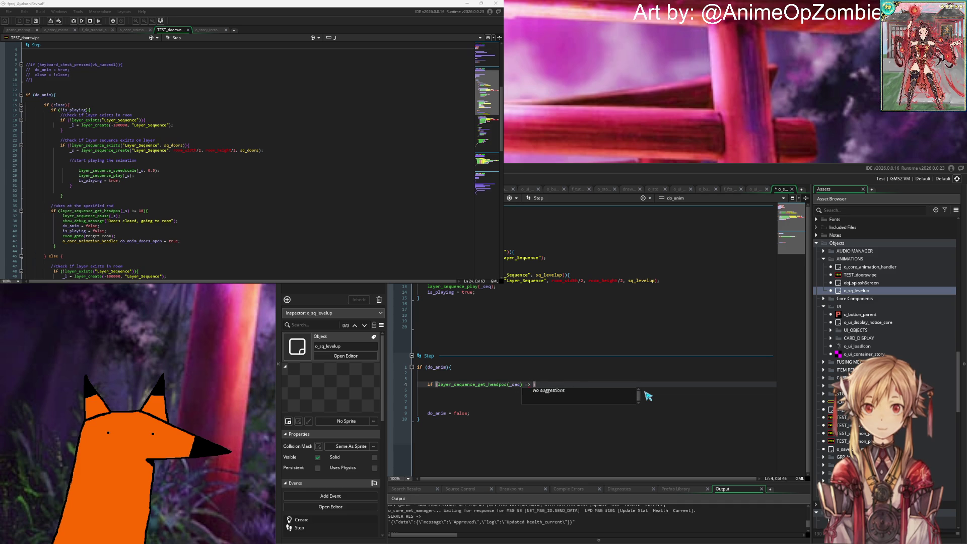
text(l)
key(BackSpace)
text(sequence)
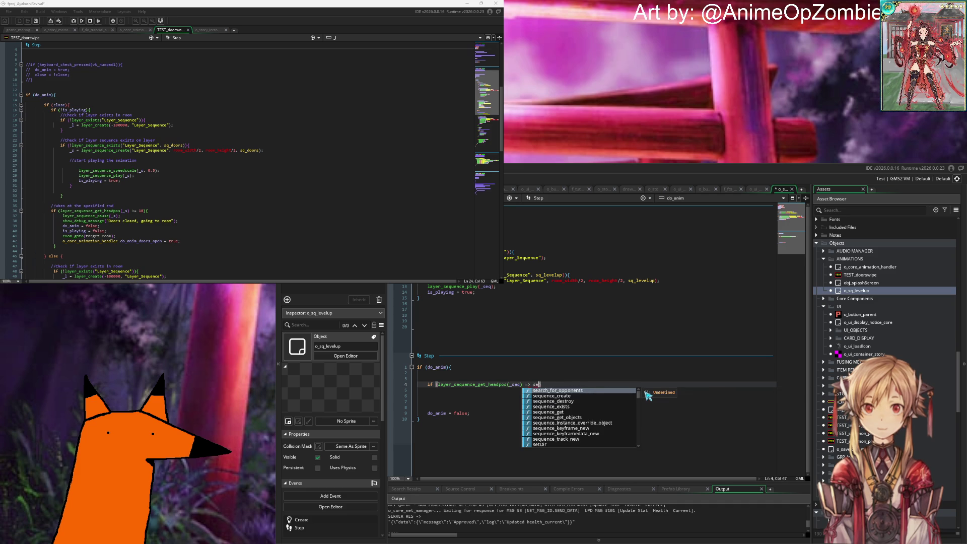
text(_get_le)
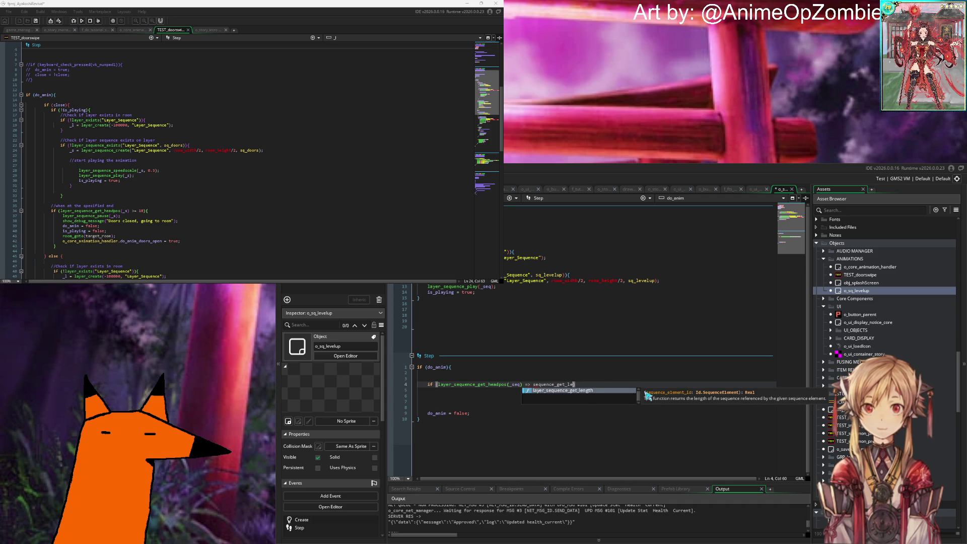
key(Return)
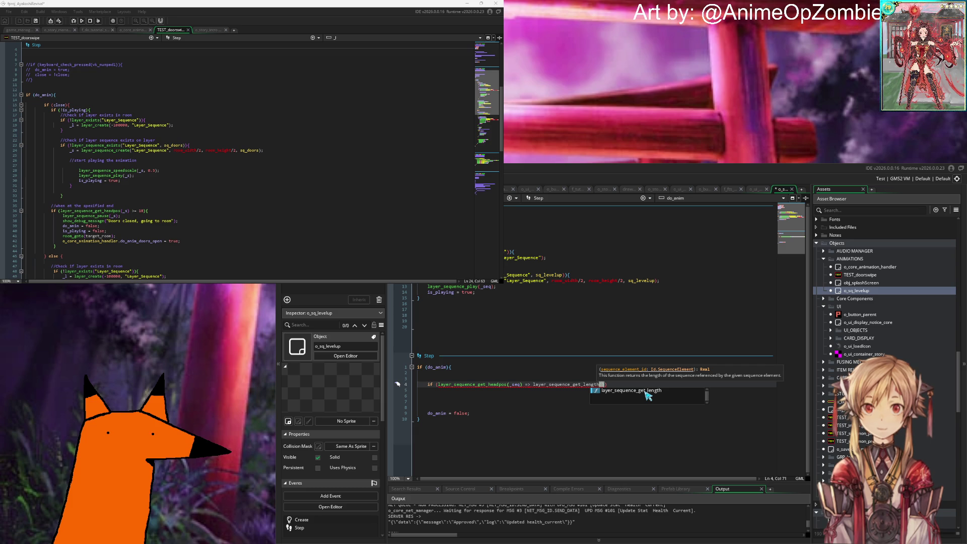
text(_seq)
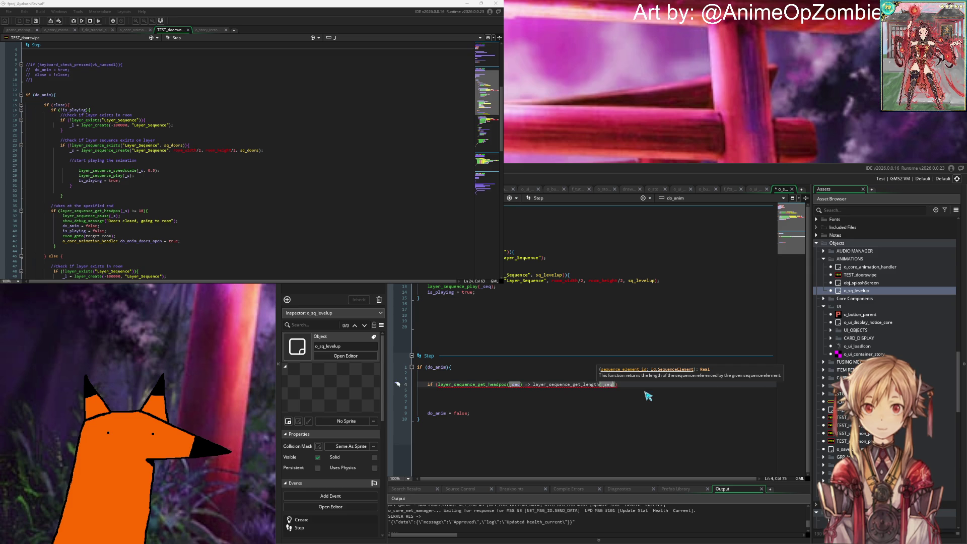
key(Down)
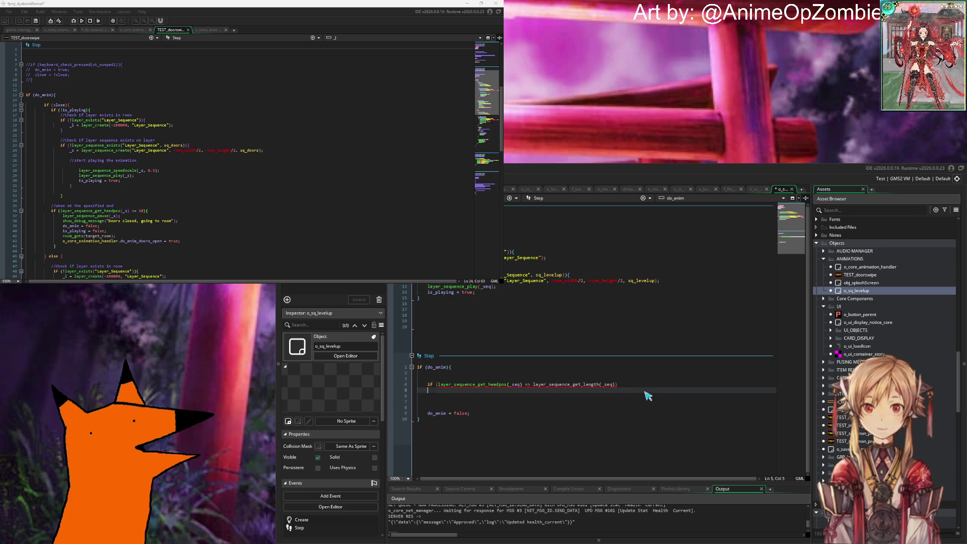
Change the line-4 comparison operator from => to ==.
mouse_move(590, 385)
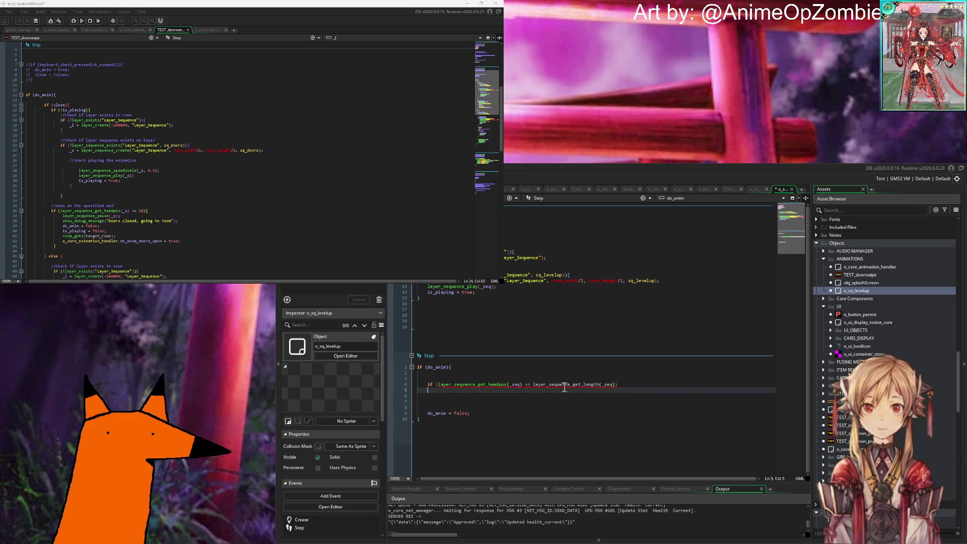
click(619, 386)
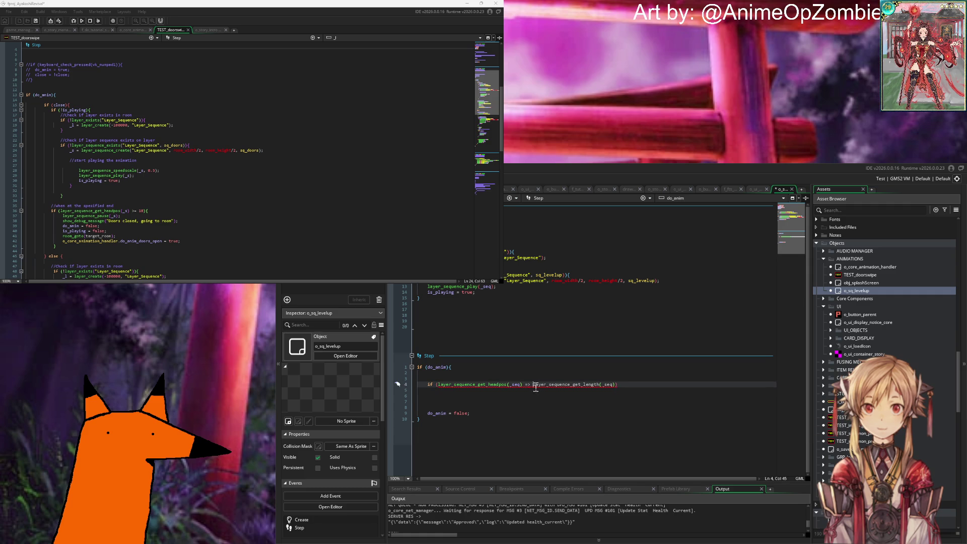
key(Left)
key(BackSpace)
text(=)
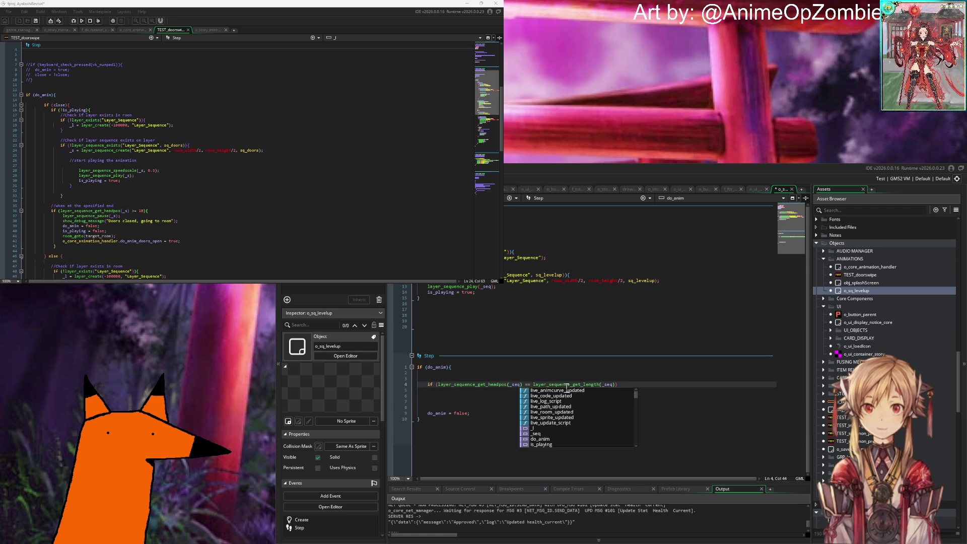
click(661, 385)
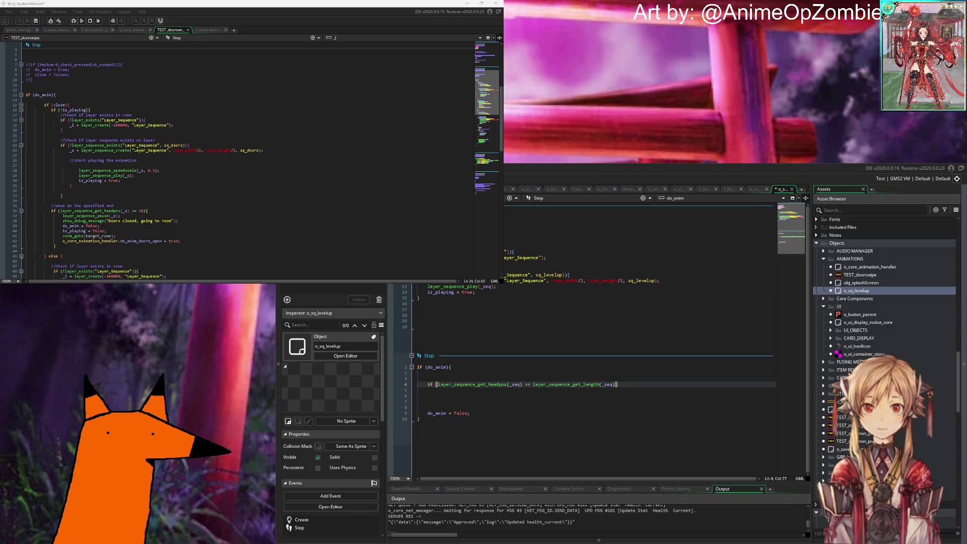
click(455, 385)
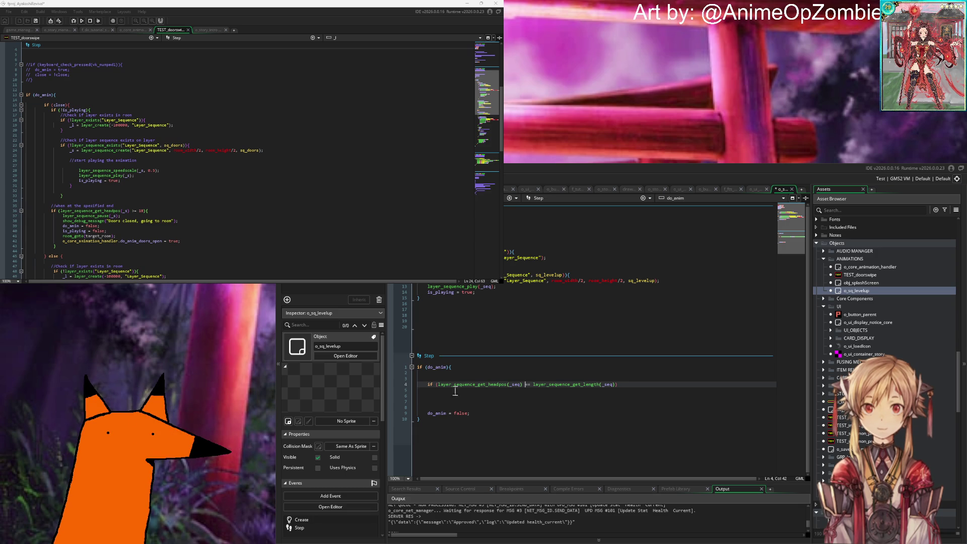
Make the line-4 condition headpos >= length and open an empty { block after it.
key(BackSpace)
text(<)
click(673, 385)
key(BackSpace)
key(BackSpace)
text(>=)
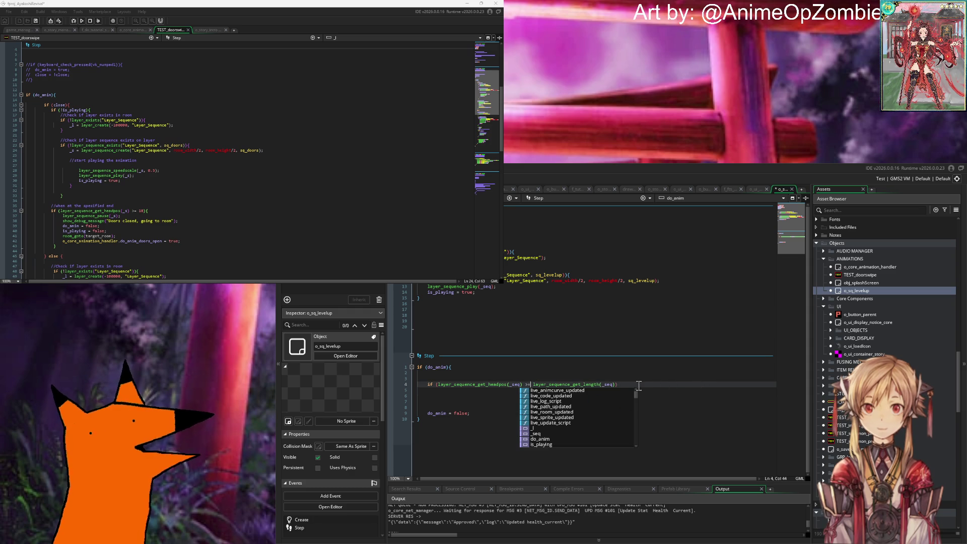
click(636, 385)
text({)
key(Return)
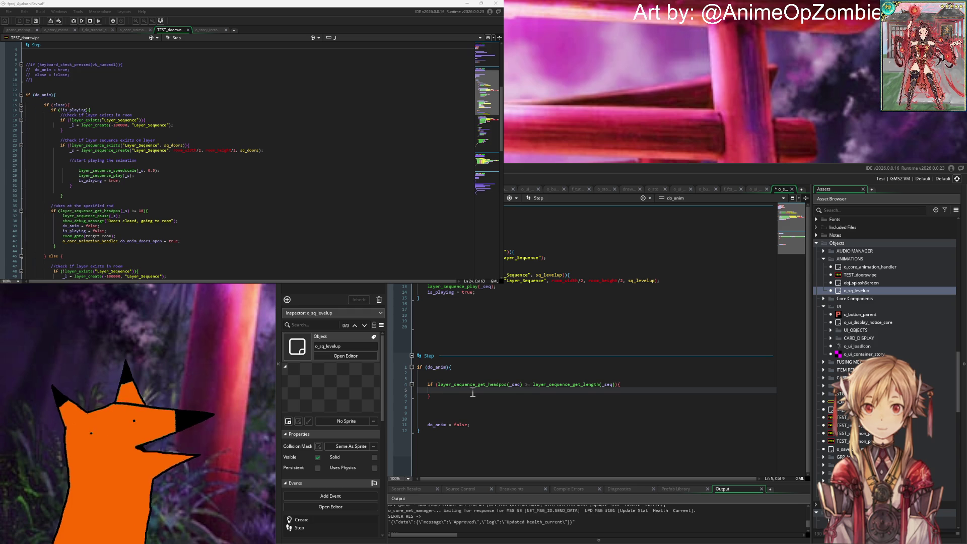
Add layer_sequence_pause(_seq); inside the block and remove the blank lines above do_anim = false.
text(layer_sequen)
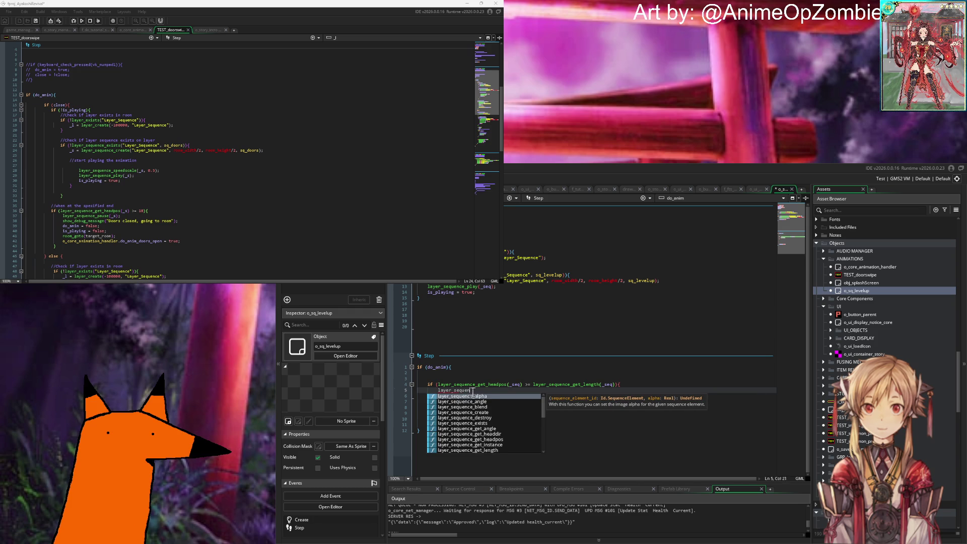
text(ce_pau)
key(Return)
text(;)
key(Down)
key(Down)
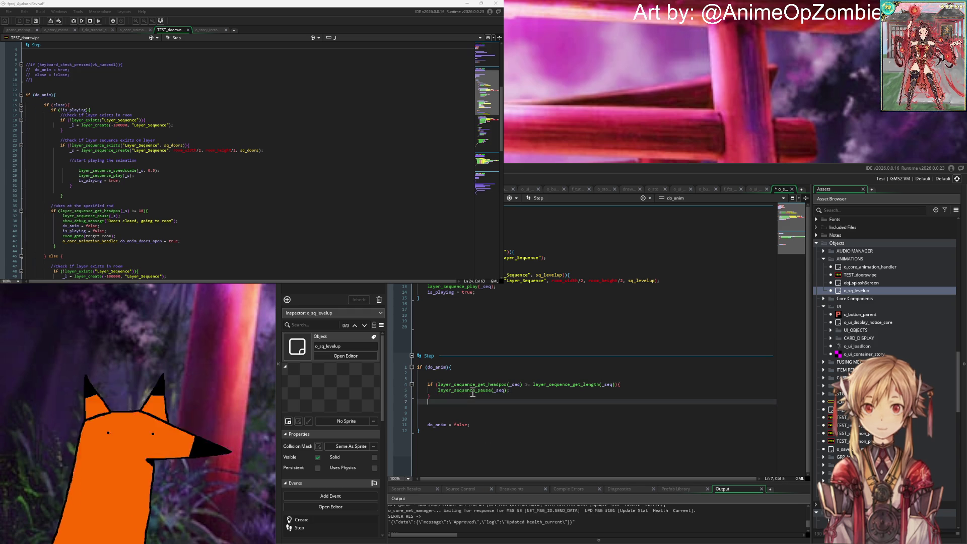
key(Down)
key(Down)
key(Down)
key(End)
key(Up)
key(BackSpace)
key(BackSpace)
key(BackSpace)
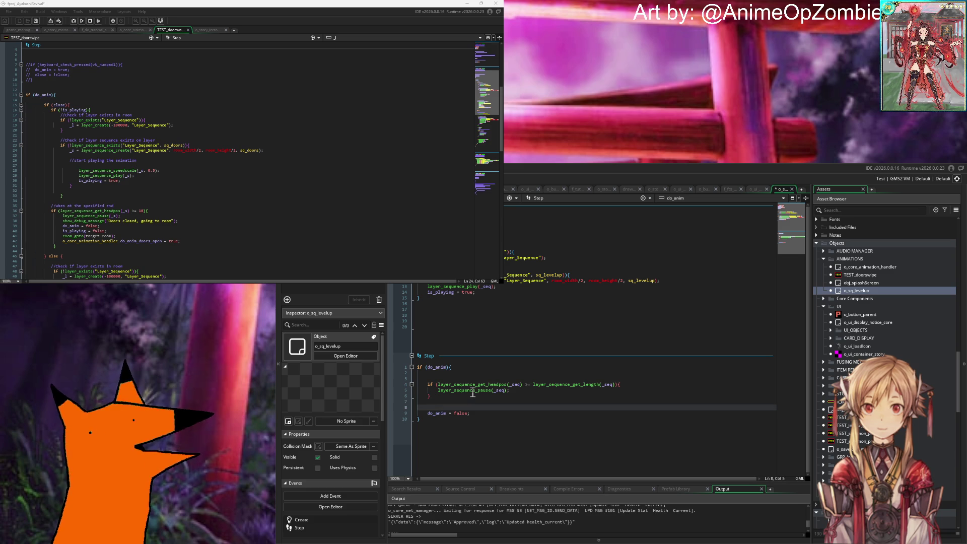
Compare against layer_sequence_get_length(_seq)-1 and save the Step code.
click(614, 385)
text(-1)
key(Down)
key(Down)
key(Down)
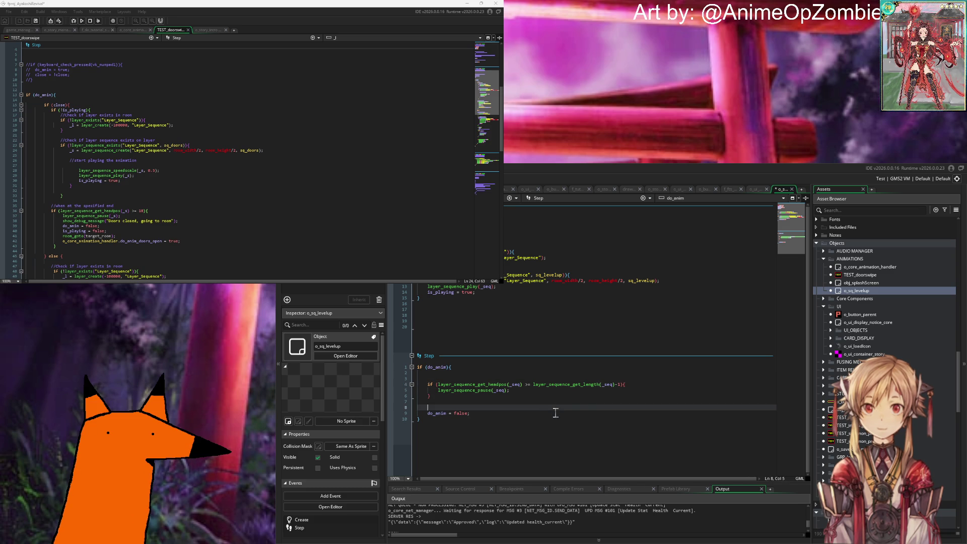
key(ctrl+s)
click(558, 402)
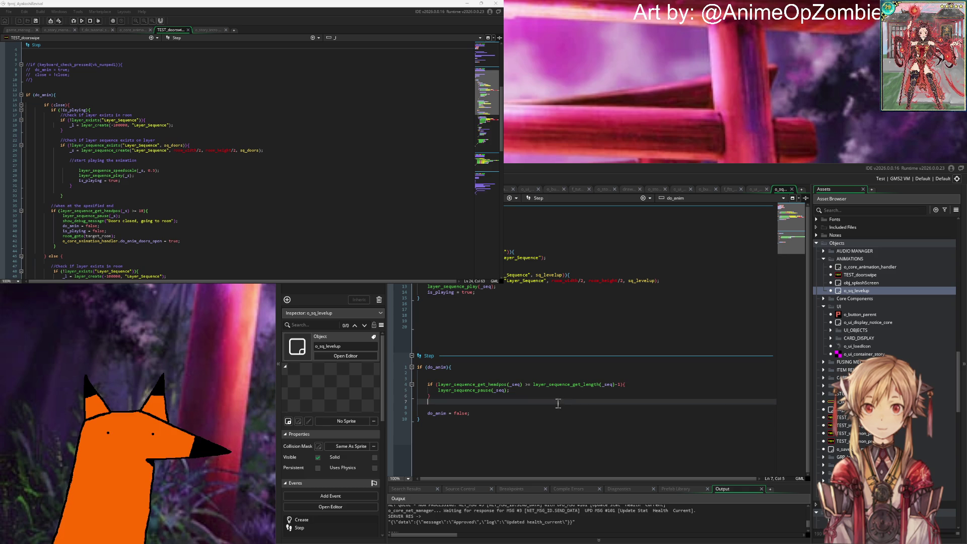
click(150, 199)
scroll(150, 199, down, 4)
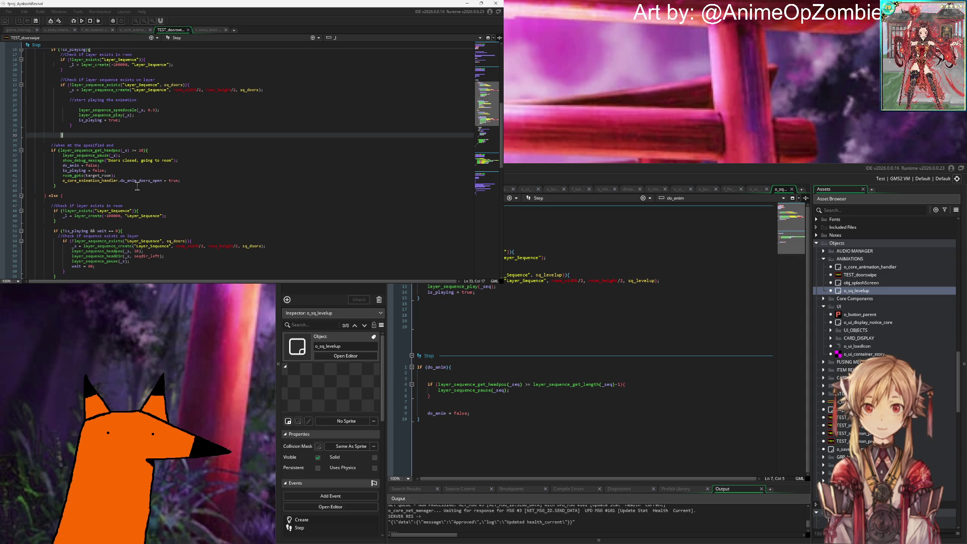
click(118, 176)
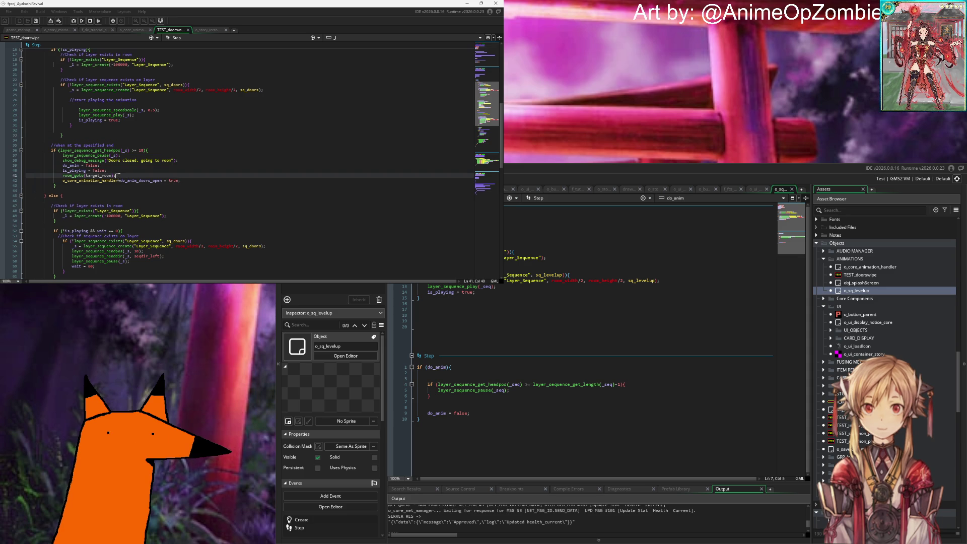
click(193, 181)
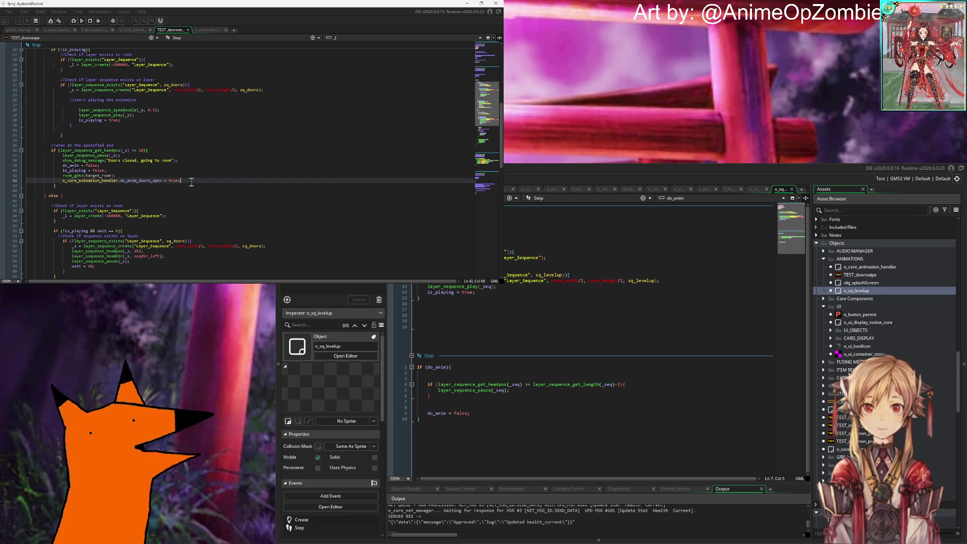
click(520, 407)
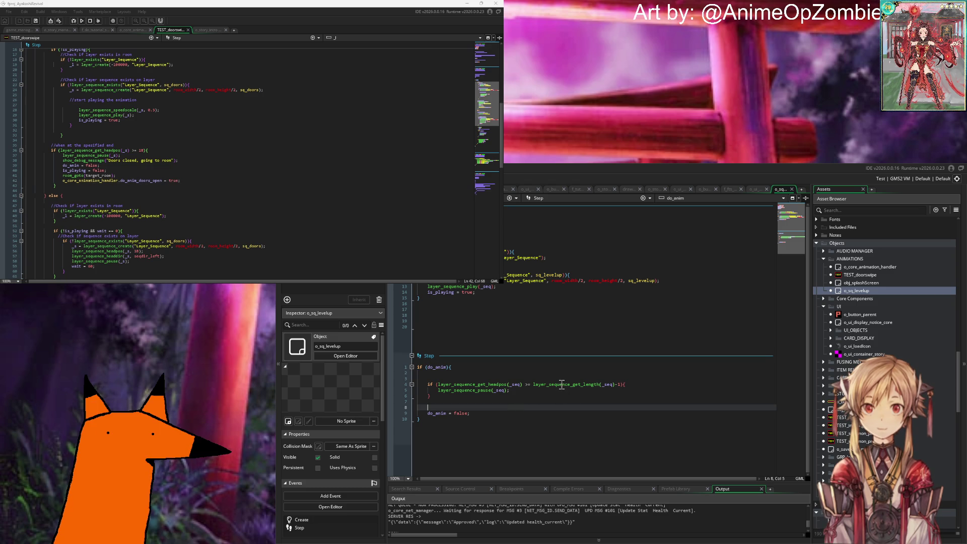
click(537, 334)
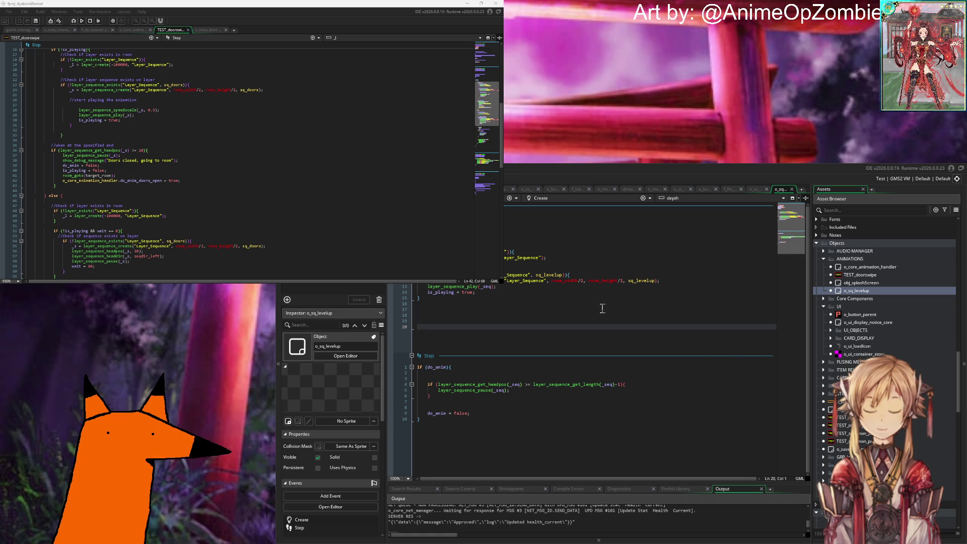
Open sq_levelup from the Sequences assets and play its Level Up! preview.
scroll(905, 299, down, 5)
scroll(886, 328, down, 10)
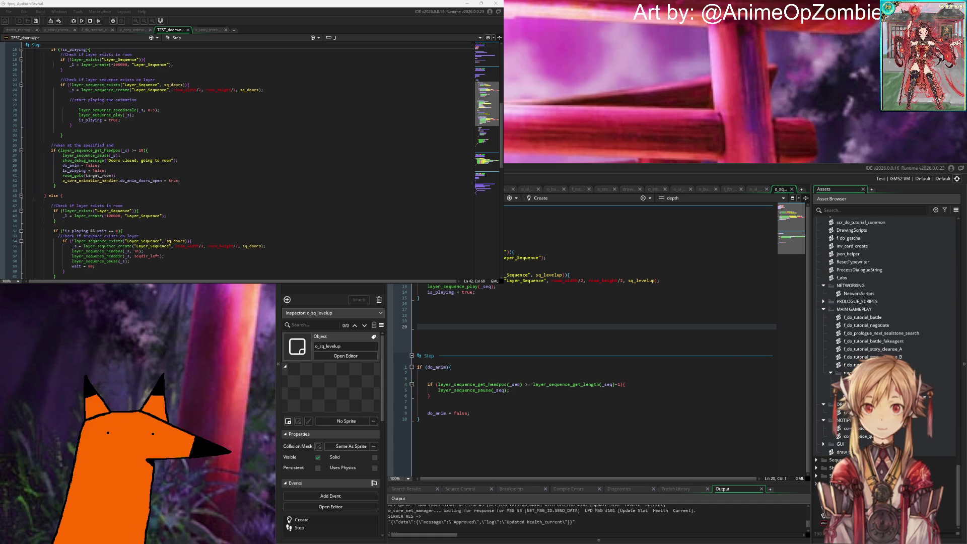
scroll(886, 328, up, 10)
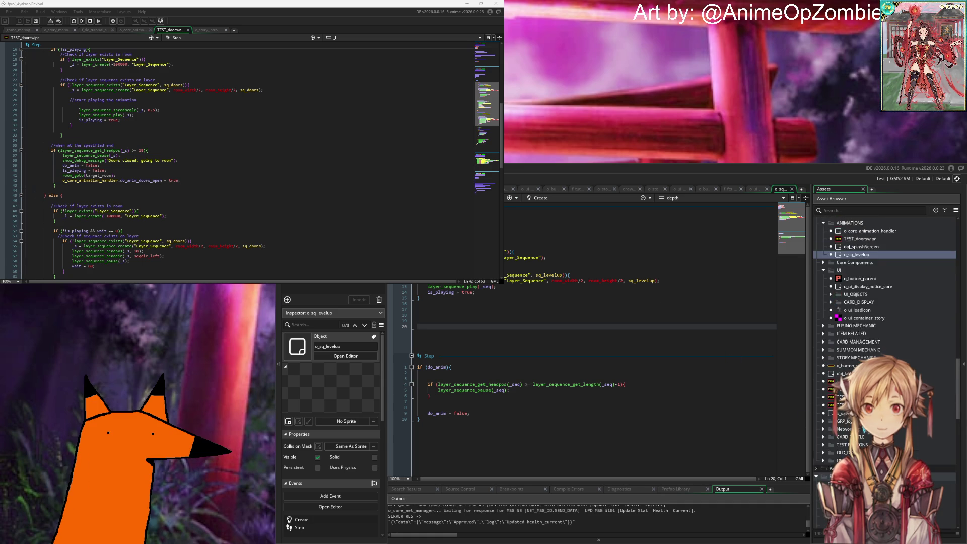
scroll(886, 327, down, 5)
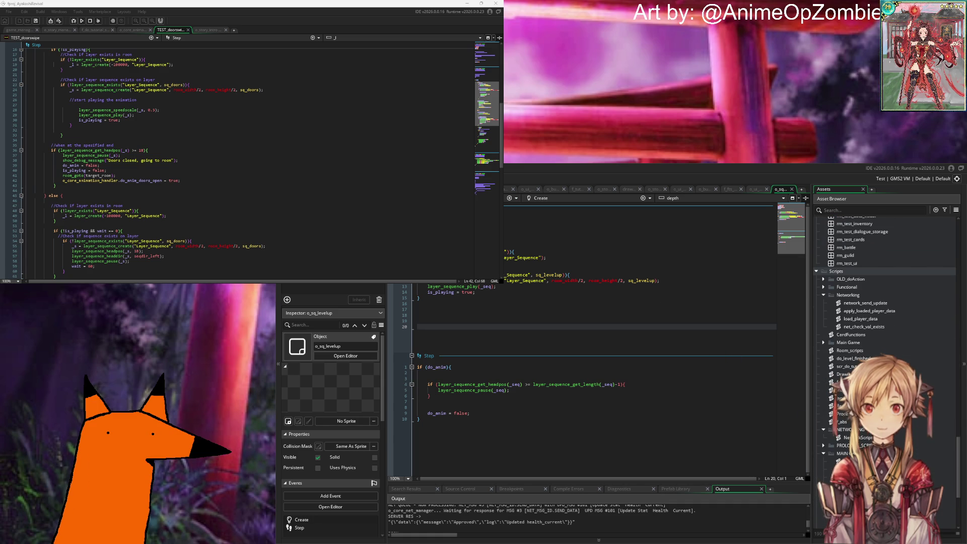
scroll(887, 352, down, 6)
scroll(856, 341, down, 5)
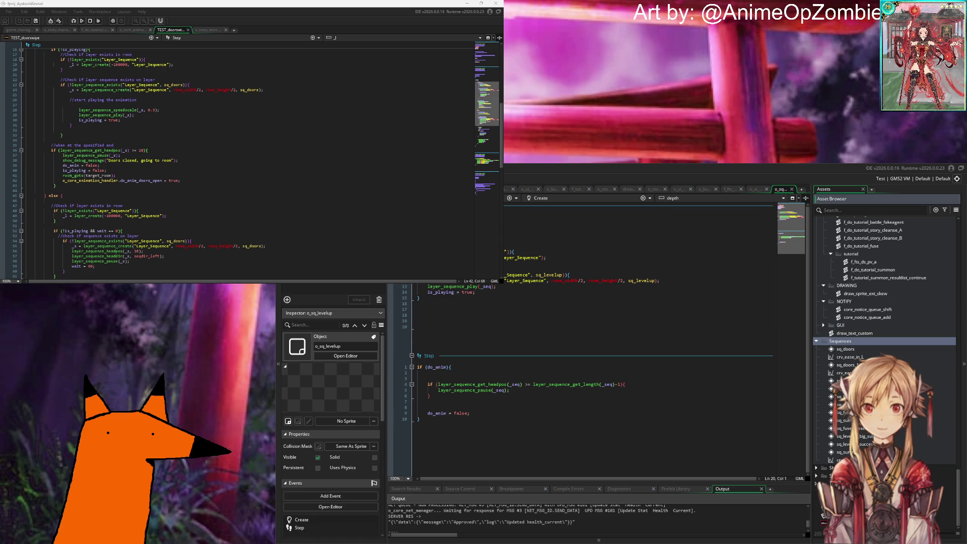
double_click(840, 381)
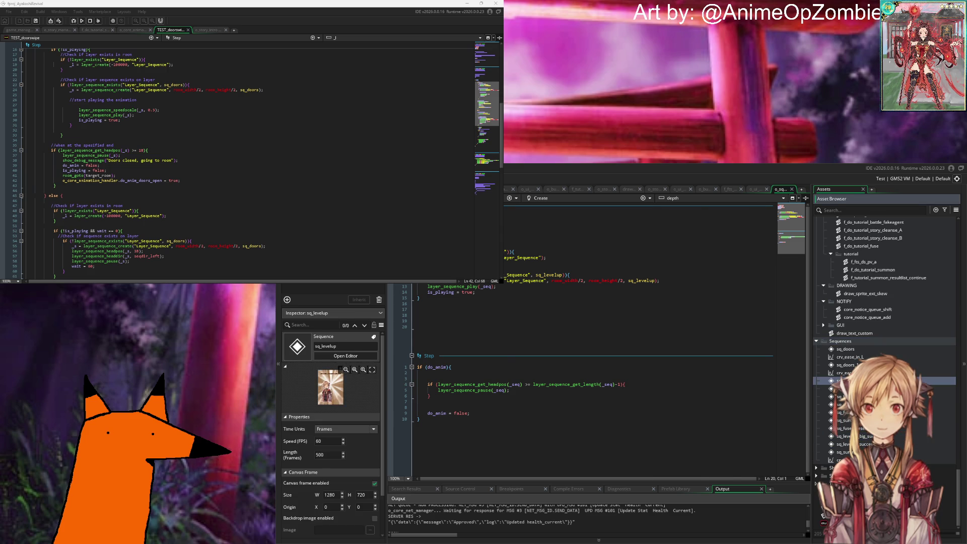
click(525, 365)
key(space)
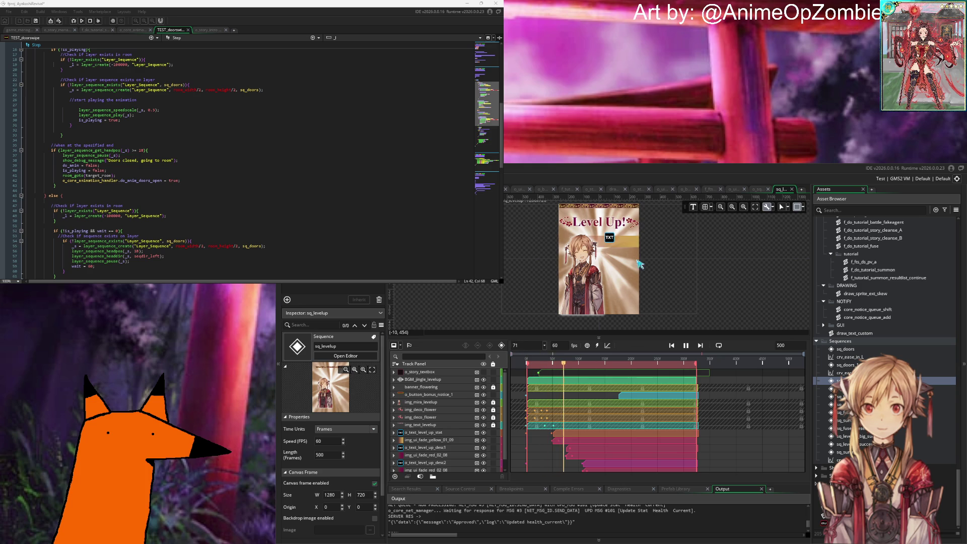
Pause the preview at frame 181, select the o_button_bonus_notice_1 track, and run the game with F5.
key(space)
drag(630, 364, 620, 364)
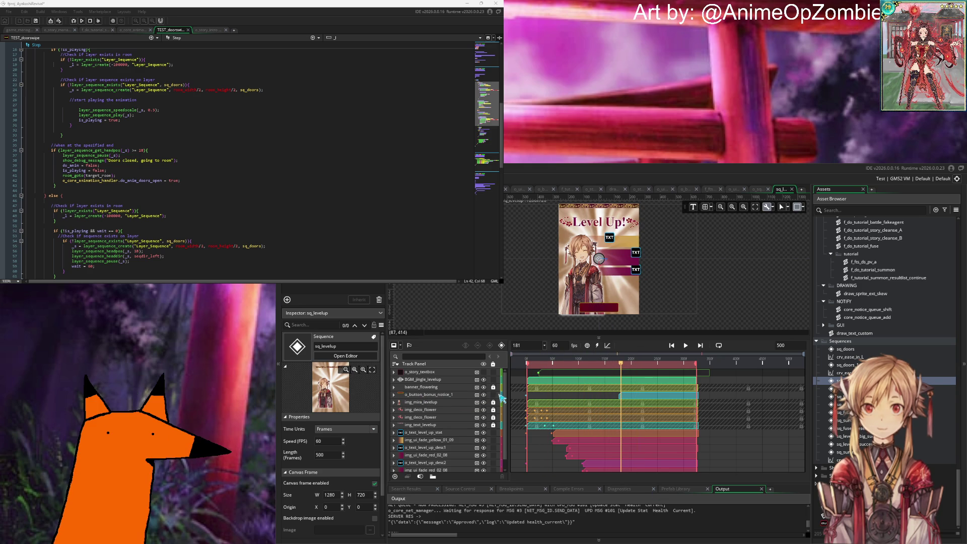
click(676, 397)
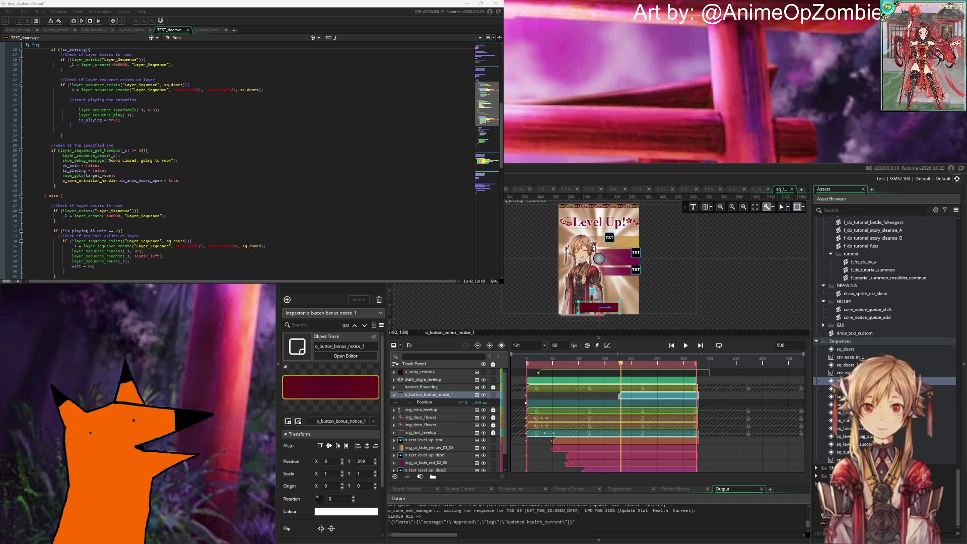
key(F5)
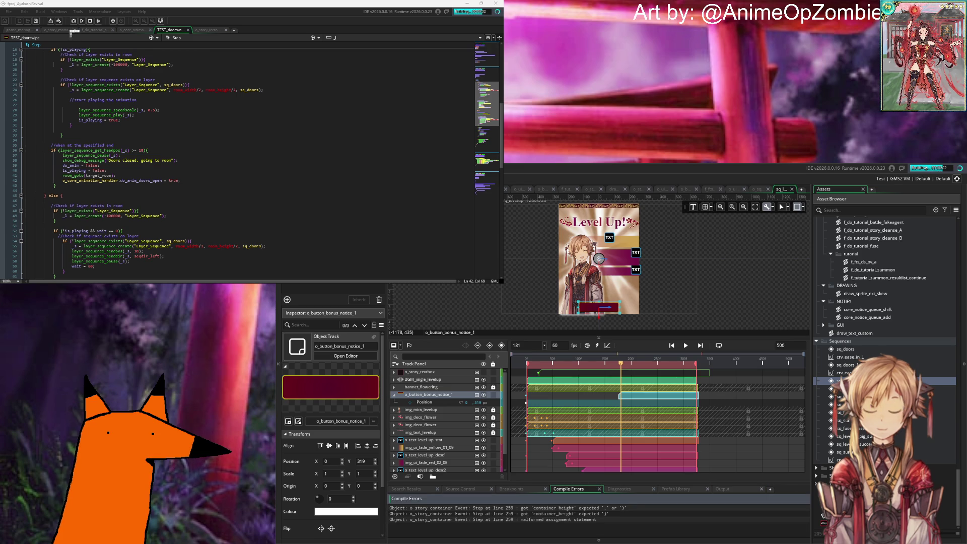
click(206, 31)
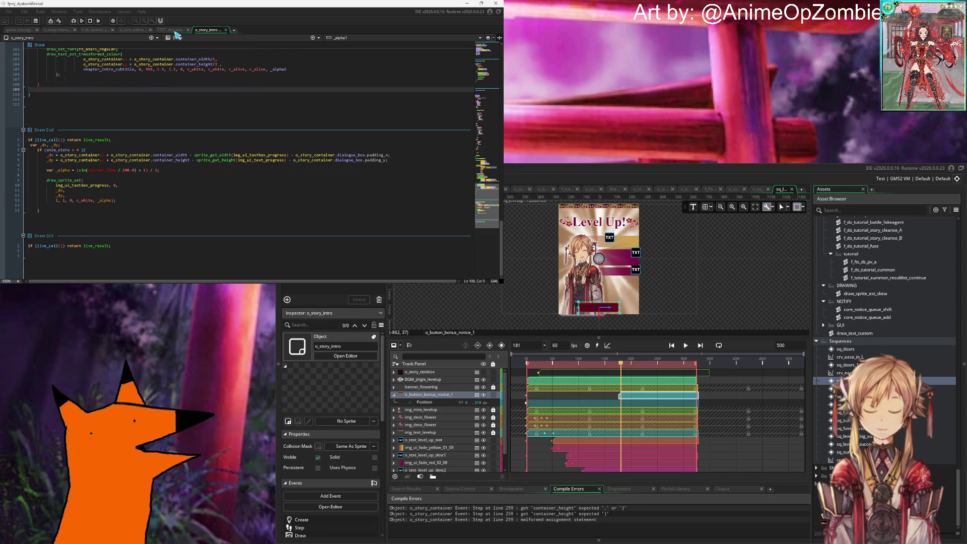
click(170, 30)
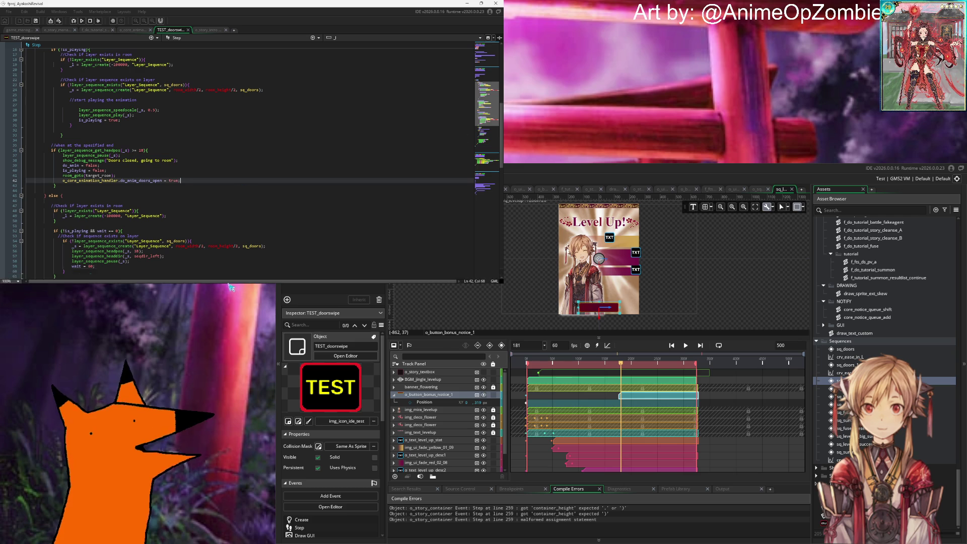
mouse_move(250, 281)
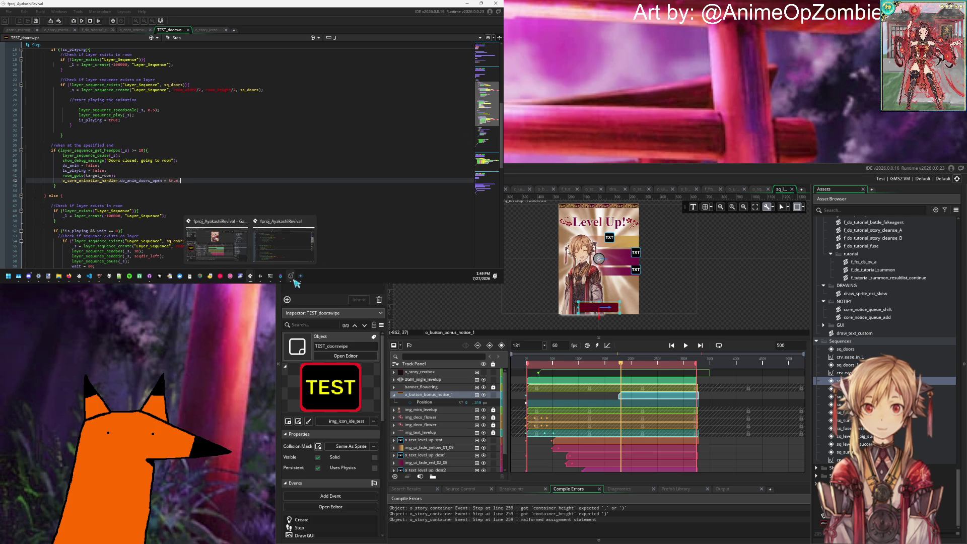